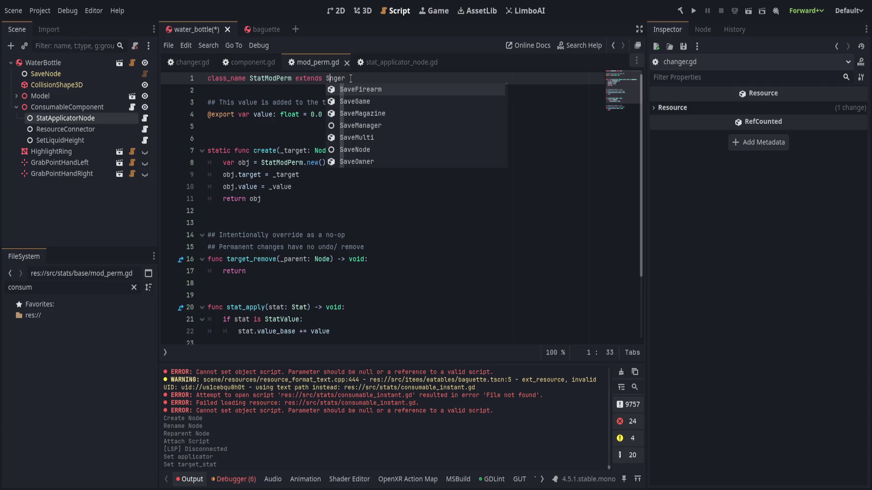
Step: Make StatModPerm extend StatMod and delete its old override functions
{"action": "type", "text": "atMod"}
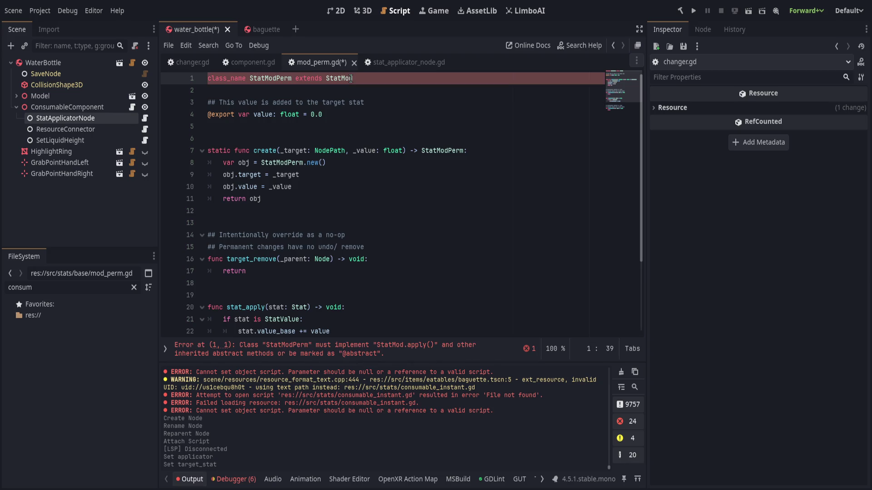
{"action": "left_click", "coordinate": [387, 89]}
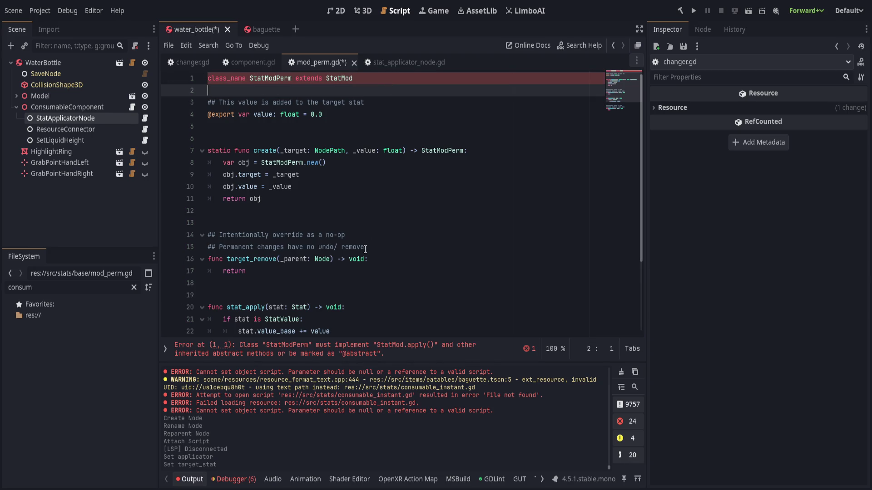
{"action": "left_click", "coordinate": [344, 353]}
{"action": "scroll", "coordinate": [318, 183], "scroll_direction": "down", "scroll_amount": 3}
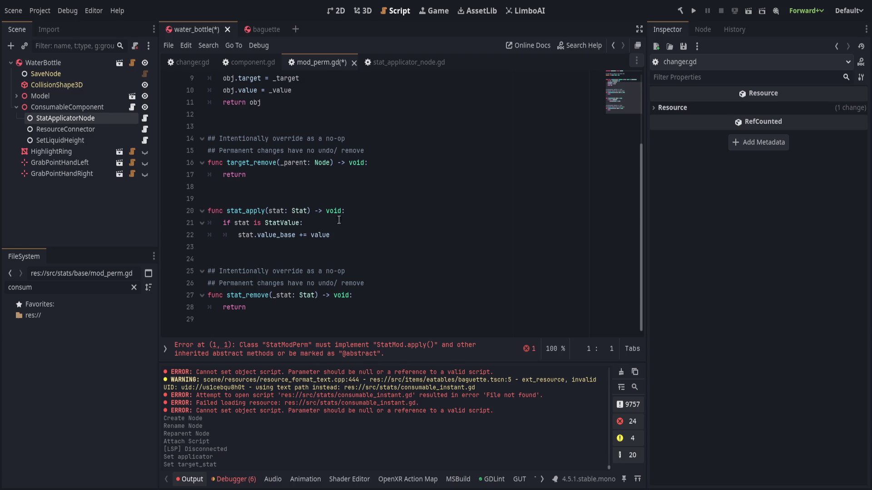
{"action": "mouse_move", "coordinate": [319, 335]}
{"action": "left_mouse_down"}
{"action": "mouse_move", "coordinate": [319, 198]}
{"action": "mouse_move", "coordinate": [374, 219]}
{"action": "left_mouse_up"}
{"action": "scroll", "coordinate": [319, 222], "scroll_direction": "up", "scroll_amount": 3}
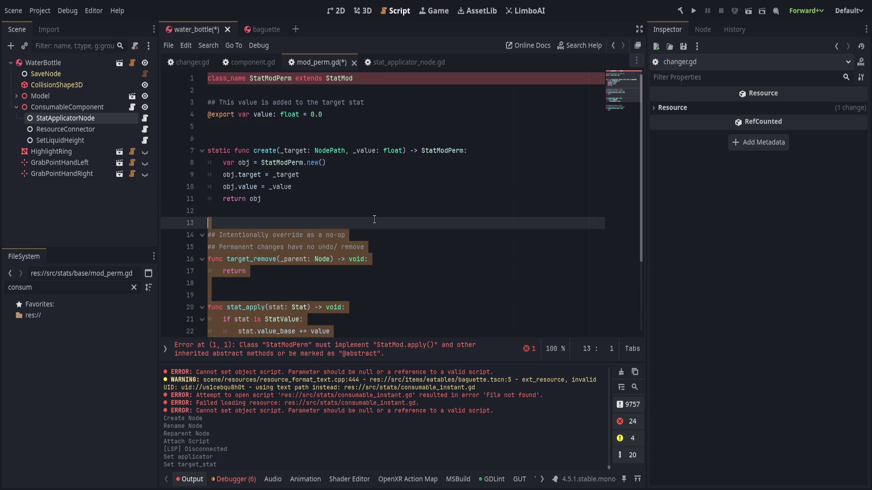
{"action": "key", "text": "BackSpace"}
Step: Add an apply(v: float) -> float function returning v and save mod_perm.gd
{"action": "type", "text": "func apply"}
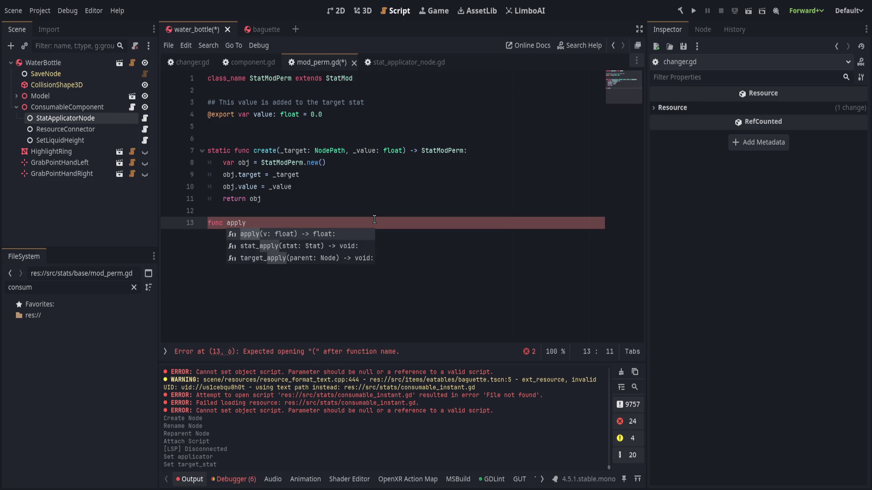
{"action": "key", "text": "Return"}
{"action": "key", "text": "Return"}
{"action": "type", "text": "retu"}
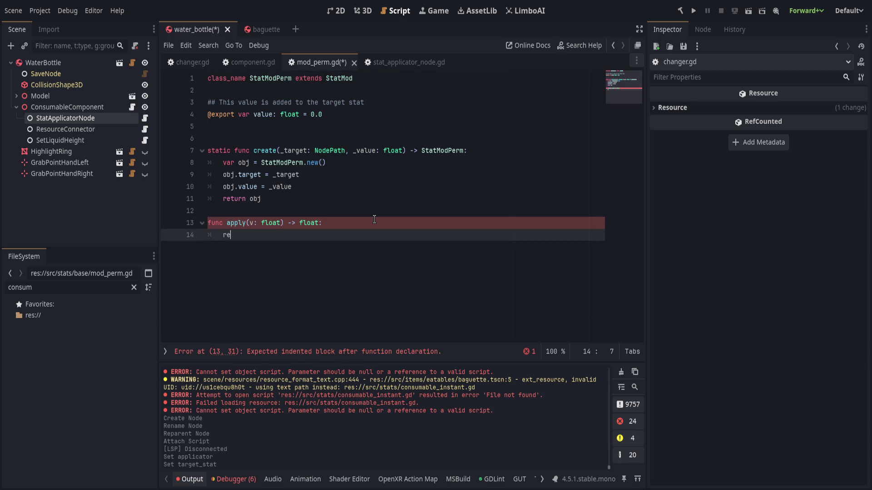
{"action": "type", "text": "rn v"}
{"action": "key", "text": "Escape"}
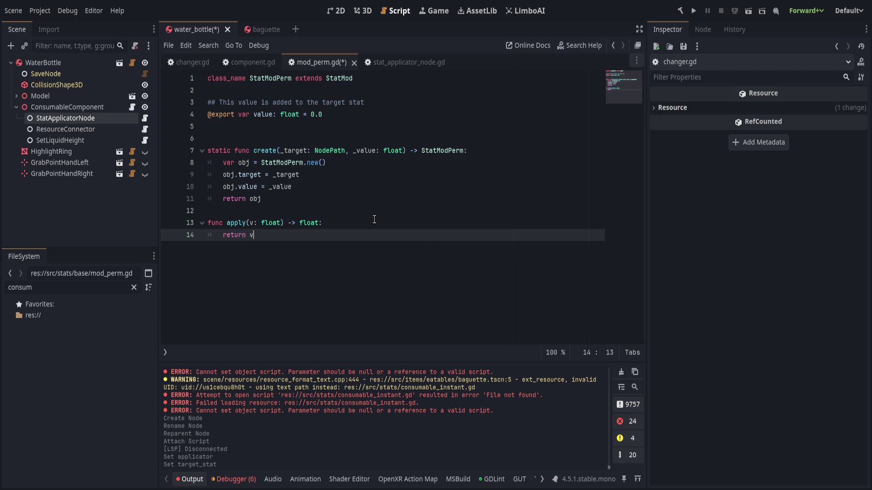
{"action": "key", "text": "ctrl+s"}
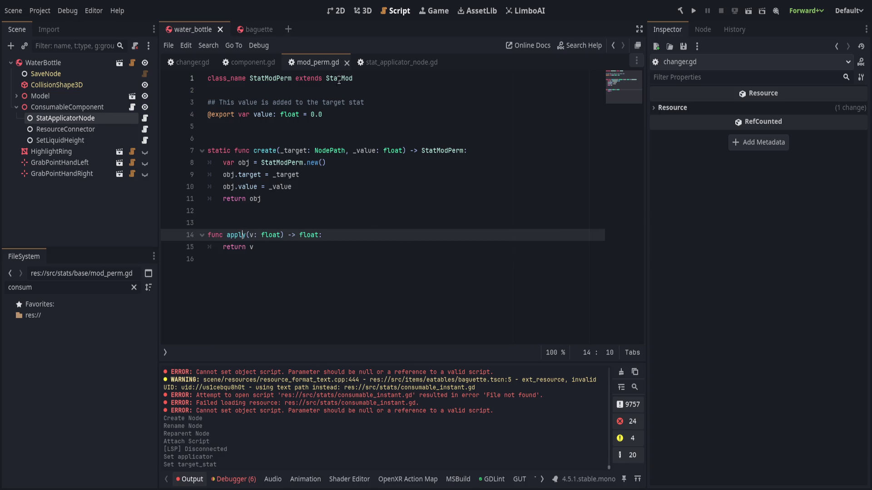
{"action": "left_click", "coordinate": [338, 80]}
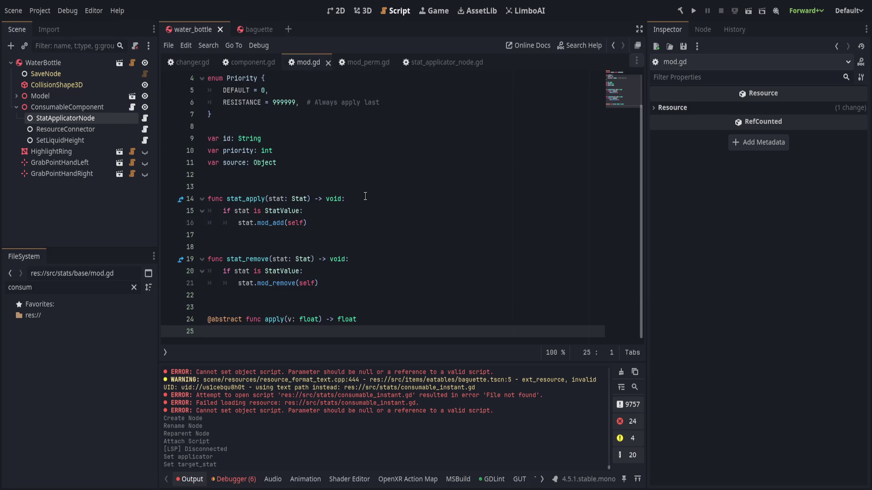
Step: Scroll through mod.gd to review its abstract apply(v: float) -> float declaration
{"action": "scroll", "coordinate": [365, 197], "scroll_direction": "up", "scroll_amount": 1}
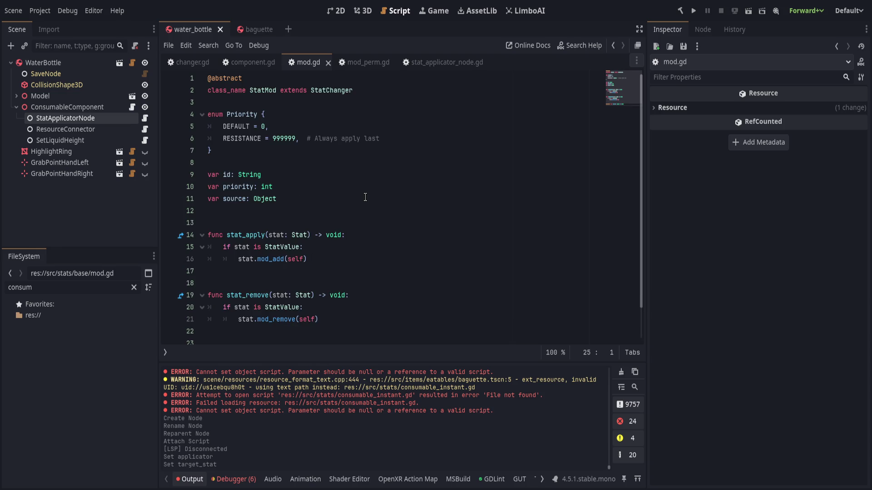
{"action": "scroll", "coordinate": [365, 197], "scroll_direction": "down", "scroll_amount": 1}
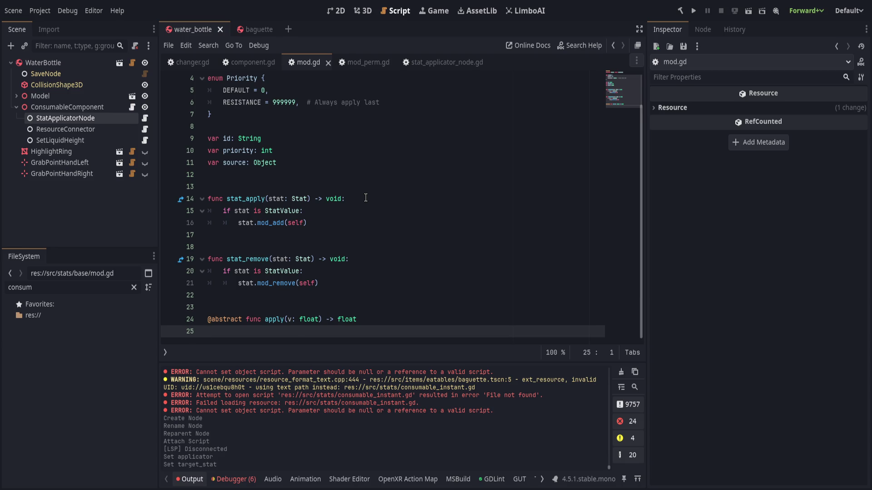
{"action": "scroll", "coordinate": [366, 198], "scroll_direction": "up", "scroll_amount": 1}
{"action": "scroll", "coordinate": [366, 198], "scroll_direction": "down", "scroll_amount": 1}
Step: Return to mod_perm.gd and insert a blank line above the apply function
{"action": "left_click", "coordinate": [363, 62]}
{"action": "left_click", "coordinate": [376, 247]}
{"action": "left_click", "coordinate": [432, 210]}
{"action": "key", "text": "Return"}
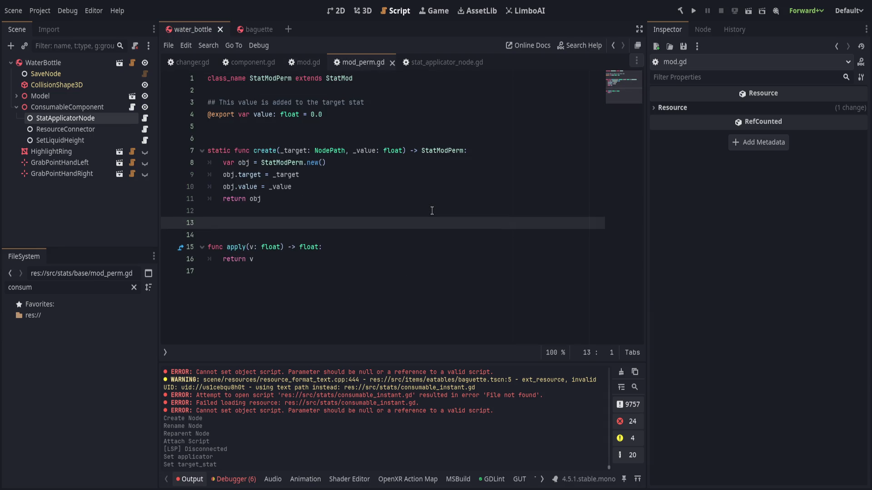
Step: Add stat_apply and stat_remove(stat: Stat) -> void stubs with pass placeholder bodies
{"action": "key", "text": "Return"}
{"action": "type", "text": "func stat_apply"}
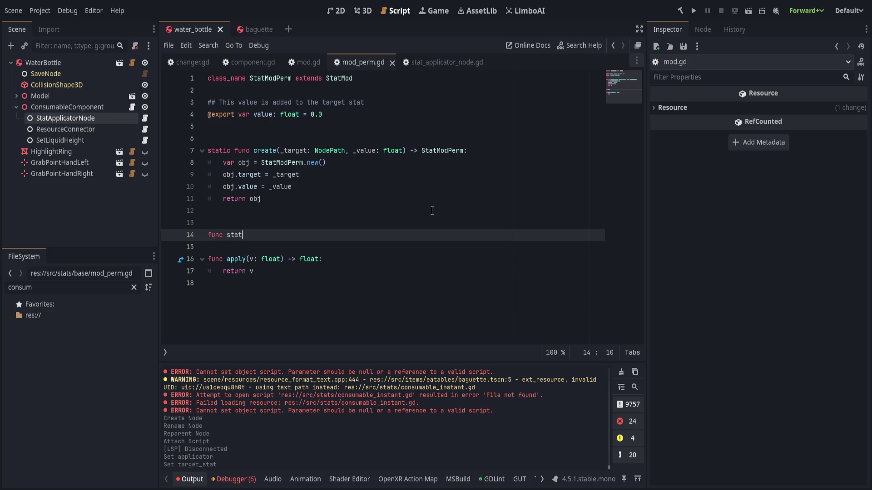
{"action": "key", "text": "Escape"}
{"action": "type", "text": "("}
{"action": "key", "text": "shift+Home"}
{"action": "key", "text": "BackSpace"}
{"action": "type", "text": "func stat"}
{"action": "key", "text": "Return"}
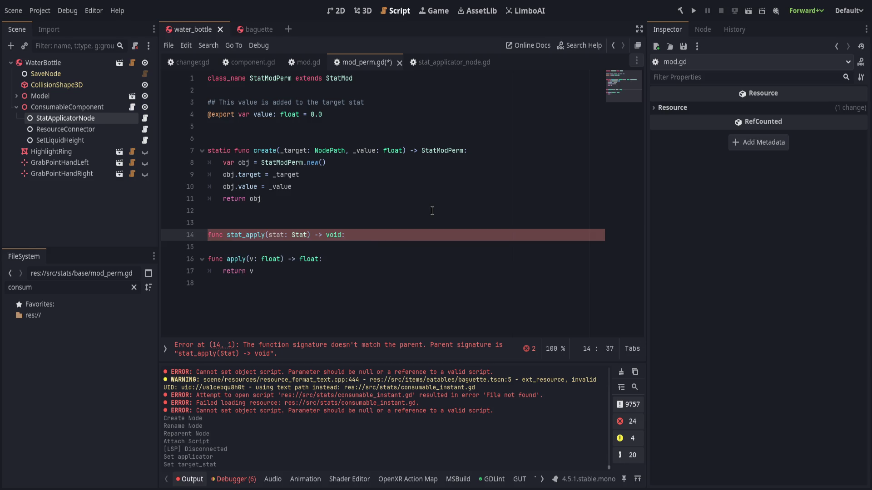
{"action": "key", "text": "Return"}
{"action": "type", "text": "pass"}
{"action": "key", "text": "Return"}
{"action": "key", "text": "Return"}
{"action": "key", "text": "Return"}
{"action": "type", "text": "func "}
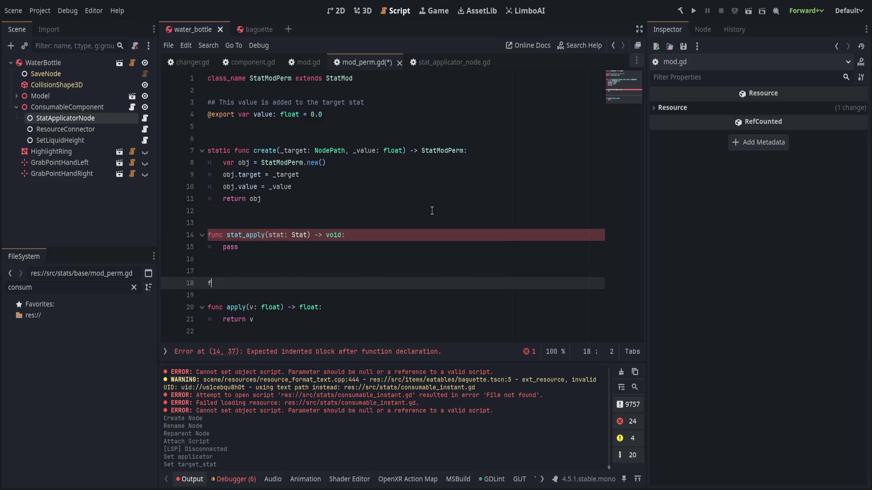
{"action": "type", "text": "stat_remove(st"}
{"action": "type", "text": "at: Stat) -> void:"}
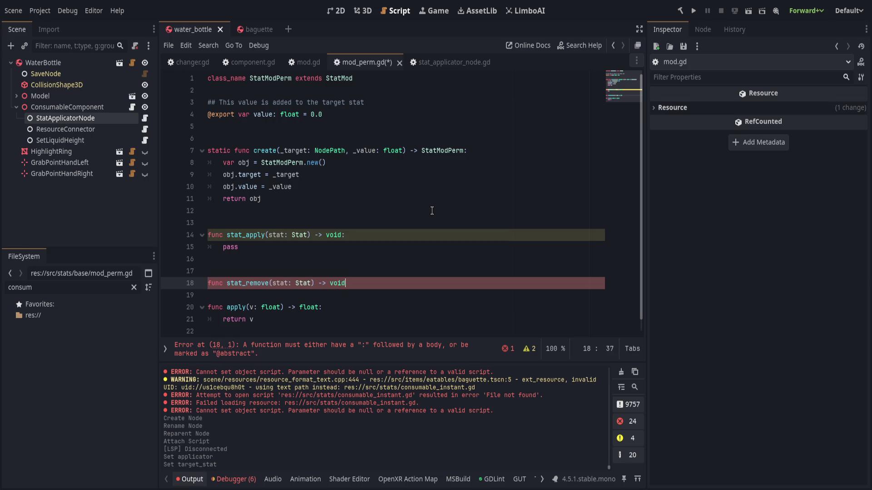
{"action": "key", "text": "Return"}
{"action": "type", "text": "pass"}
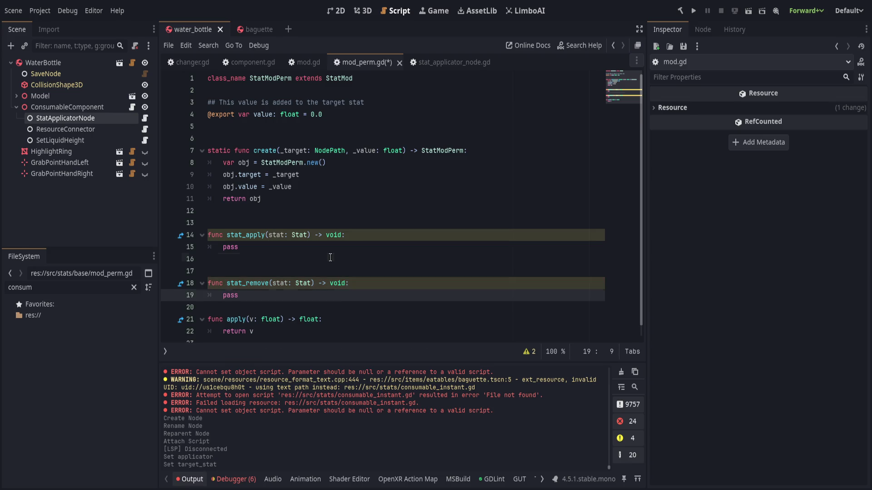
Step: Make stat_apply do 'stat.value_base += value' and stat_remove simply return
{"action": "left_click", "coordinate": [330, 257]}
{"action": "left_click", "coordinate": [333, 248]}
{"action": "key", "text": "ctrl+BackSpace"}
{"action": "type", "text": "stat."}
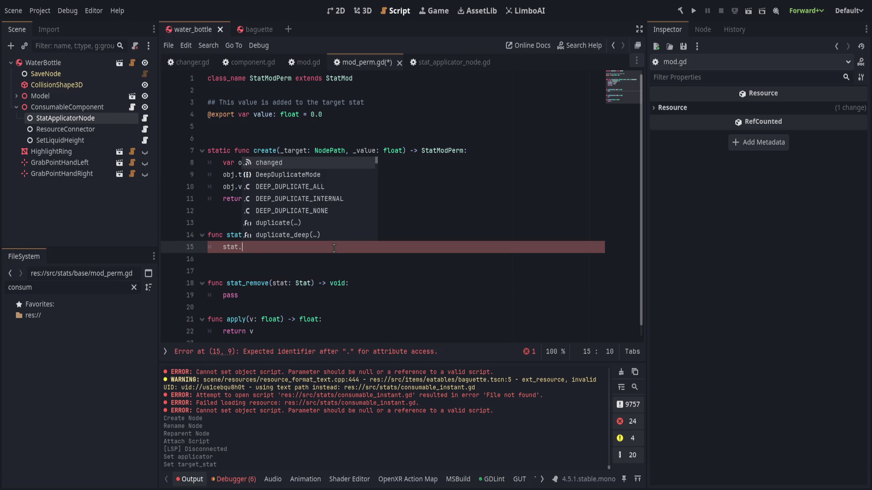
{"action": "type", "text": "value_base "}
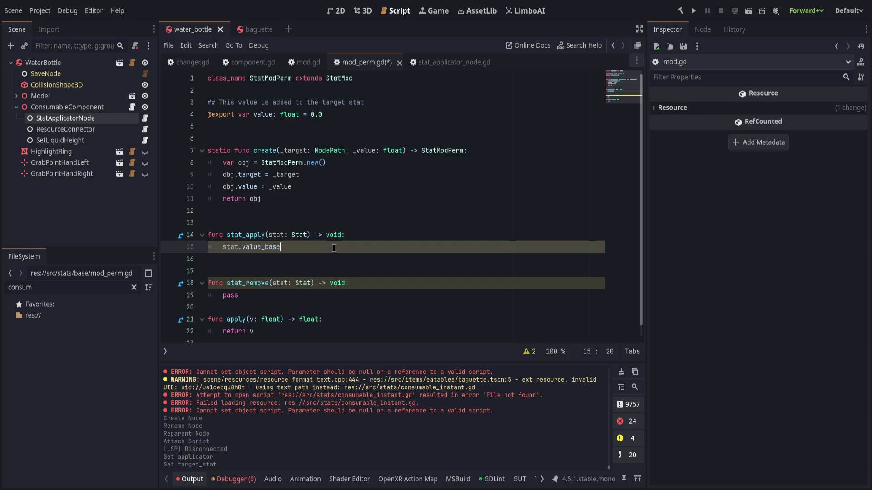
{"action": "type", "text": "+= value"}
{"action": "left_click", "coordinate": [310, 295]}
{"action": "key", "text": "ctrl+BackSpace"}
{"action": "type", "text": "stat."}
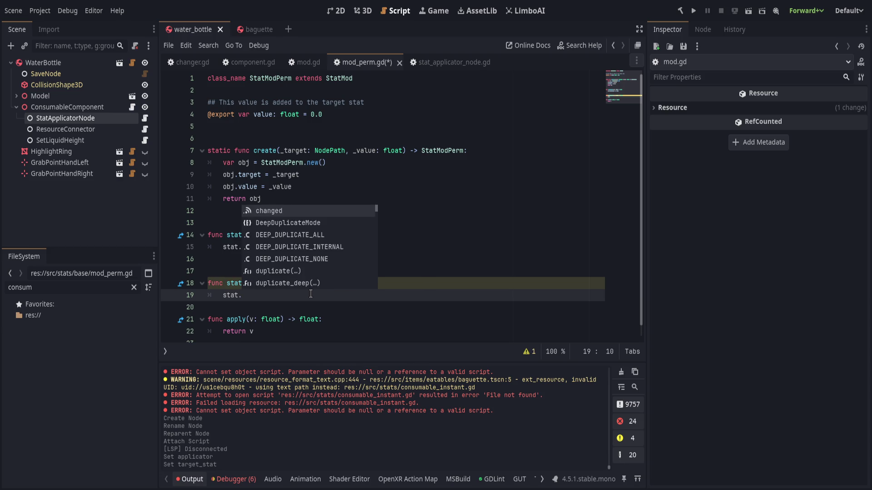
{"action": "key", "text": "ctrl+z"}
{"action": "key", "text": "ctrl+z"}
{"action": "key", "text": "ctrl+z"}
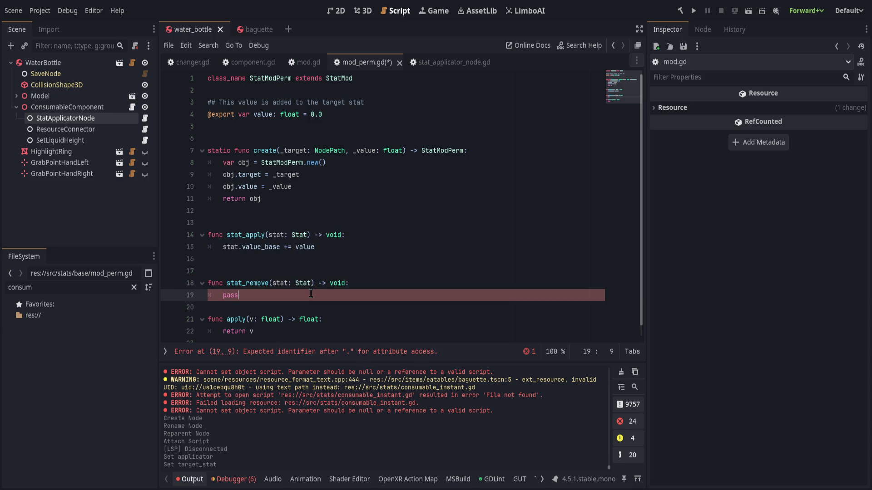
{"action": "scroll", "coordinate": [312, 282], "scroll_direction": "down", "scroll_amount": 1}
{"action": "key", "text": "BackSpace"}
{"action": "key", "text": "BackSpace"}
{"action": "key", "text": "BackSpace"}
{"action": "type", "text": "return"}
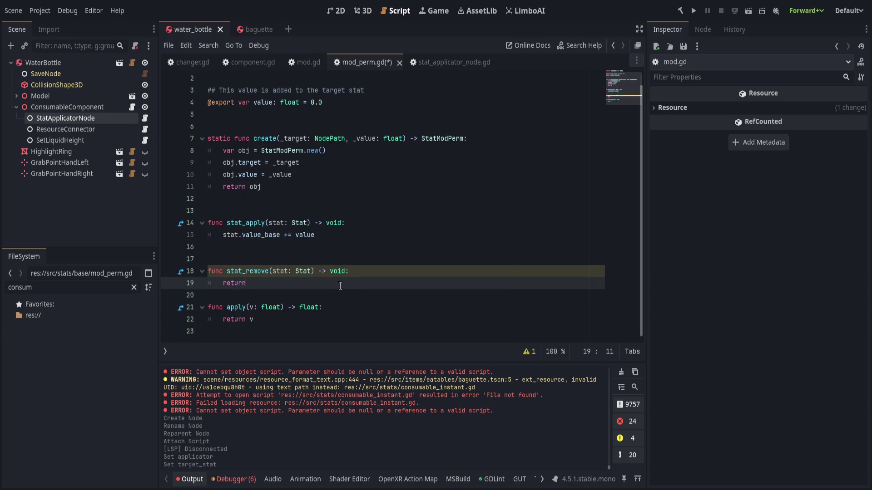
Step: Rename stat_remove's parameter to _stat, add spacing before apply, and save
{"action": "left_click", "coordinate": [275, 271]}
{"action": "type", "text": "__"}
{"action": "key", "text": "BackSpace"}
{"action": "left_click", "coordinate": [353, 278]}
{"action": "key", "text": "Down"}
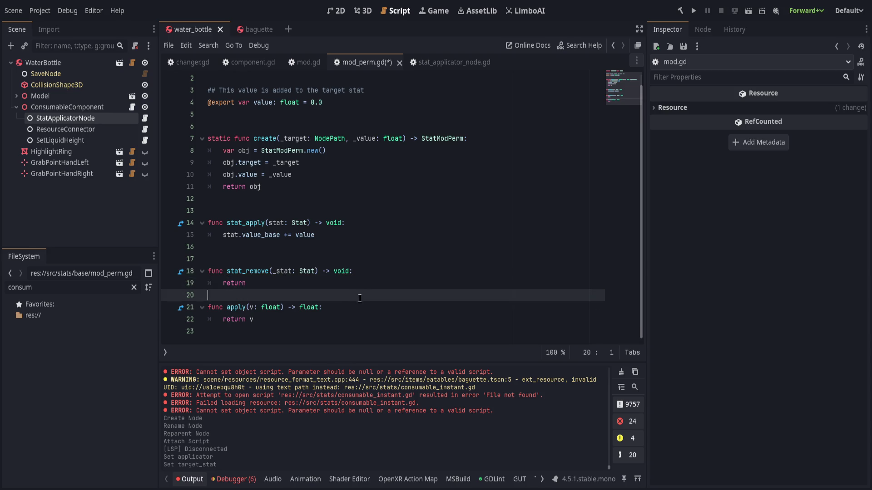
{"action": "key", "text": "Return"}
{"action": "key", "text": "Down"}
{"action": "key", "text": "Down"}
{"action": "key", "text": "Down"}
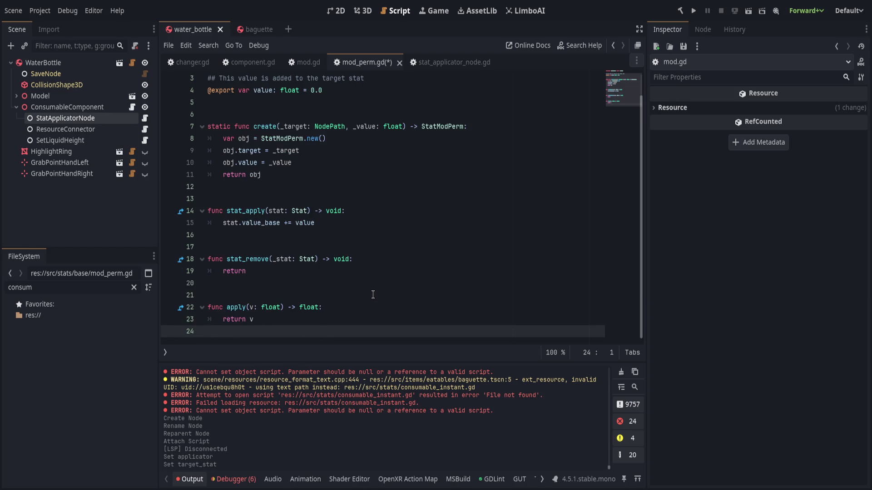
{"action": "key", "text": "Up"}
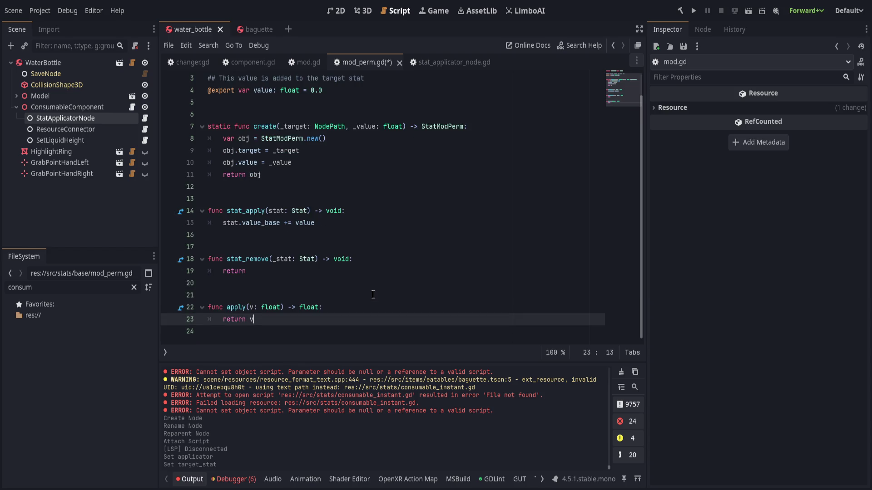
{"action": "key", "text": "ctrl+s"}
{"action": "key", "text": "Left"}
{"action": "key", "text": "Left"}
{"action": "key", "text": "Left"}
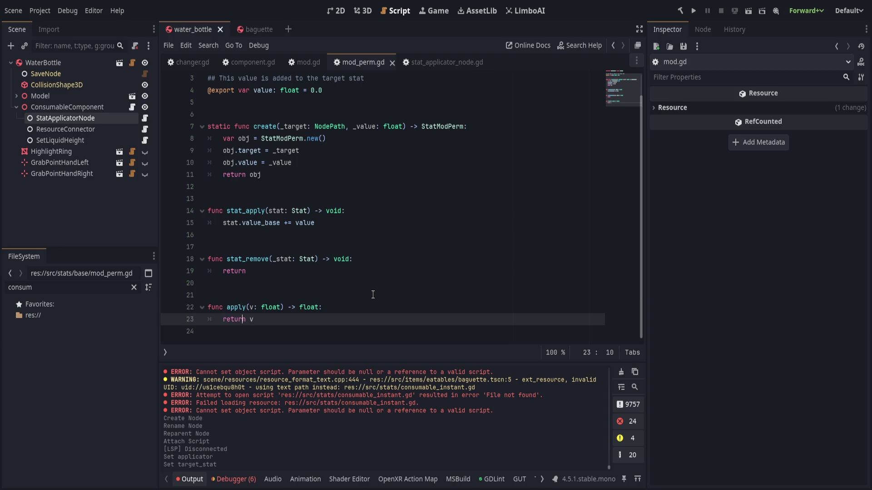
{"action": "left_click", "coordinate": [348, 314]}
{"action": "scroll", "coordinate": [347, 314], "scroll_direction": "up", "scroll_amount": 1}
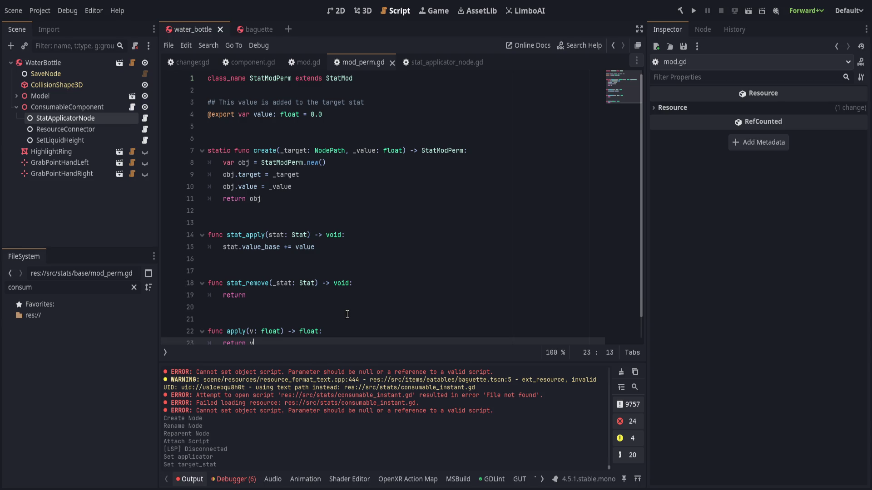
Step: Clear the output log and debugger errors, collapse the bottom panel, and save water_bottle
{"action": "left_click", "coordinate": [620, 372]}
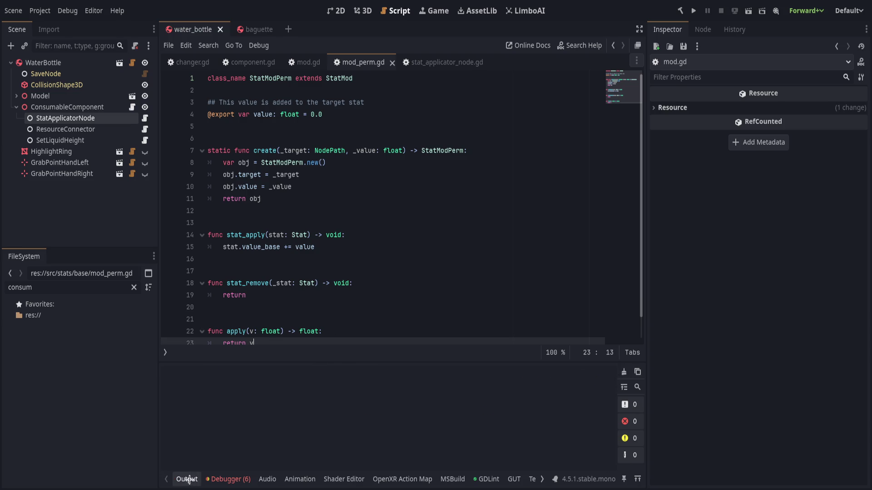
{"action": "left_click", "coordinate": [222, 479]}
{"action": "left_click", "coordinate": [222, 361]}
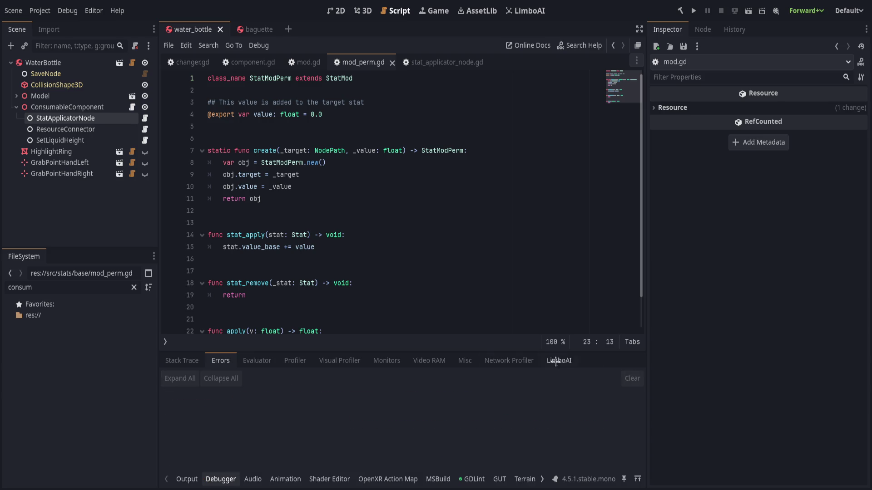
{"action": "left_click", "coordinate": [191, 360]}
{"action": "left_click", "coordinate": [209, 479]}
{"action": "left_click", "coordinate": [364, 322]}
{"action": "key", "text": "ctrl+s"}
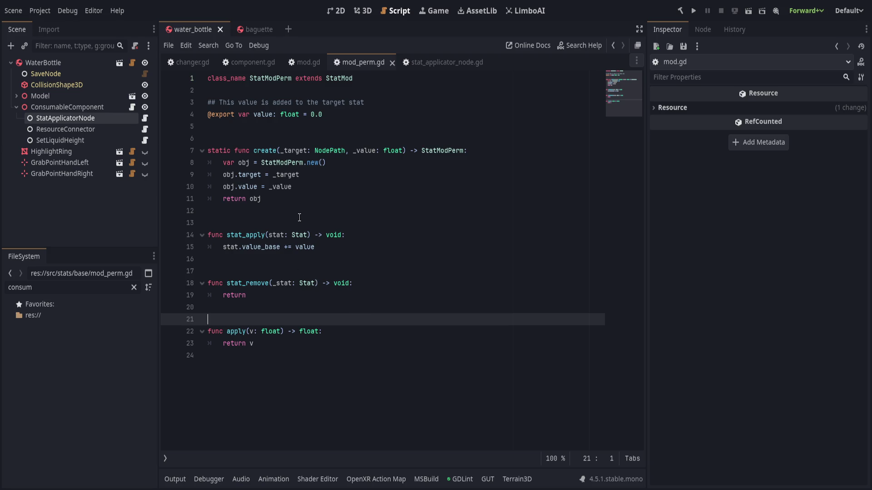
{"action": "left_click", "coordinate": [344, 246]}
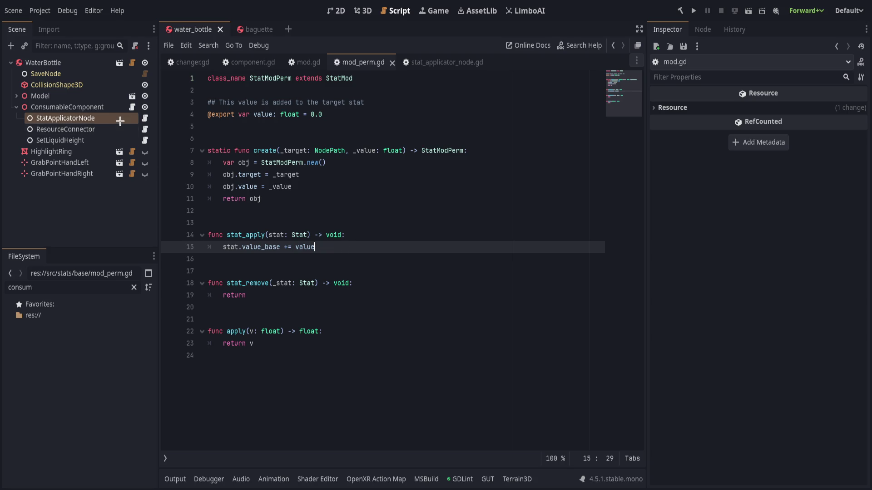
Step: Give StatApplicatorNode a new StatModPerm modifier with Value 30
{"action": "left_click", "coordinate": [73, 118]}
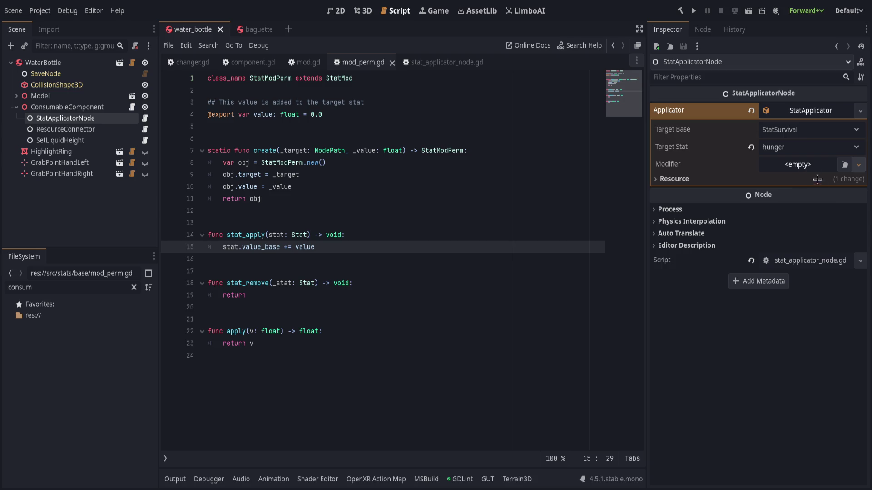
{"action": "left_click", "coordinate": [846, 247]}
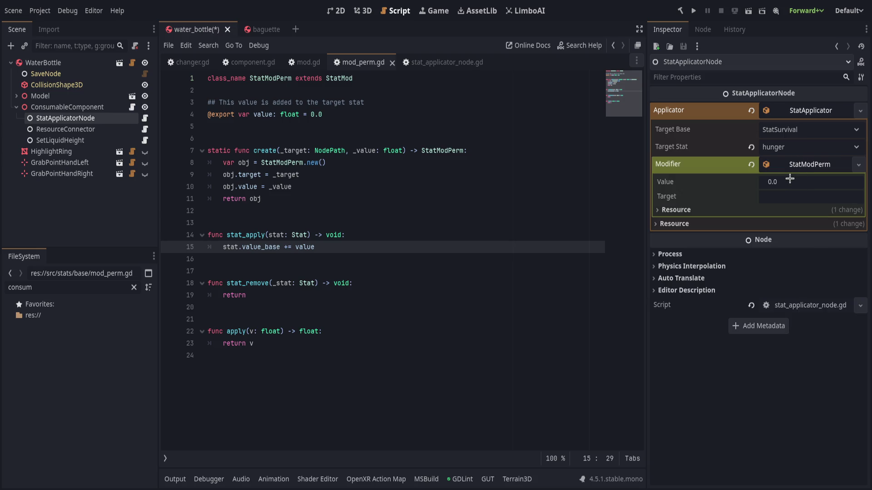
{"action": "left_click", "coordinate": [790, 178]}
{"action": "type", "text": "30"}
{"action": "key", "text": "Return"}
{"action": "left_click", "coordinate": [772, 182]}
{"action": "type", "text": "30"}
{"action": "left_click", "coordinate": [773, 195]}
{"action": "left_click", "coordinate": [766, 164]}
Step: Save the water_bottle scene and bring up the mod.gd script
{"action": "left_click", "coordinate": [401, 168]}
{"action": "key", "text": "ctrl+s"}
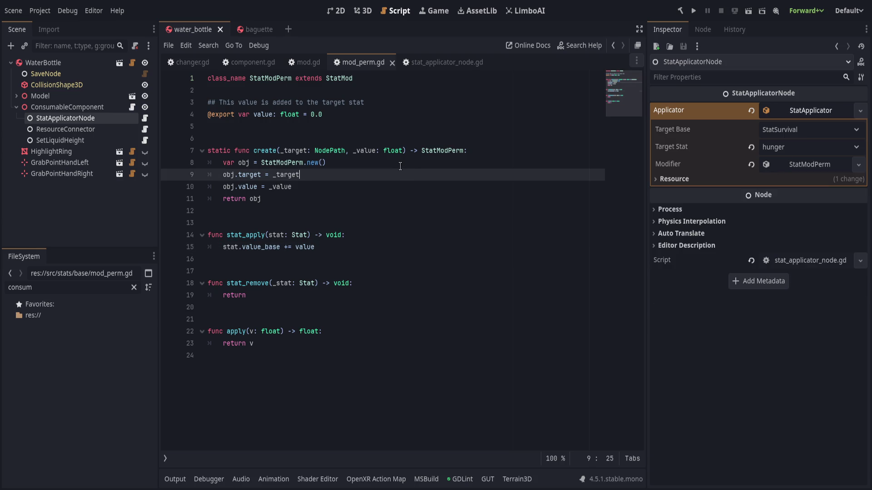
{"action": "left_click", "coordinate": [340, 81], "text": "ctrl"}
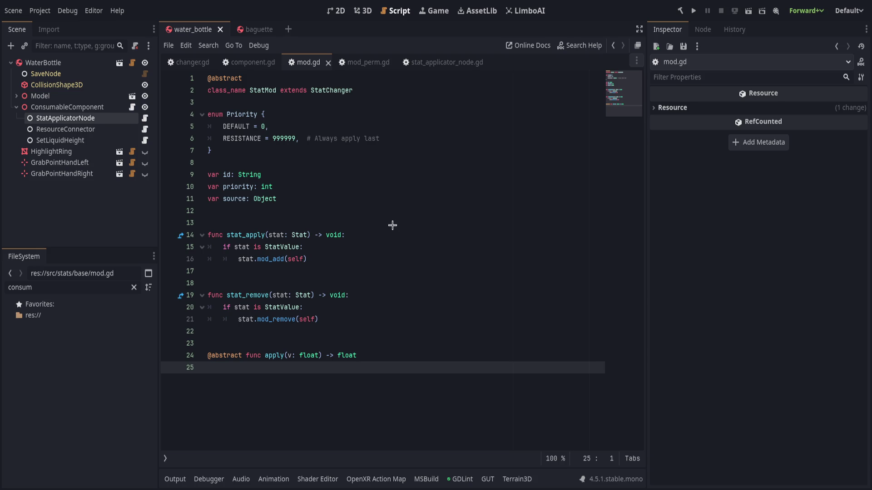
Step: Open mask_a46 and inspect the two StatResist effects on its EquipEffect
{"action": "key", "text": "ctrl+shift+t"}
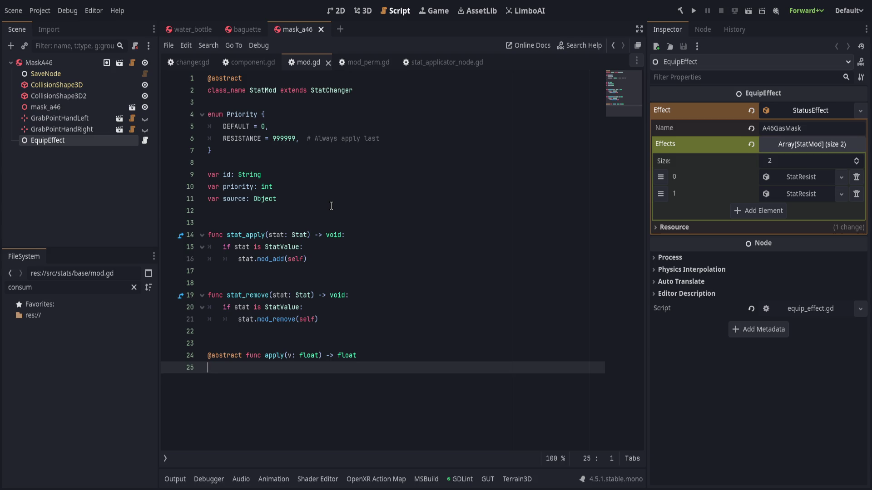
{"action": "left_click", "coordinate": [93, 187]}
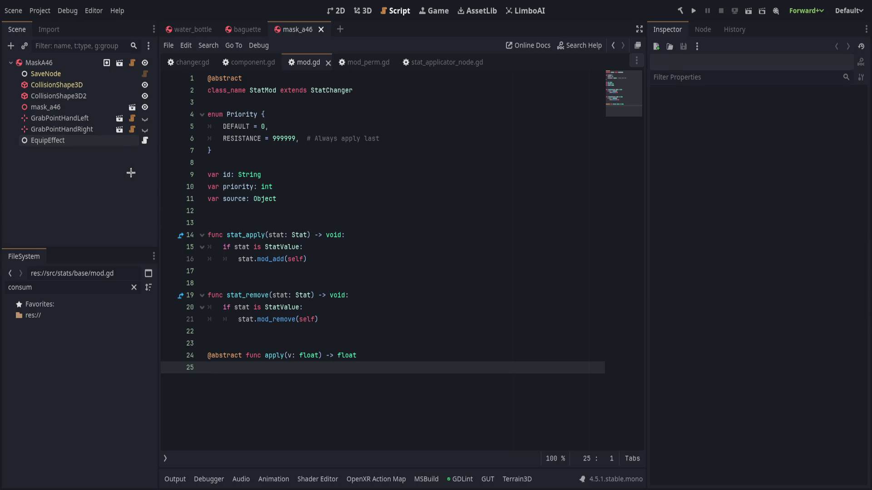
{"action": "left_click", "coordinate": [49, 140]}
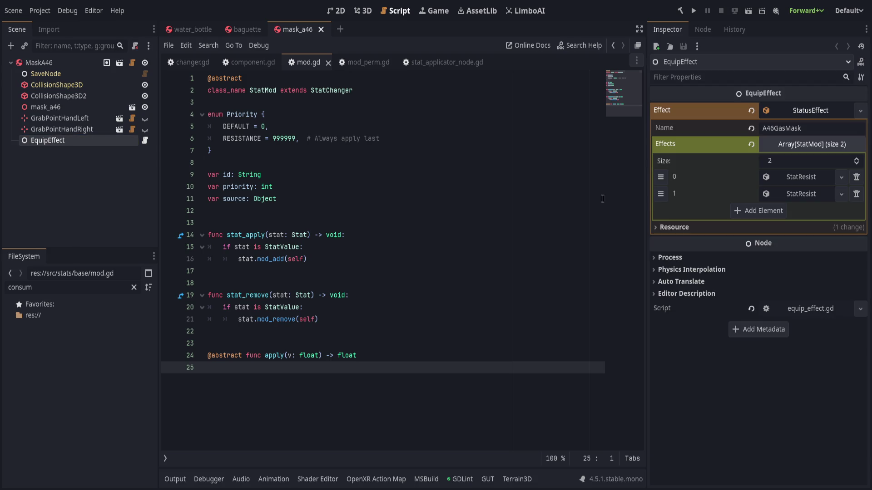
{"action": "left_click", "coordinate": [779, 194]}
{"action": "left_click", "coordinate": [789, 178]}
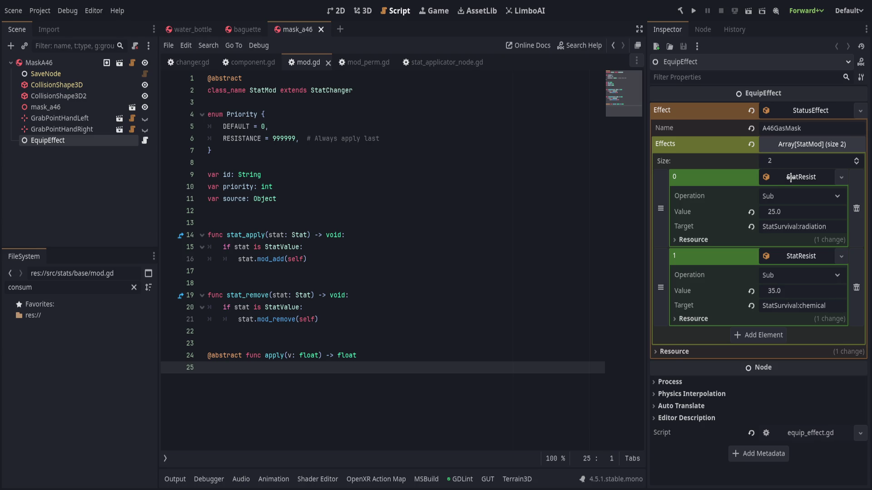
{"action": "left_click", "coordinate": [791, 177]}
{"action": "left_click", "coordinate": [795, 199]}
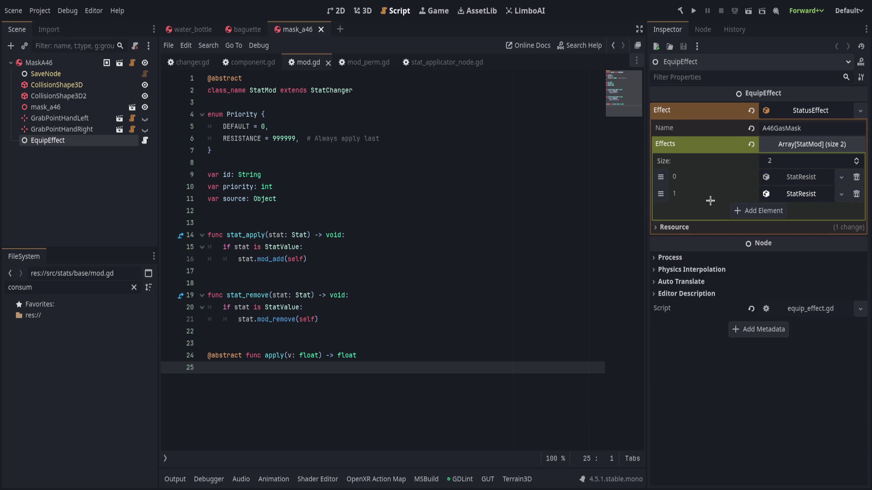
Step: Switch back to the mod_perm.gd script
{"action": "left_click", "coordinate": [417, 195]}
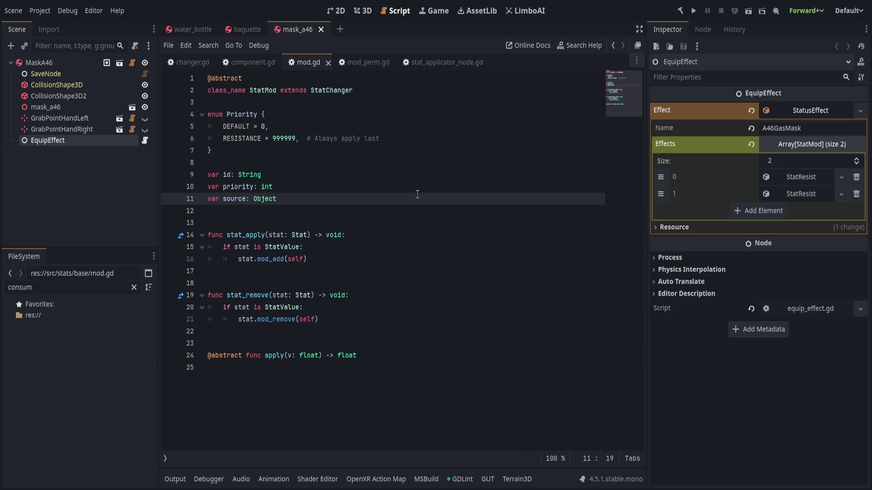
{"action": "left_click", "coordinate": [351, 65]}
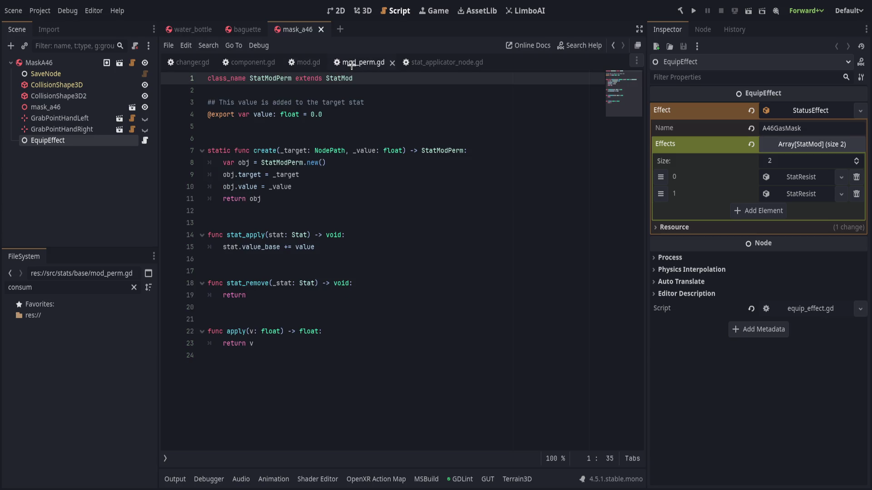
{"action": "left_click", "coordinate": [85, 209]}
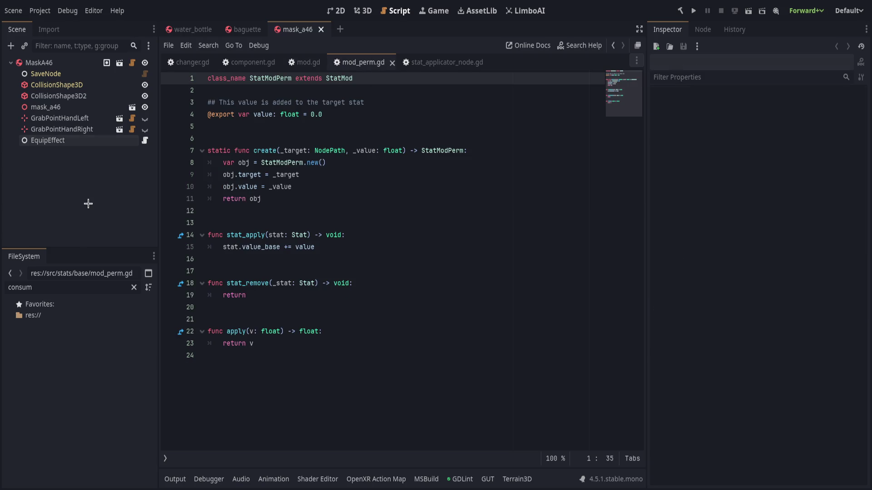
Step: Return to the water_bottle scene and open ConsumableComponent's component.gd script
{"action": "left_click", "coordinate": [245, 29]}
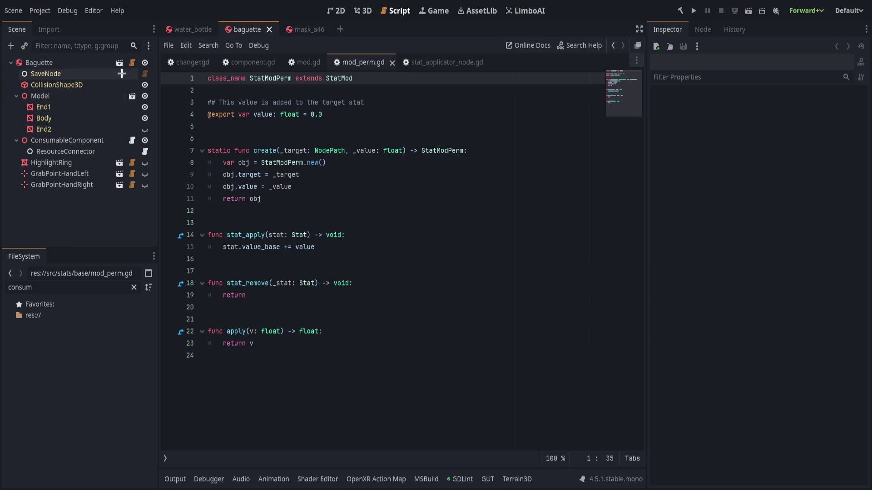
{"action": "left_click", "coordinate": [172, 30]}
{"action": "left_click", "coordinate": [121, 107]}
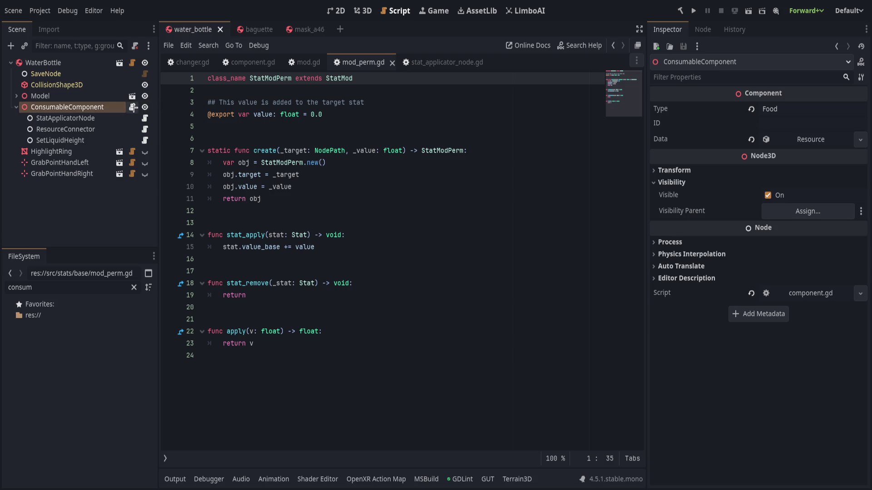
{"action": "left_click", "coordinate": [133, 107]}
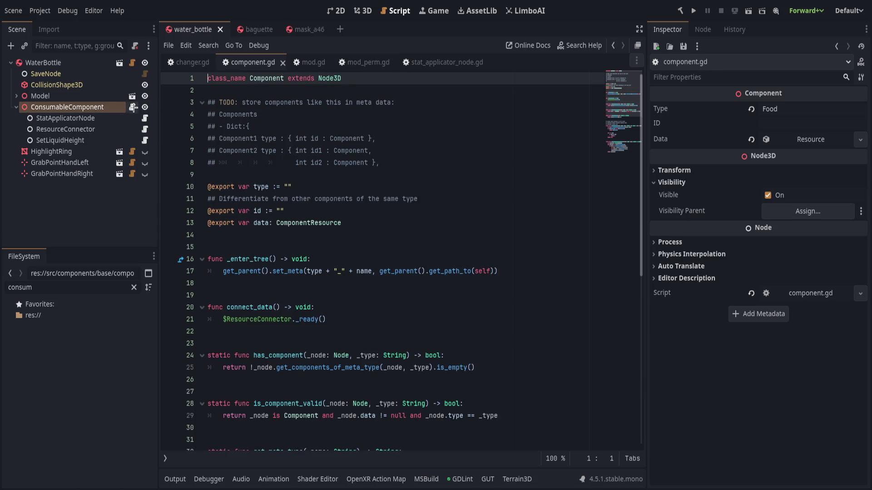
{"action": "left_click", "coordinate": [104, 141], "text": "shift"}
{"action": "scroll", "coordinate": [357, 285], "scroll_direction": "down", "scroll_amount": 1}
{"action": "scroll", "coordinate": [357, 284], "scroll_direction": "up", "scroll_amount": 1}
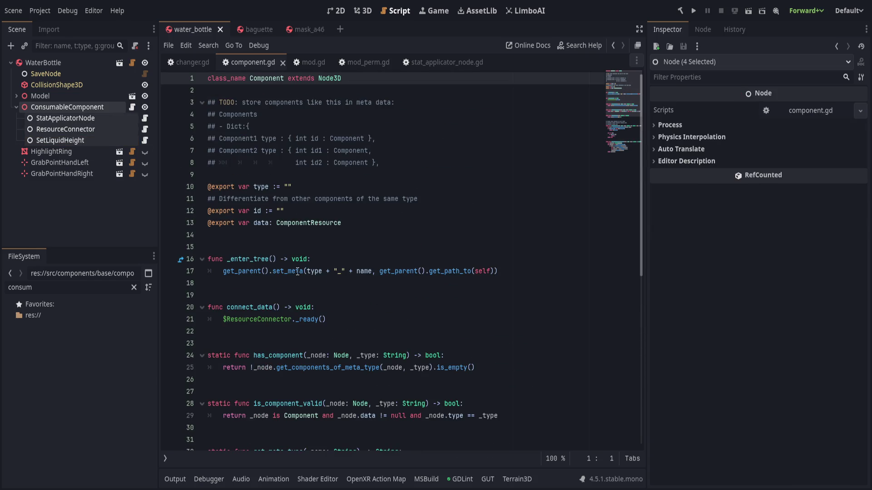
{"action": "left_click_drag", "start_coordinate": [62, 131], "coordinate": [117, 135]}
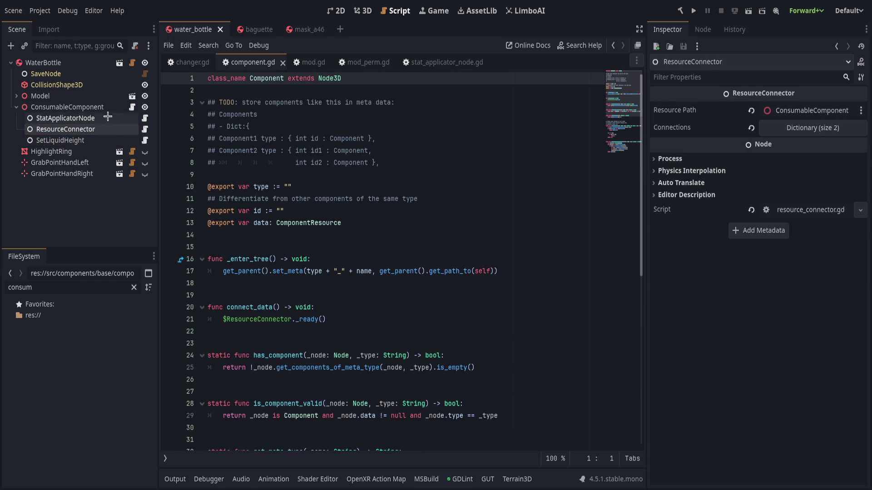
Step: Add a plain Node as a child of the WaterBottle root
{"action": "left_click", "coordinate": [68, 107]}
{"action": "left_click", "coordinate": [80, 71]}
{"action": "left_click", "coordinate": [93, 64]}
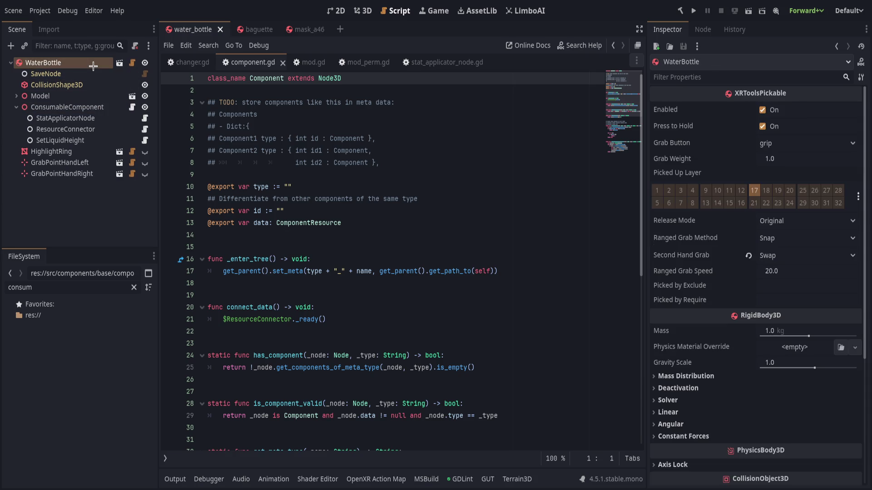
{"action": "key", "text": "ctrl+a"}
{"action": "key", "text": "Return"}
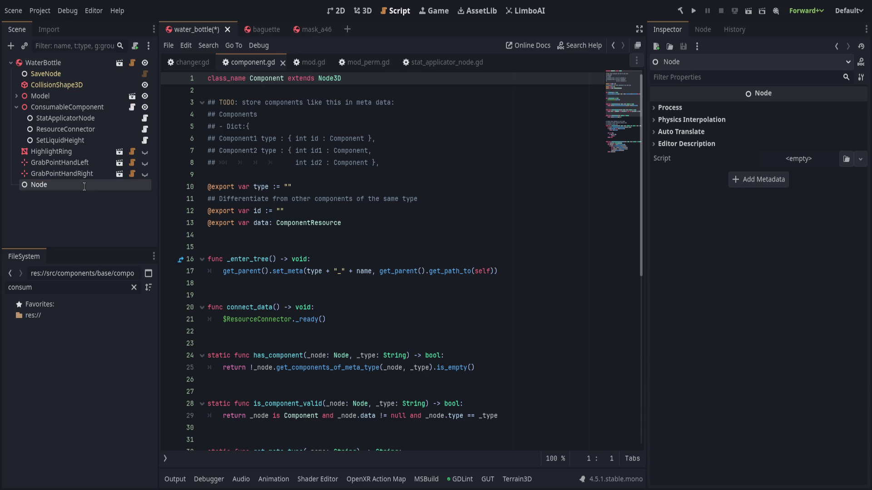
Step: Rename the new node to Drink and attach a new script to it
{"action": "key", "text": "ctrl+a"}
{"action": "type", "text": "Drink"}
{"action": "key", "text": "Return"}
{"action": "left_click", "coordinate": [53, 183]}
Step: Move Drink above ConsumableComponent and add 'class_name Drink' to drink.gd
{"action": "left_click_drag", "start_coordinate": [53, 183], "coordinate": [59, 102]}
{"action": "left_click", "coordinate": [329, 103]}
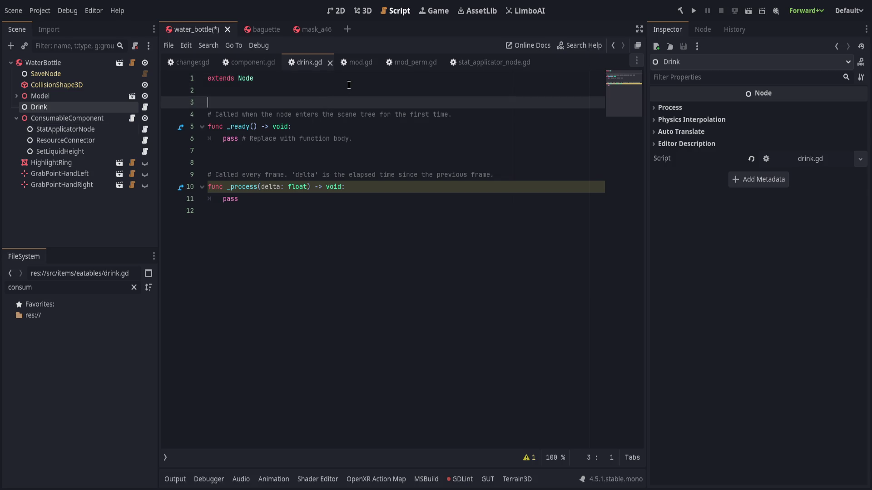
{"action": "key", "text": "ctrl+End"}
{"action": "key", "text": "ctrl+Home"}
{"action": "type", "text": "class_"}
{"action": "key", "text": "Return"}
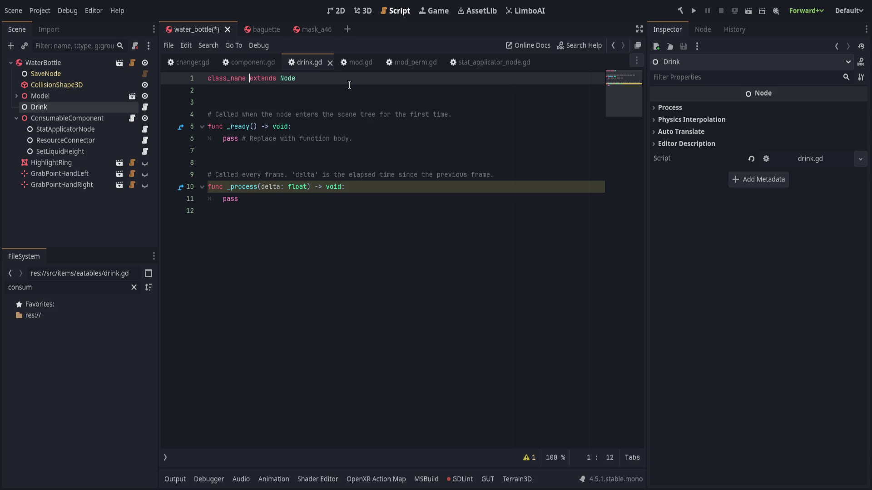
{"action": "type", "text": "Drink"}
{"action": "key", "text": "Down"}
{"action": "key", "text": "Down"}
{"action": "left_click", "coordinate": [255, 281], "text": "shift"}
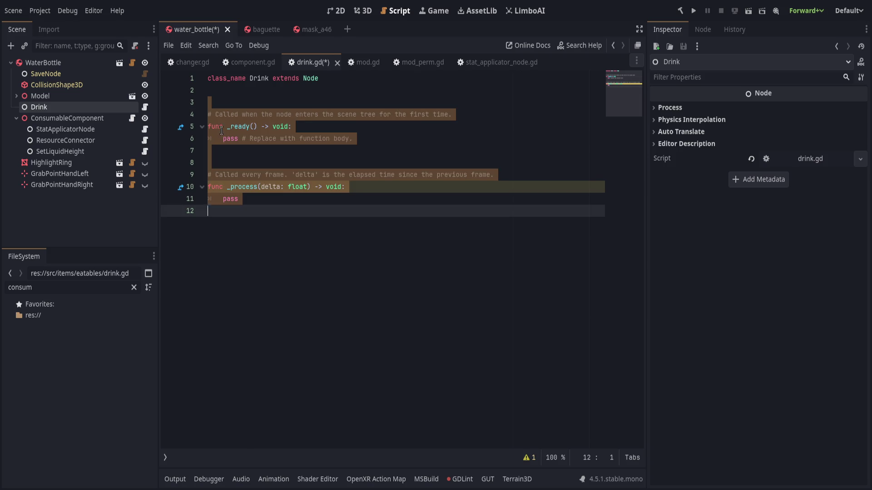
{"action": "left_click", "coordinate": [241, 163], "text": "shift"}
Step: Inspect ResourceConnector's connections, ConsumableComponent's Data, and StatApplicatorNode's settings
{"action": "left_click", "coordinate": [109, 129]}
{"action": "left_click", "coordinate": [112, 140]}
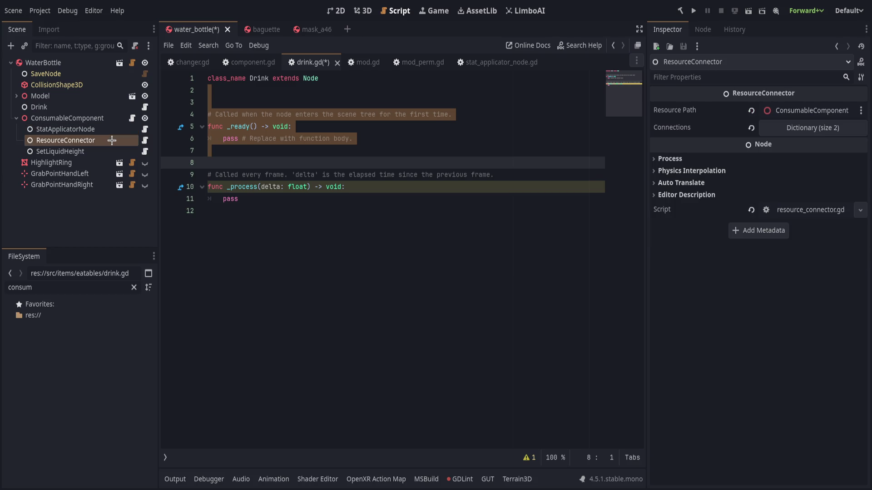
{"action": "left_click", "coordinate": [813, 128]}
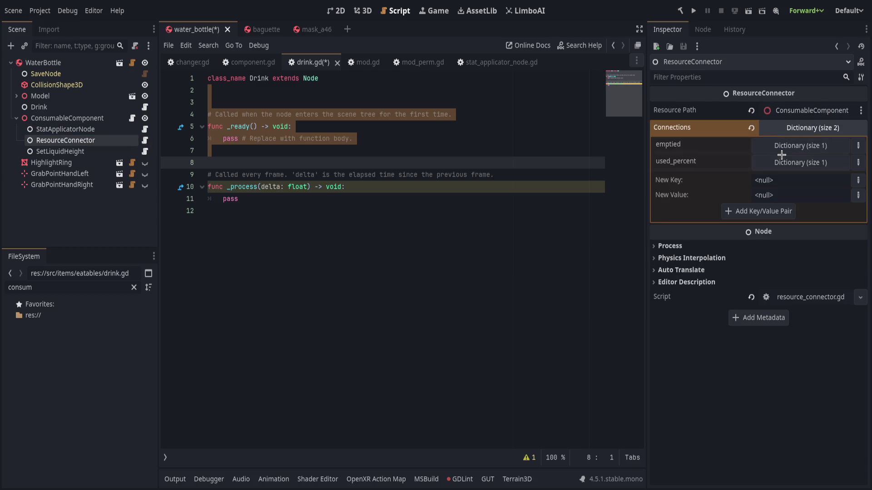
{"action": "left_click", "coordinate": [91, 151]}
{"action": "left_click", "coordinate": [102, 139]}
{"action": "left_click", "coordinate": [68, 118]}
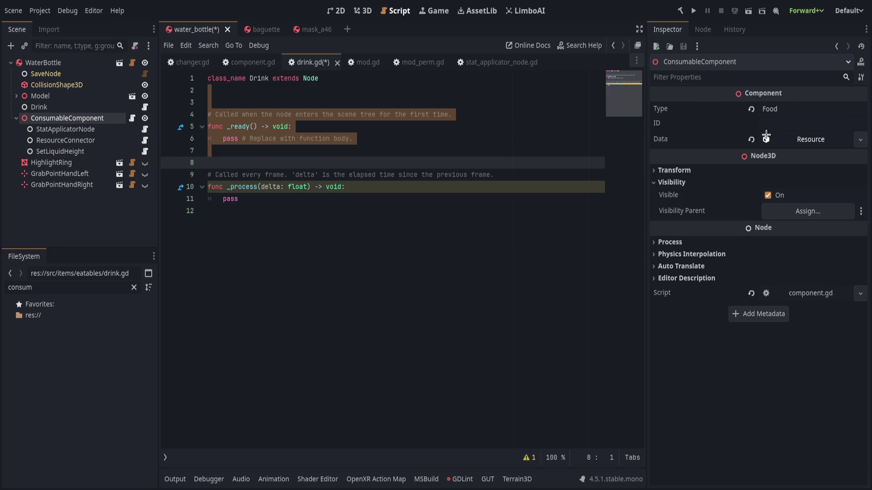
{"action": "left_click", "coordinate": [819, 143]}
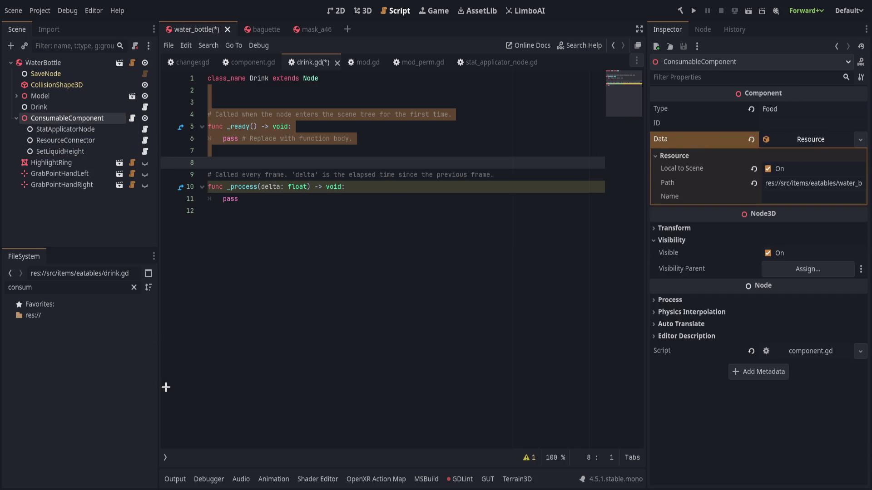
{"action": "left_click", "coordinate": [235, 306]}
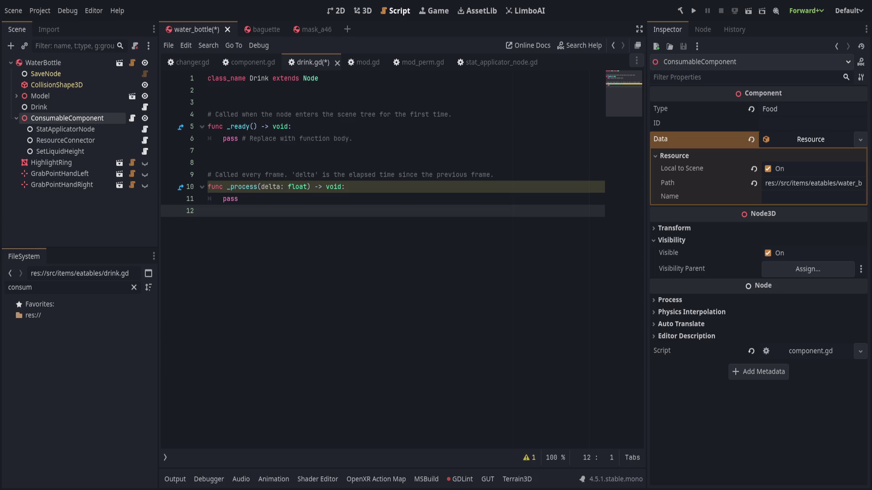
{"action": "left_click", "coordinate": [102, 130]}
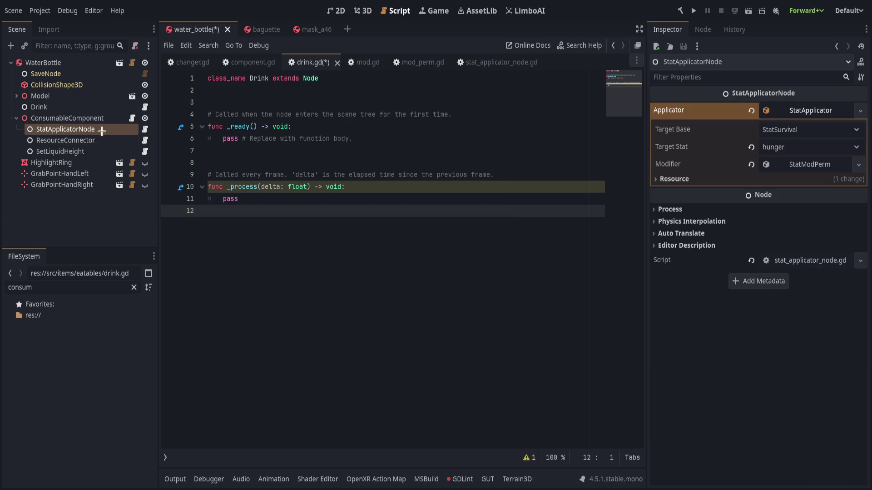
Step: Add empty apply() -> void and remove() -> void functions to stat_applicator_node.gd and save
{"action": "left_click", "coordinate": [144, 129]}
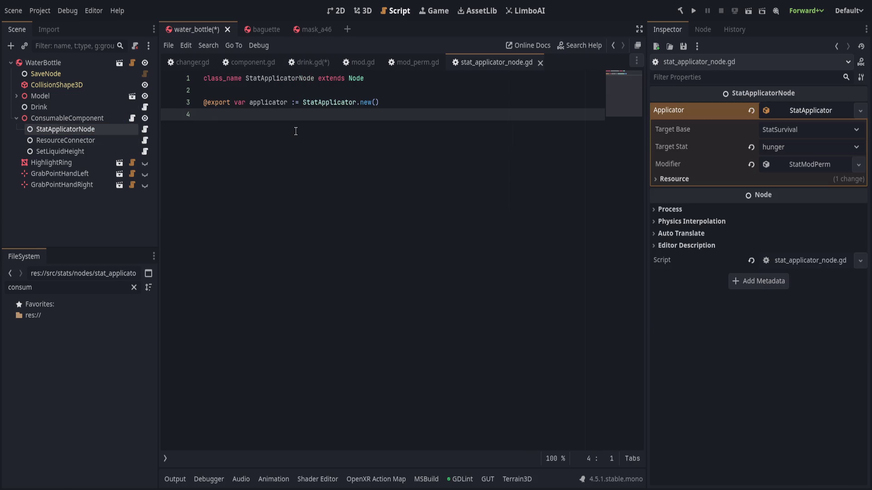
{"action": "key", "text": "Return"}
{"action": "key", "text": "Return"}
{"action": "type", "text": "func apply"}
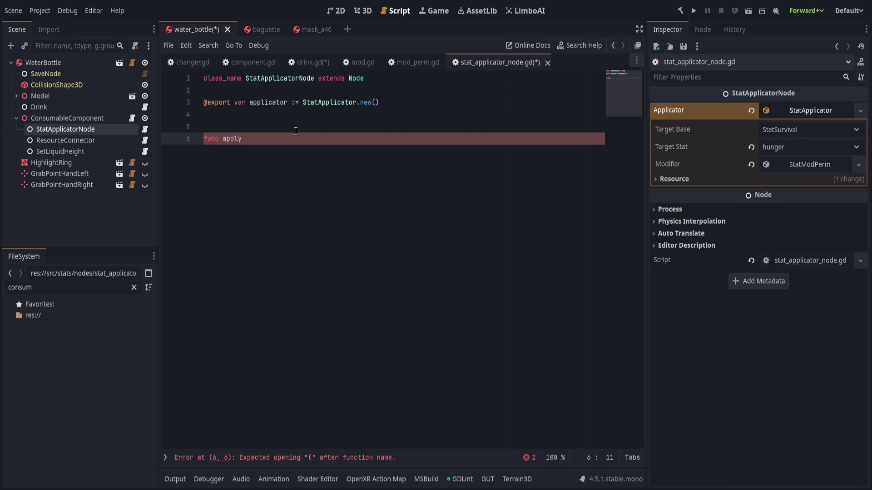
{"action": "type", "text": "() -> void:"}
{"action": "key", "text": "Return"}
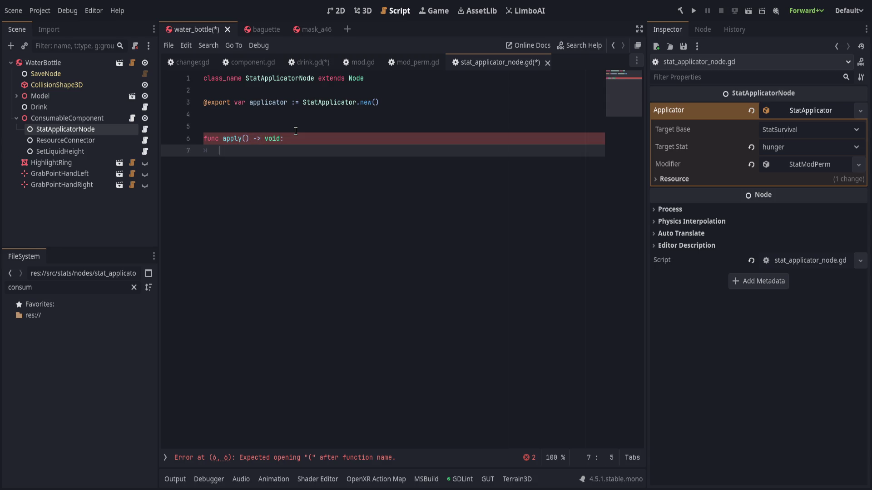
{"action": "type", "text": "pass"}
{"action": "key", "text": "Return"}
{"action": "key", "text": "BackSpace"}
{"action": "key", "text": "Return"}
{"action": "type", "text": "c remove() -> void:"}
{"action": "key", "text": "Return"}
{"action": "type", "text": "pass"}
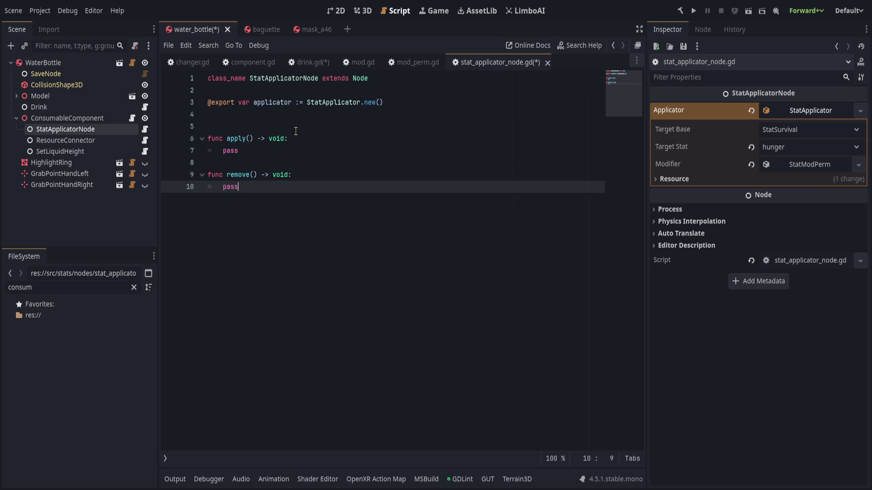
{"action": "key", "text": "ctrl+s"}
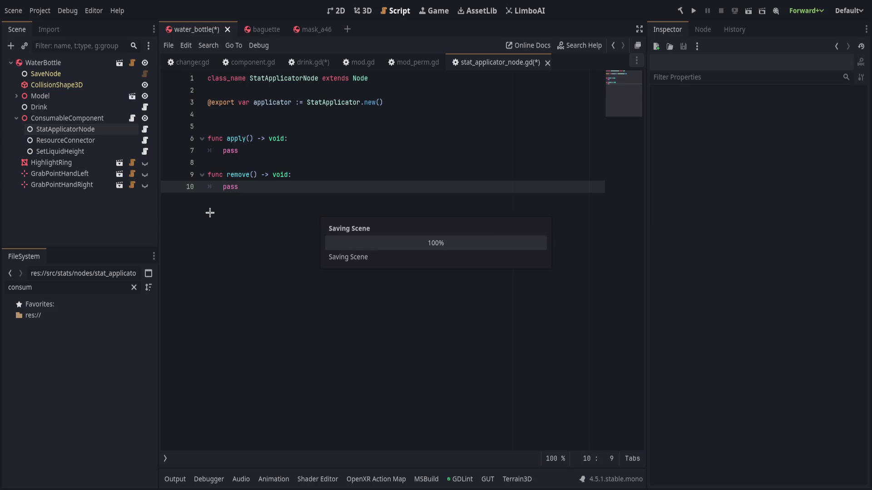
Step: Inspect the Drink and Model nodes, then collapse XRCharacterOrigin in the player scene
{"action": "left_click", "coordinate": [68, 107]}
{"action": "left_click", "coordinate": [68, 97]}
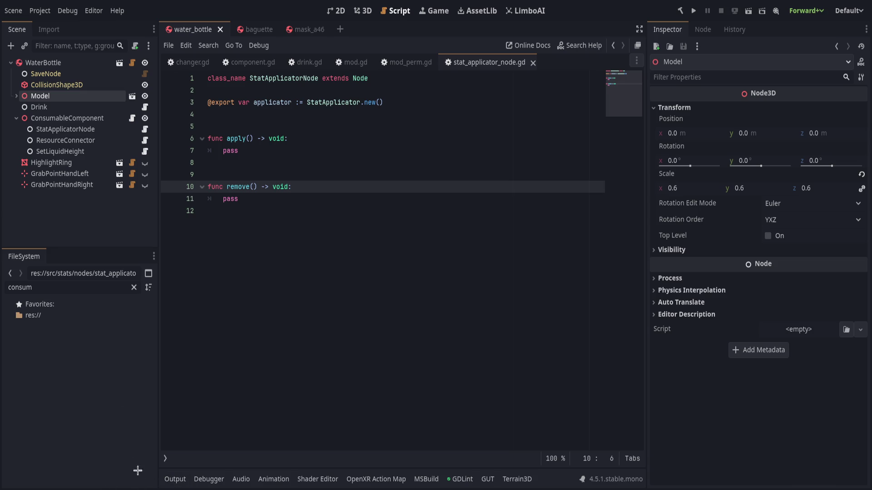
{"action": "left_click", "coordinate": [106, 229]}
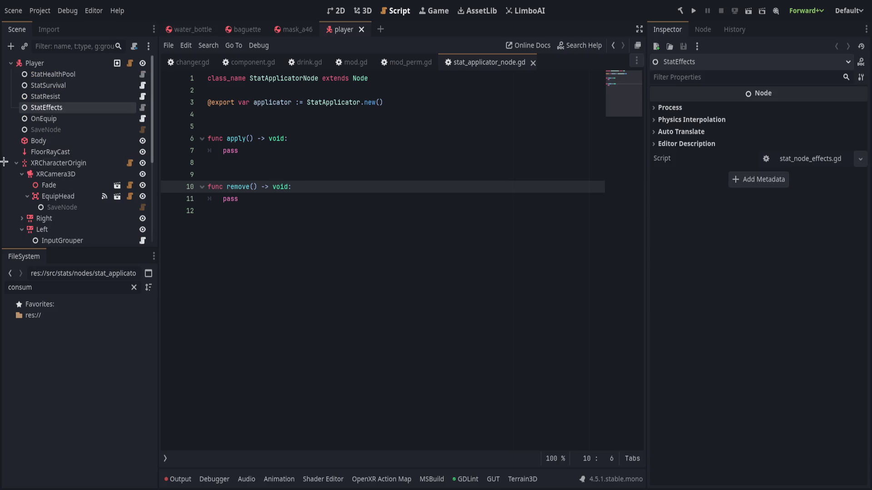
{"action": "left_click", "coordinate": [17, 163]}
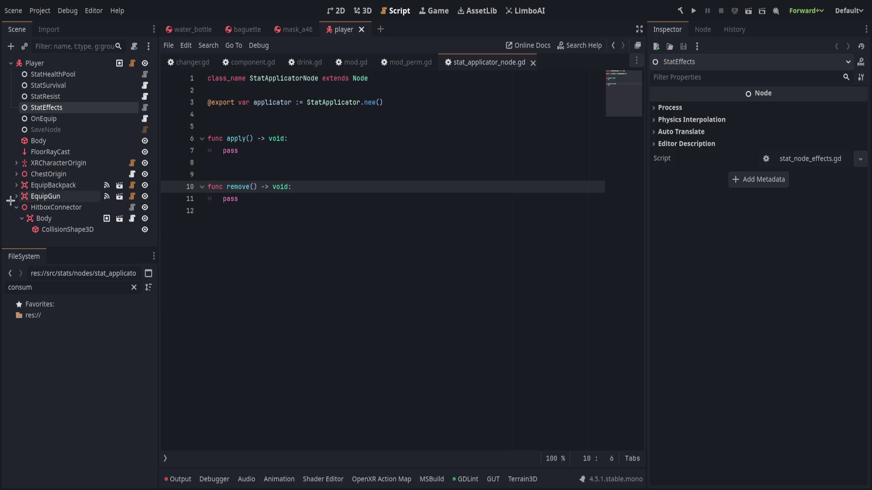
Step: Switch to the 3D view and select EquipHead under XRCharacterOrigin > XRCamera3D, viewing the hands
{"action": "left_click", "coordinate": [16, 207]}
{"action": "left_click", "coordinate": [363, 11]}
{"action": "left_click", "coordinate": [16, 163]}
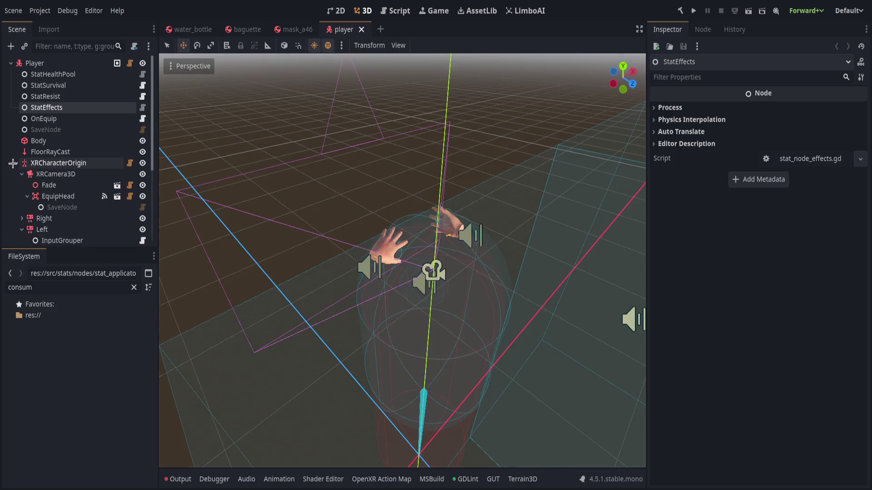
{"action": "left_click", "coordinate": [21, 174]}
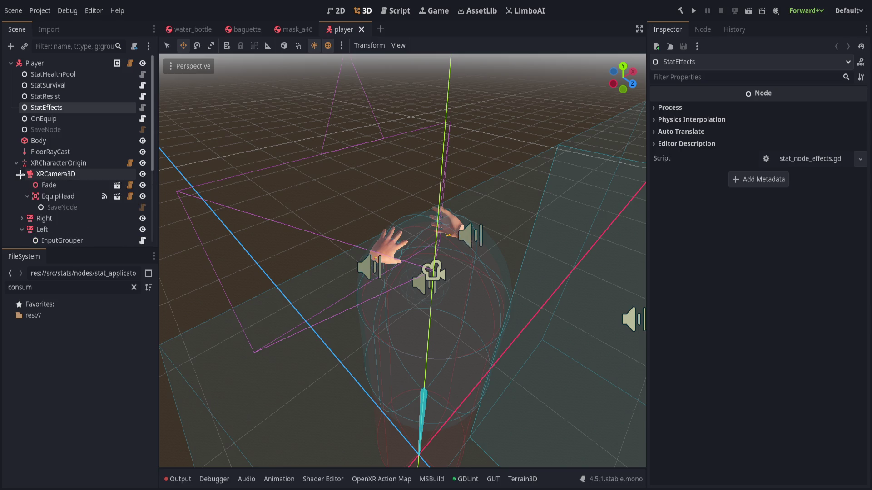
{"action": "left_click", "coordinate": [58, 195]}
{"action": "scroll", "coordinate": [486, 208], "scroll_direction": "up", "scroll_amount": 3}
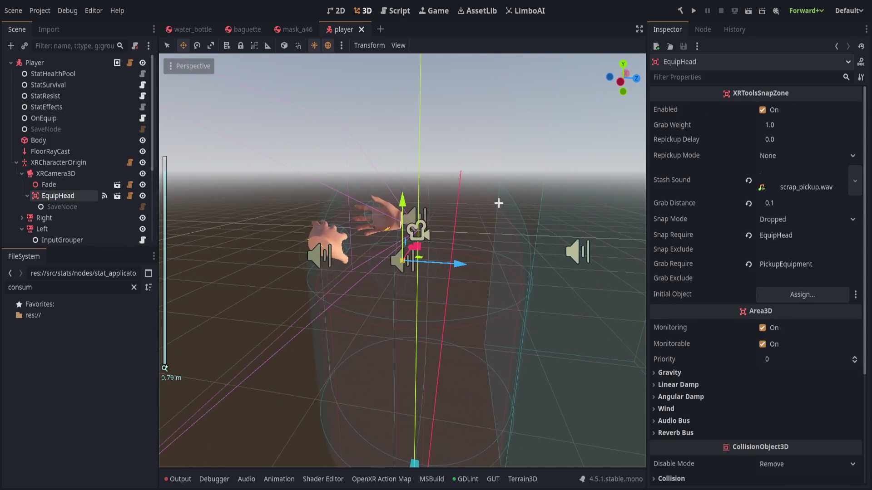
{"action": "scroll", "coordinate": [487, 236], "scroll_direction": "up", "scroll_amount": 2}
{"action": "left_click_drag", "start_coordinate": [487, 236], "coordinate": [483, 182]}
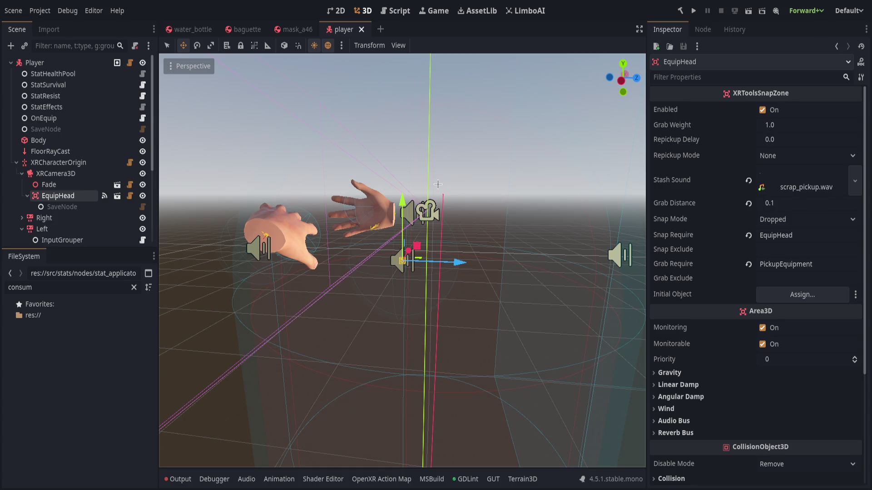
Step: Reset EquipHead's Transform Position to 0, 0, 0 and save the player scene
{"action": "scroll", "coordinate": [732, 288], "scroll_direction": "down", "scroll_amount": 3}
{"action": "left_click", "coordinate": [675, 365]}
{"action": "left_click", "coordinate": [856, 378]}
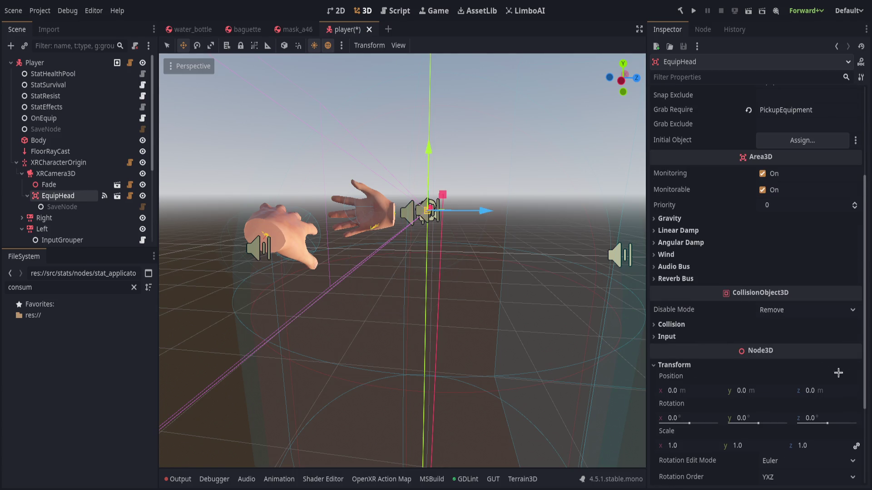
{"action": "key", "text": "ctrl+s"}
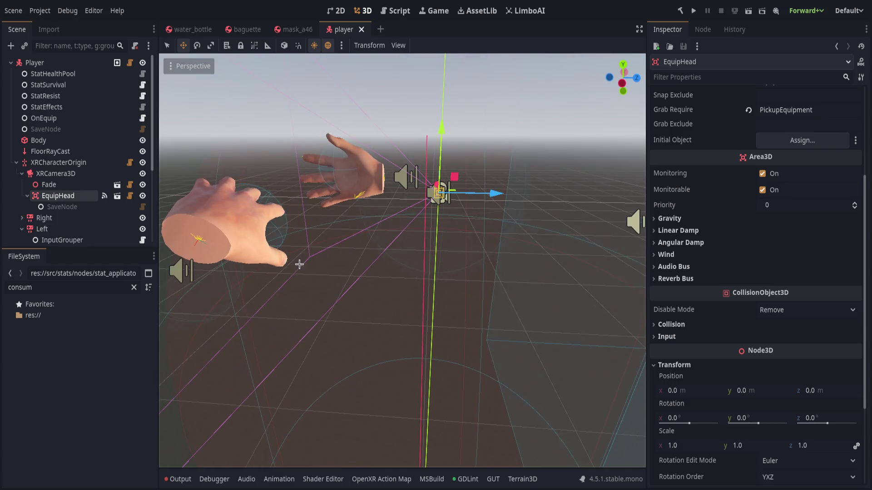
Step: Add a new Area3D node under XRCamera3D
{"action": "left_click", "coordinate": [42, 176]}
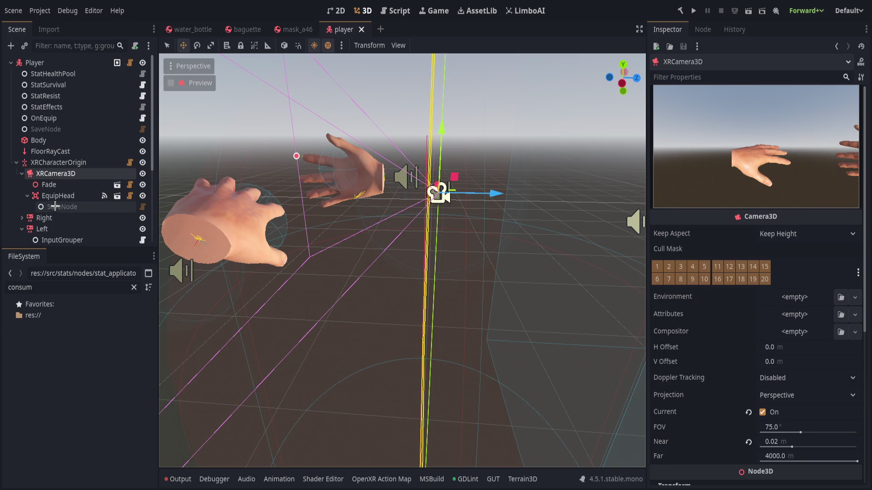
{"action": "left_click", "coordinate": [55, 196]}
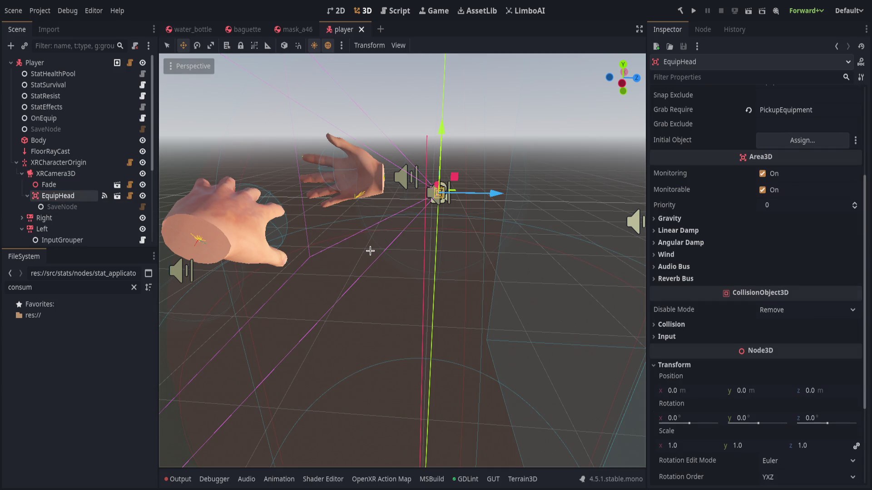
{"action": "scroll", "coordinate": [693, 307], "scroll_direction": "up", "scroll_amount": 4}
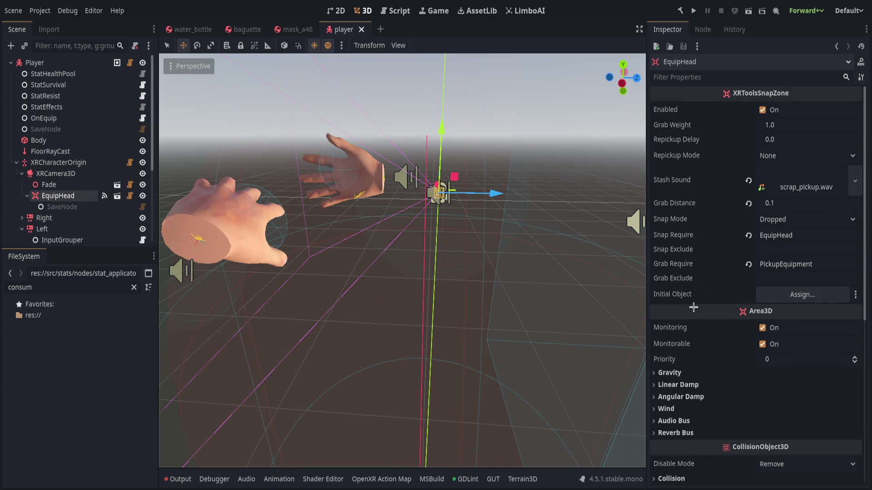
{"action": "left_click_drag", "start_coordinate": [345, 258], "coordinate": [352, 272]}
{"action": "left_click", "coordinate": [56, 174]}
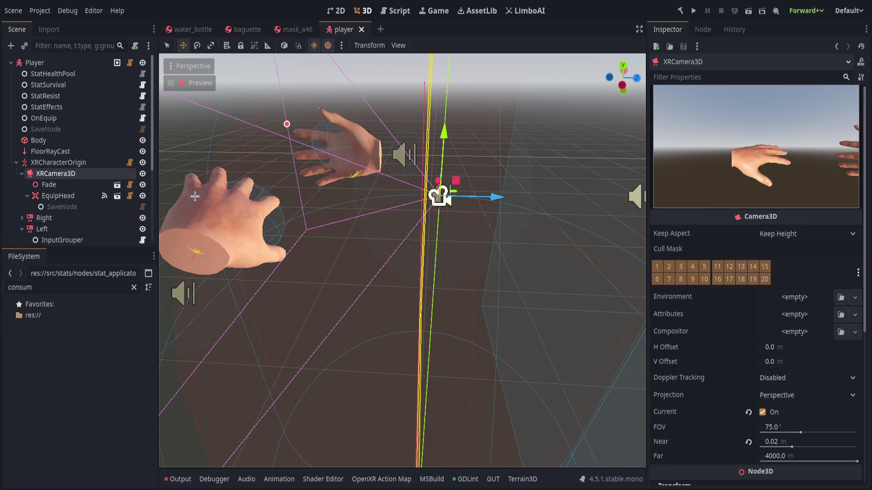
{"action": "key", "text": "ctrl+v"}
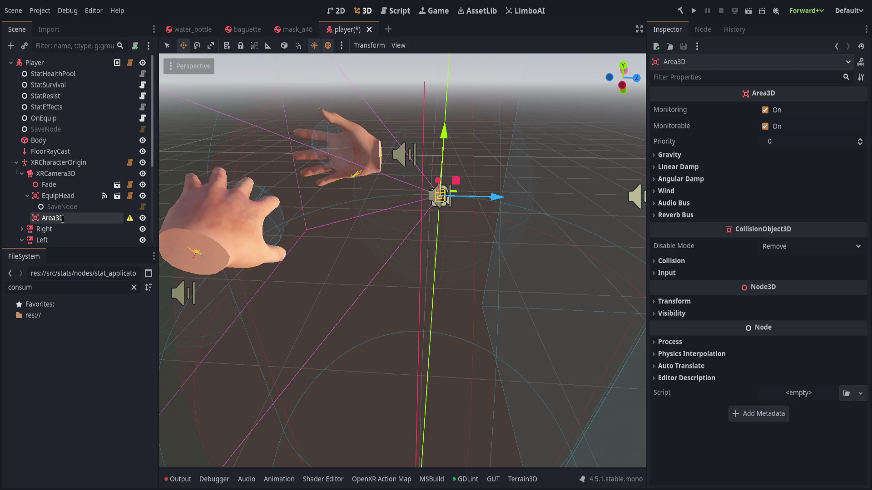
Step: Name the area Consume, turn collision layer 3 off and mask 3 on, and add a CollisionShape3D child
{"action": "type", "text": "Consume"}
{"action": "key", "text": "Return"}
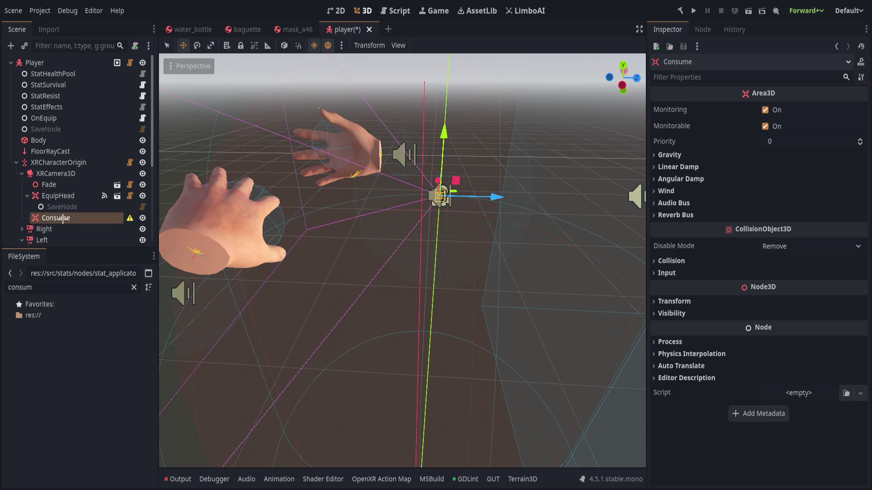
{"action": "left_click", "coordinate": [676, 261]}
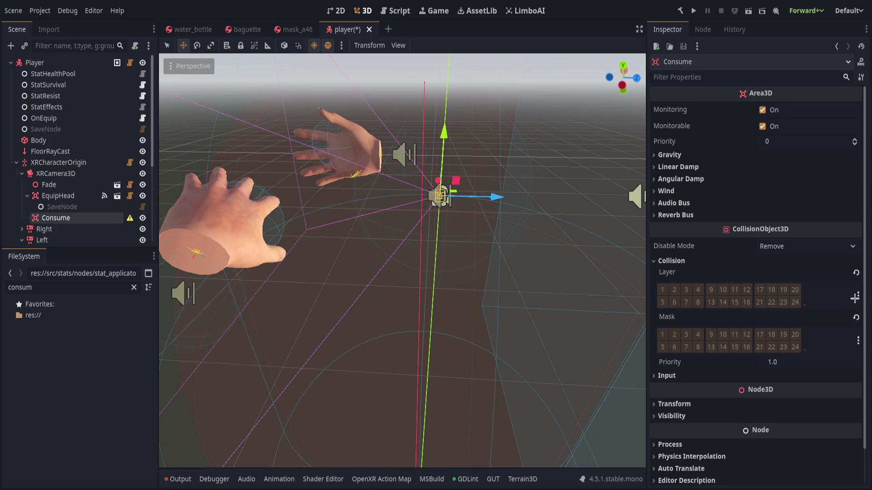
{"action": "left_click", "coordinate": [686, 290]}
{"action": "left_click", "coordinate": [686, 290]}
{"action": "left_click", "coordinate": [686, 335]}
{"action": "left_click", "coordinate": [672, 261]}
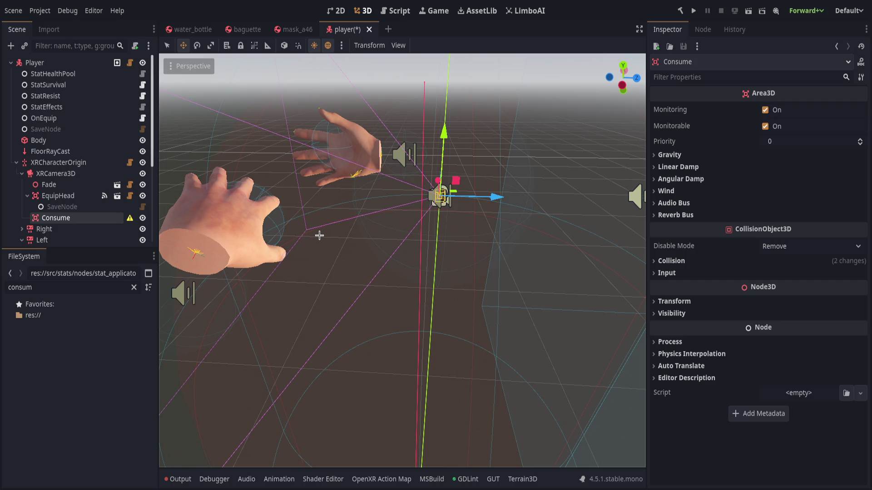
{"action": "key", "text": "ctrl+v"}
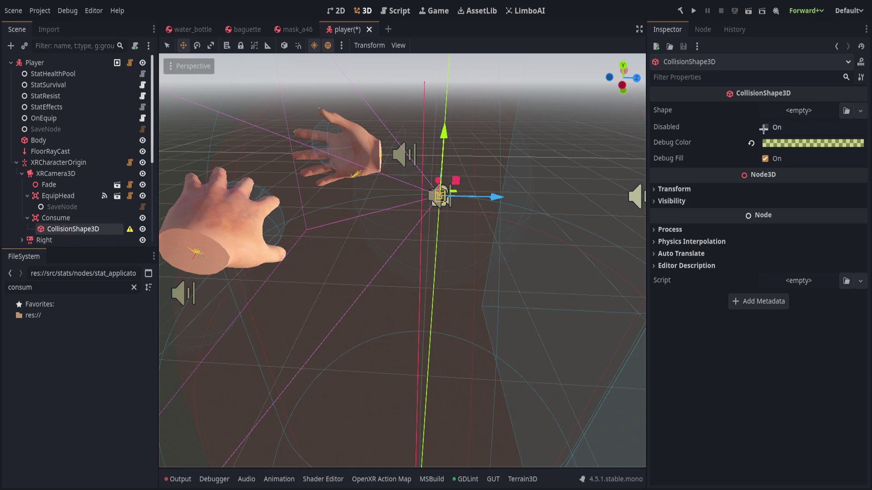
Step: Shrink the collision sphere, move the area leftward, and rename it EquipMouth
{"action": "left_click_drag", "start_coordinate": [431, 131], "coordinate": [416, 187]}
{"action": "left_click", "coordinate": [56, 218]}
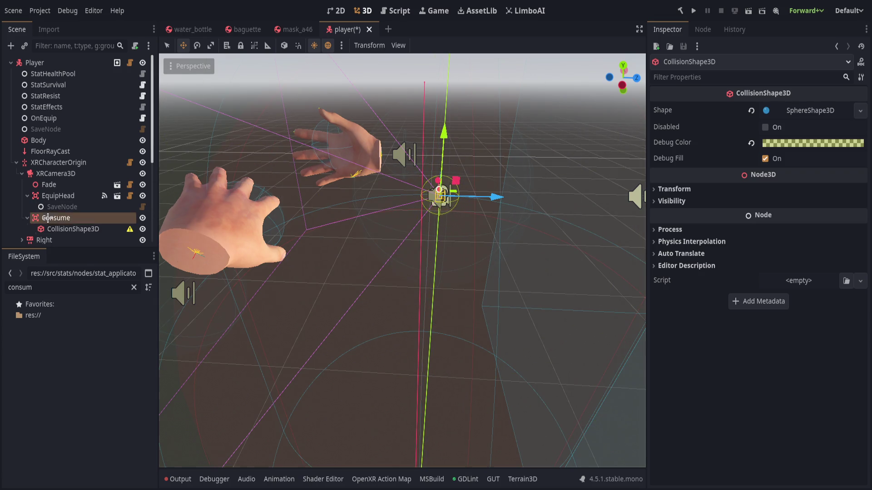
{"action": "mouse_move", "coordinate": [461, 197]}
{"action": "left_mouse_down"}
{"action": "mouse_move", "coordinate": [414, 209]}
{"action": "mouse_move", "coordinate": [405, 172]}
{"action": "mouse_move", "coordinate": [290, 205]}
{"action": "left_mouse_up"}
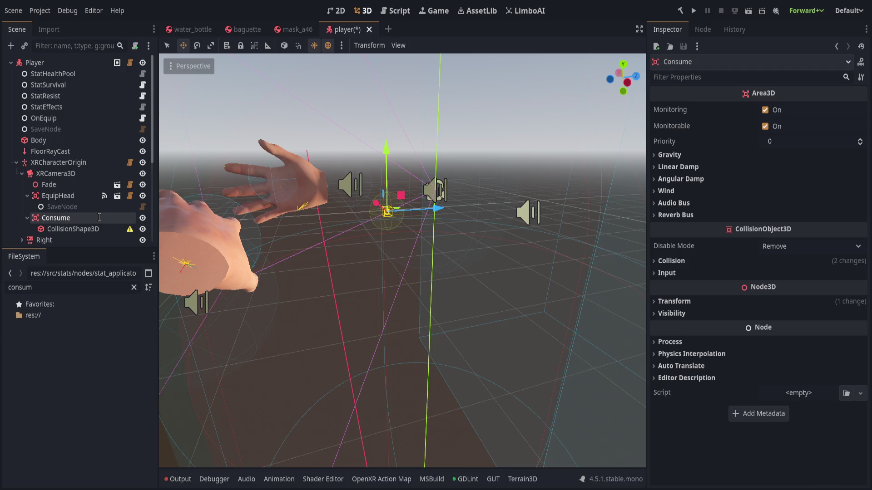
{"action": "type", "text": "EquipMouth"}
{"action": "key", "text": "Return"}
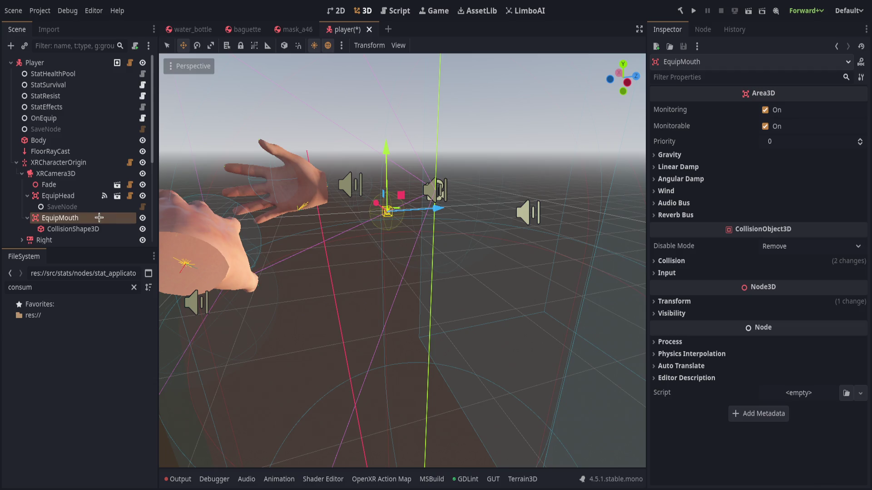
Step: Resize EquipMouth's collision sphere to about 0.04 radius, position it, and save the scene
{"action": "left_click", "coordinate": [72, 229]}
{"action": "mouse_move", "coordinate": [477, 245]}
{"action": "left_mouse_down"}
{"action": "mouse_move", "coordinate": [532, 253]}
{"action": "mouse_move", "coordinate": [361, 209]}
{"action": "mouse_move", "coordinate": [363, 217]}
{"action": "left_mouse_up"}
{"action": "left_click_drag", "start_coordinate": [389, 187], "coordinate": [318, 157]}
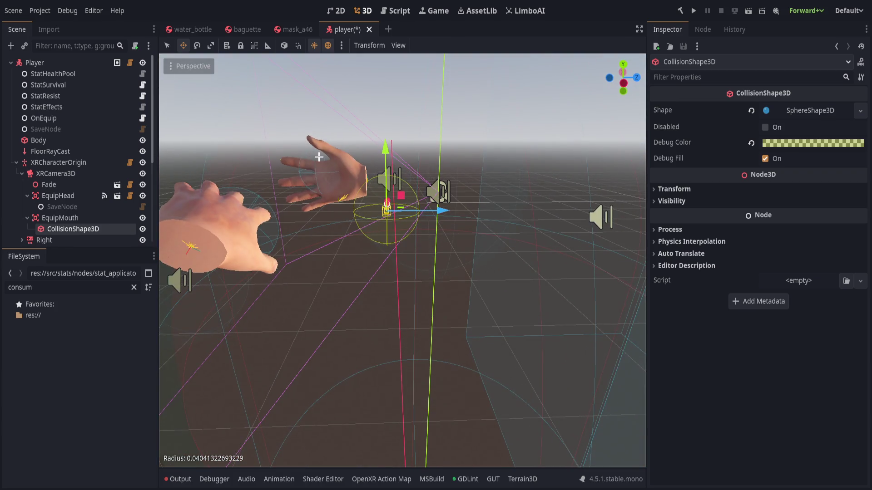
{"action": "left_click", "coordinate": [81, 215]}
{"action": "left_click_drag", "start_coordinate": [400, 195], "coordinate": [399, 208]}
{"action": "key", "text": "ctrl+s"}
{"action": "mouse_move", "coordinate": [400, 178]}
{"action": "left_mouse_down"}
{"action": "mouse_move", "coordinate": [546, 226]}
{"action": "mouse_move", "coordinate": [438, 201]}
{"action": "mouse_move", "coordinate": [347, 197]}
{"action": "left_mouse_up"}
{"action": "left_click", "coordinate": [75, 218]}
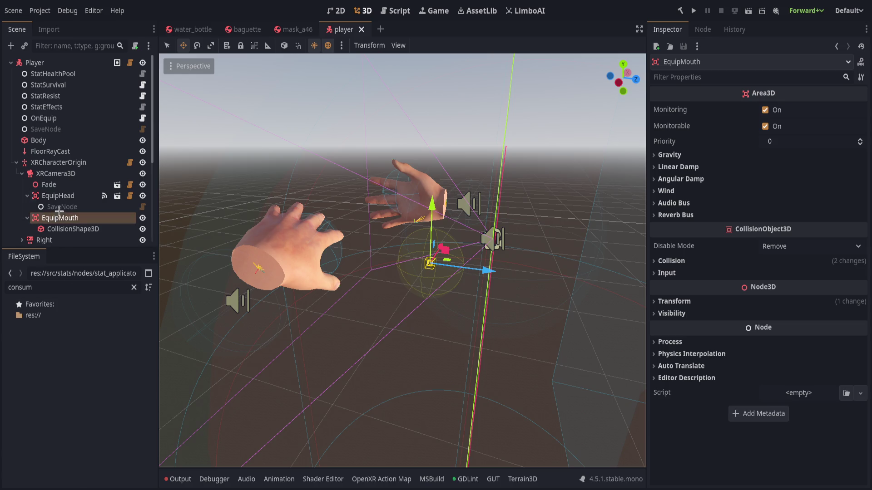
{"action": "left_click", "coordinate": [54, 175]}
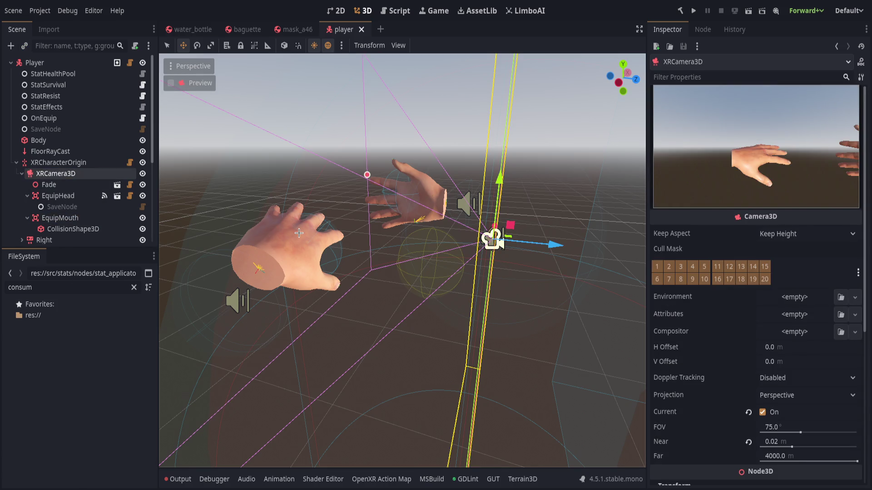
Step: Add an XRToolsSnapZone under XRCamera3D and name it EquipMouth
{"action": "key", "text": "ctrl+v"}
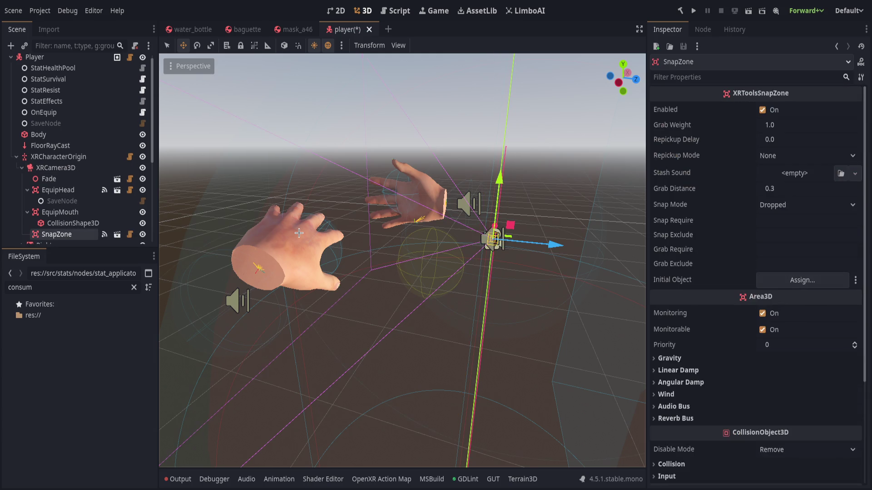
{"action": "left_click", "coordinate": [69, 201]}
{"action": "left_click", "coordinate": [73, 212]}
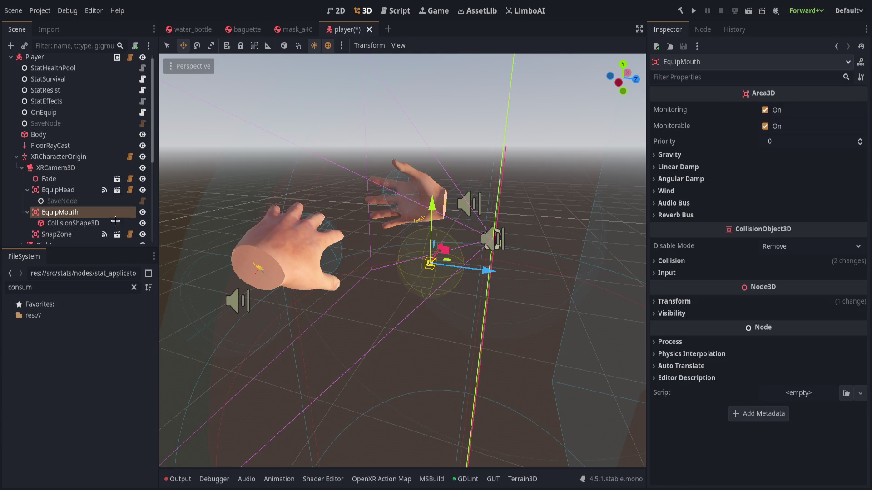
{"action": "left_click", "coordinate": [61, 234]}
{"action": "key", "text": "F2"}
{"action": "type", "text": "EquipMouth"}
{"action": "key", "text": "Return"}
Step: Move the CollisionShape3D into the snap zone, delete the old EquipMouth area, and rename EquipMouth2 to EquipMouth
{"action": "left_click_drag", "start_coordinate": [73, 223], "coordinate": [65, 188]}
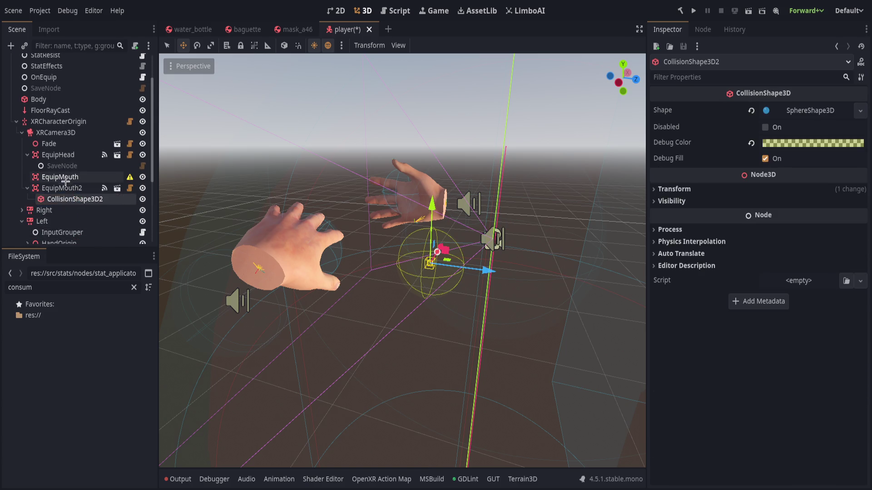
{"action": "left_click", "coordinate": [66, 177]}
{"action": "key", "text": "Delete"}
{"action": "left_click", "coordinate": [96, 177]}
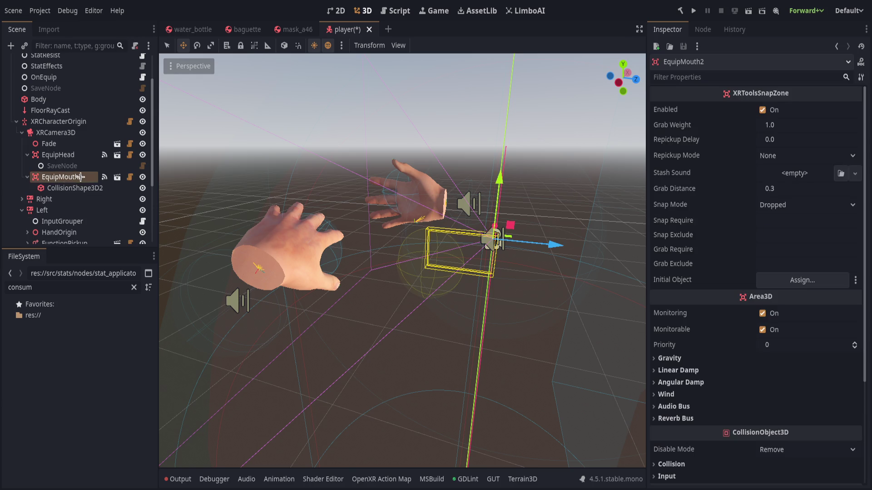
{"action": "key", "text": "BackSpace"}
{"action": "key", "text": "Return"}
Step: Set Snap Require to EquipMouth and Stash Sound to scrap_pickup.wav, save, then open the water_bottle scene
{"action": "left_click", "coordinate": [806, 223]}
{"action": "type", "text": "Equip"}
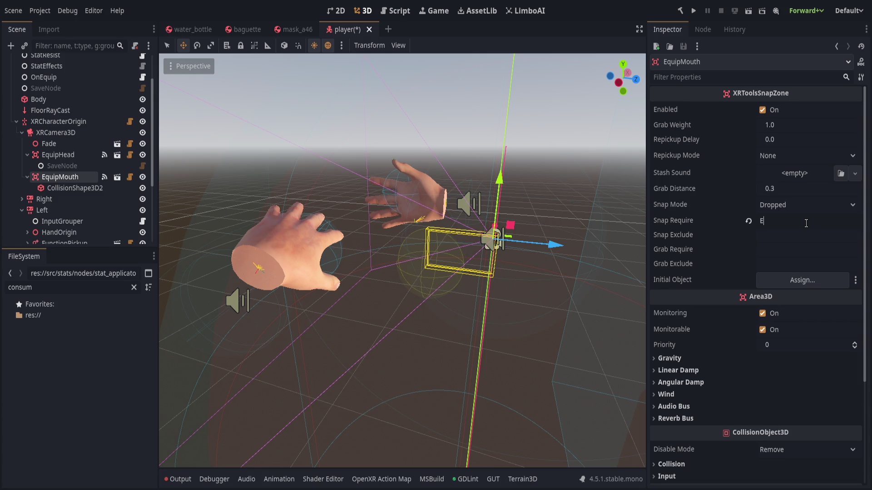
{"action": "type", "text": "Mouth"}
{"action": "key", "text": "ctrl+s"}
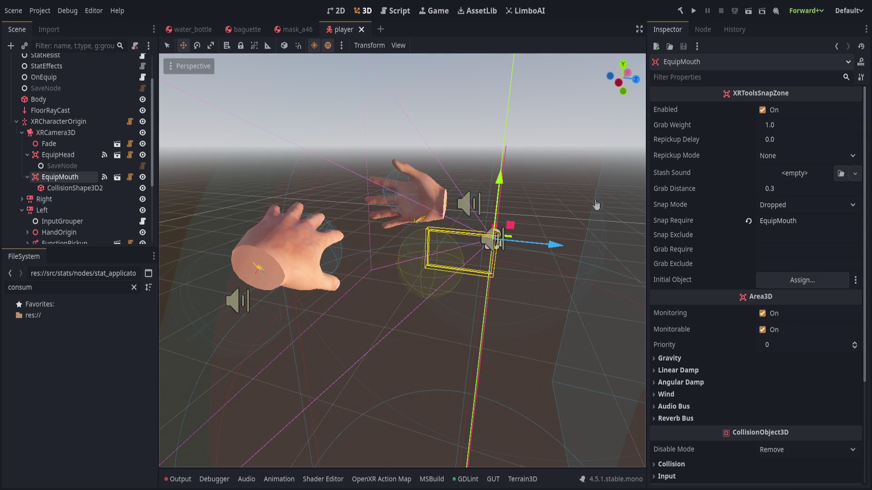
{"action": "key", "text": "ctrl+v"}
{"action": "key", "text": "ctrl+s"}
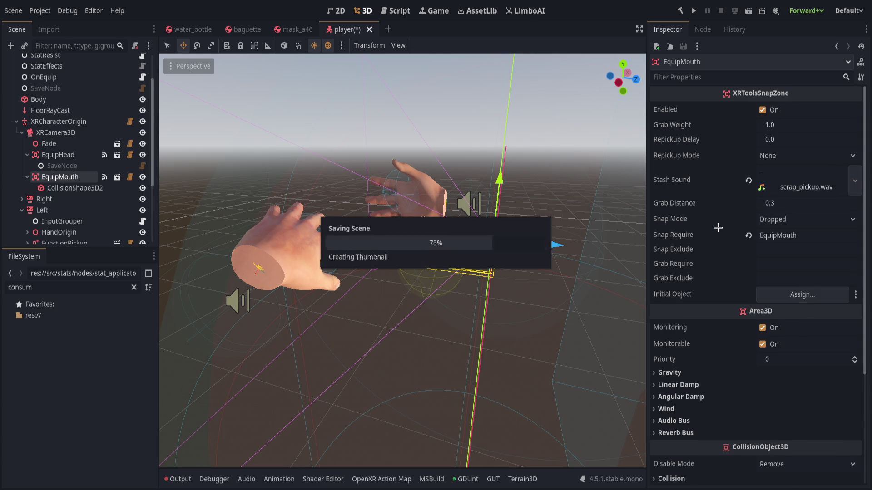
{"action": "mouse_move", "coordinate": [381, 196]}
{"action": "left_mouse_down"}
{"action": "mouse_move", "coordinate": [499, 213]}
{"action": "mouse_move", "coordinate": [568, 236]}
{"action": "mouse_move", "coordinate": [564, 228]}
{"action": "mouse_move", "coordinate": [378, 214]}
{"action": "left_mouse_up"}
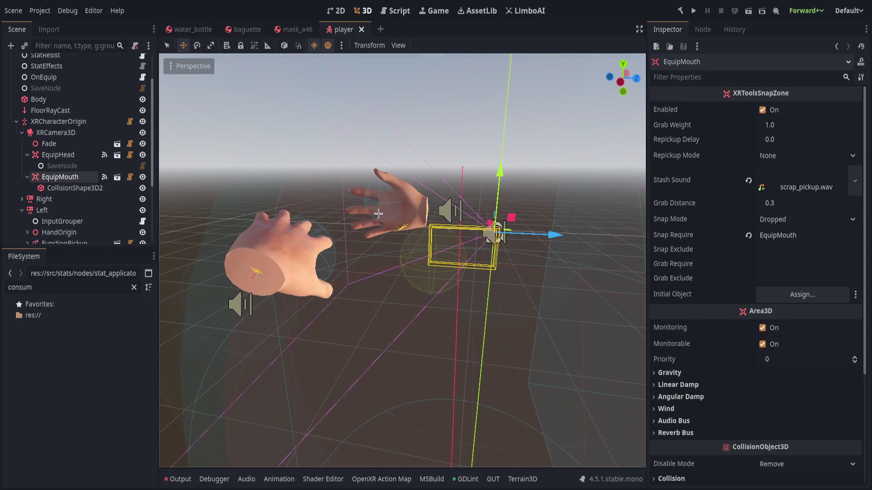
{"action": "left_click", "coordinate": [82, 178]}
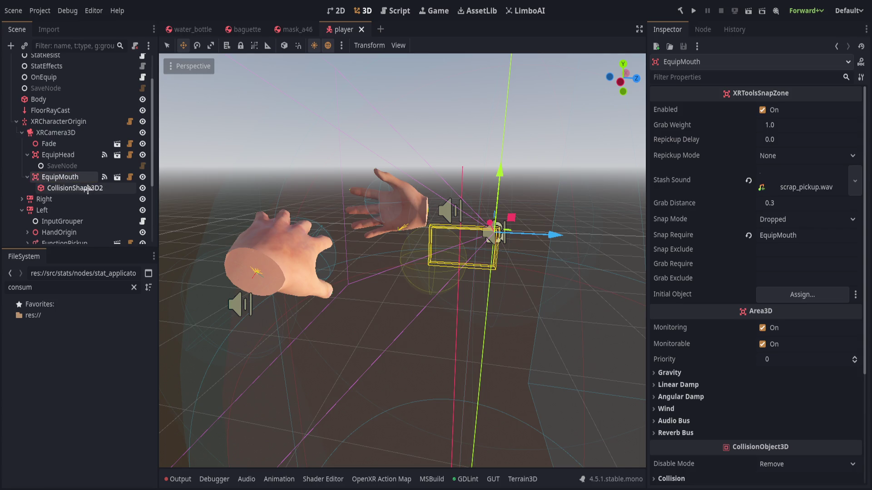
{"action": "left_click", "coordinate": [193, 29]}
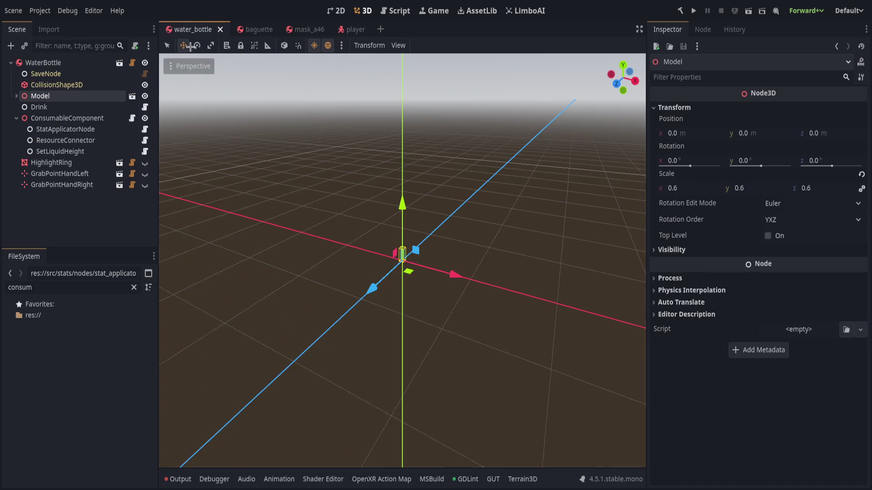
{"action": "left_click", "coordinate": [93, 96]}
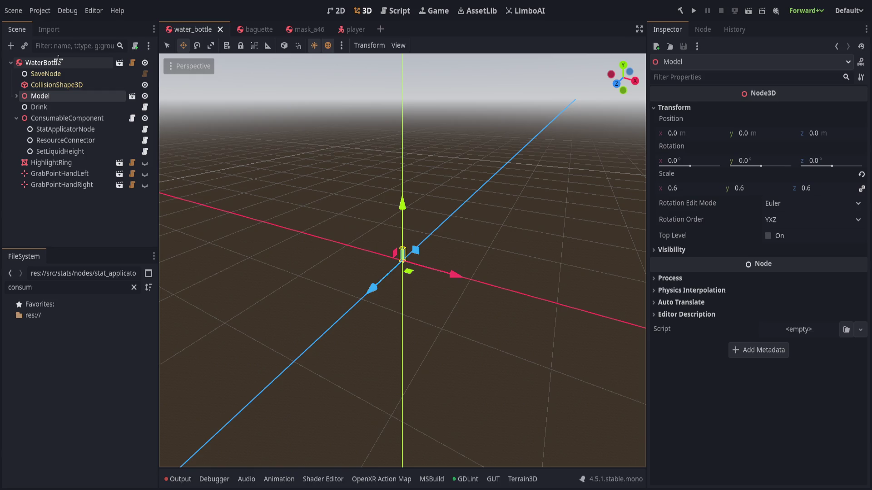
{"action": "left_click", "coordinate": [391, 13]}
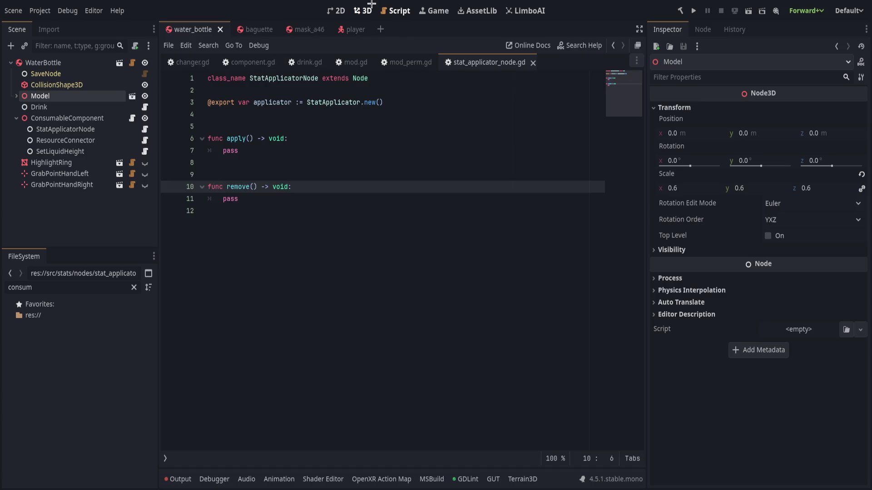
{"action": "left_click", "coordinate": [371, 4]}
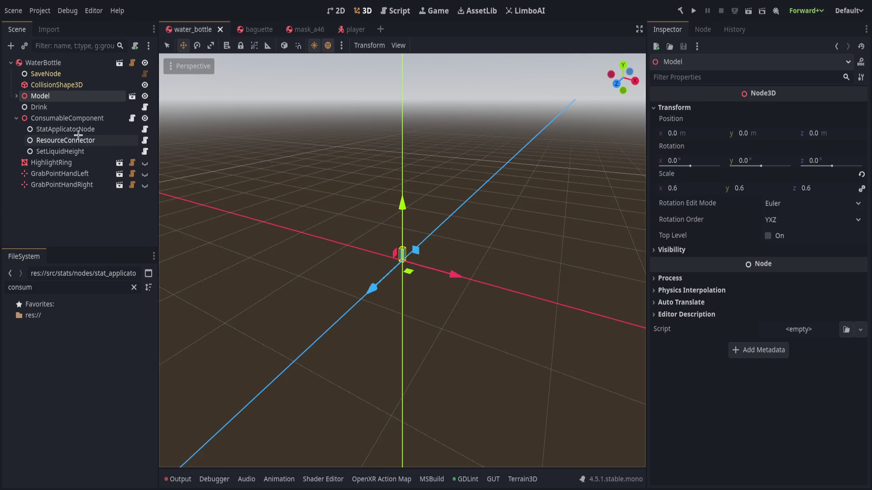
{"action": "left_click", "coordinate": [67, 201]}
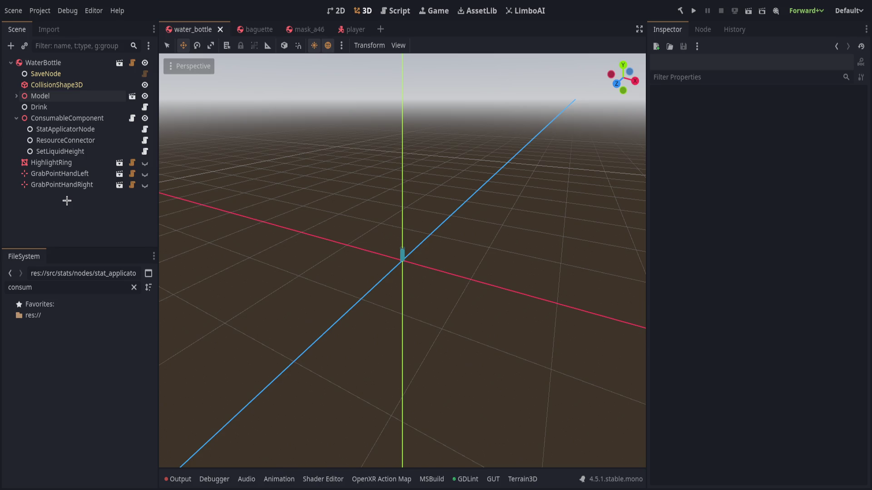
{"action": "scroll", "coordinate": [405, 296], "scroll_direction": "up", "scroll_amount": 8}
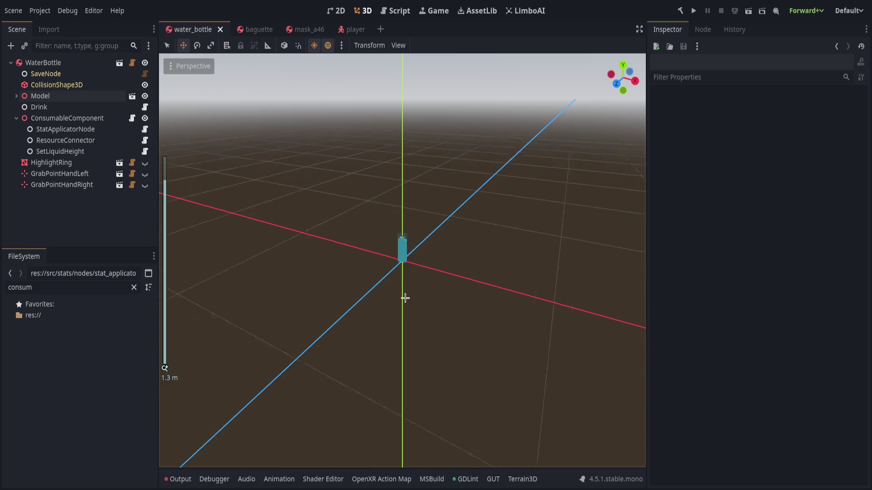
{"action": "mouse_move", "coordinate": [359, 170]}
{"action": "left_mouse_down"}
{"action": "mouse_move", "coordinate": [336, 227]}
{"action": "mouse_move", "coordinate": [207, 227]}
{"action": "left_mouse_up"}
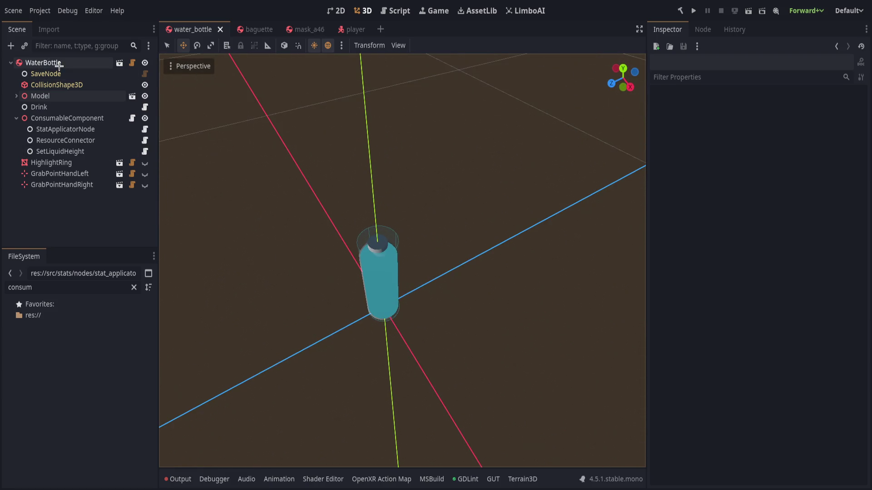
{"action": "mouse_move", "coordinate": [292, 29]}
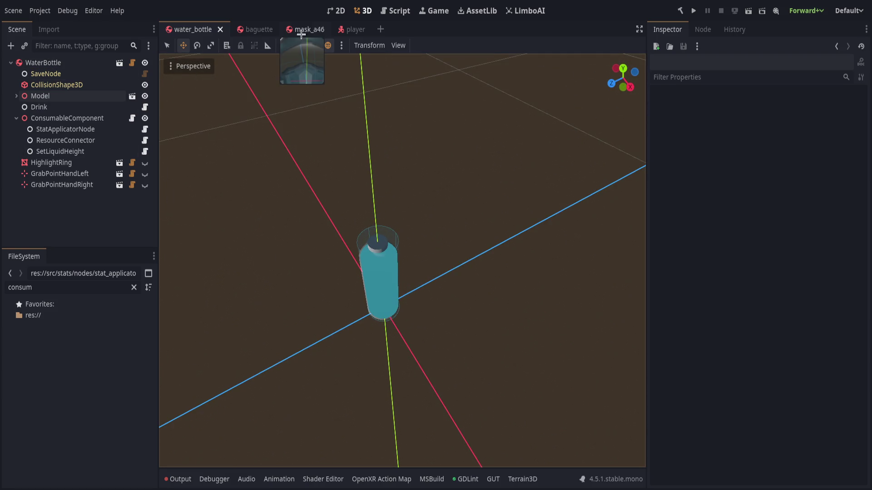
{"action": "left_click", "coordinate": [349, 29]}
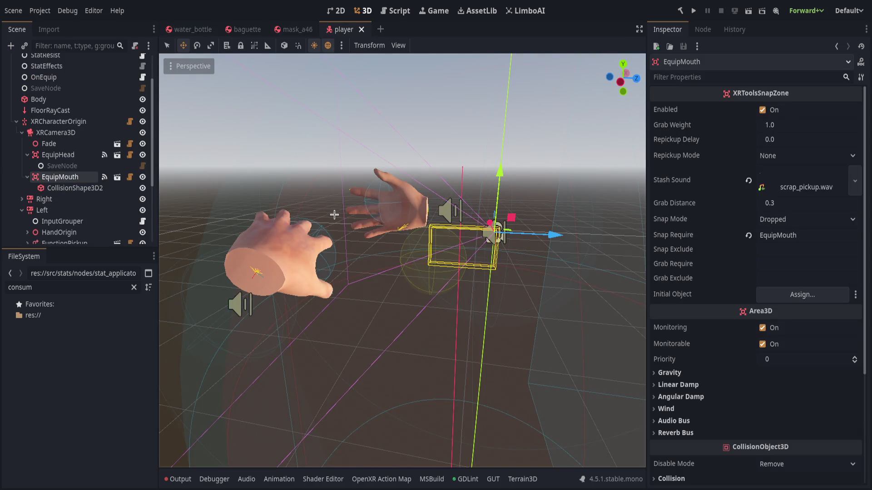
Step: Add a child node named Consume under EquipMouth, then view EquipMouth's signals
{"action": "key", "text": "ctrl+v"}
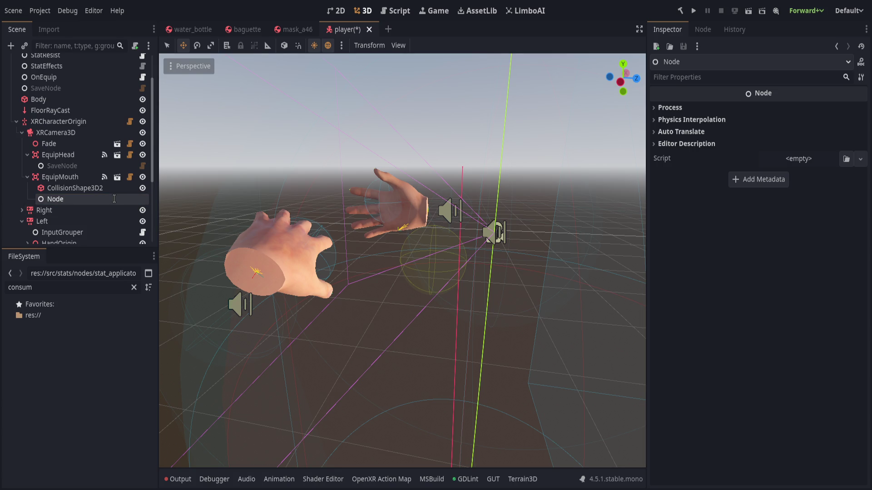
{"action": "type", "text": "Consume"}
{"action": "key", "text": "Return"}
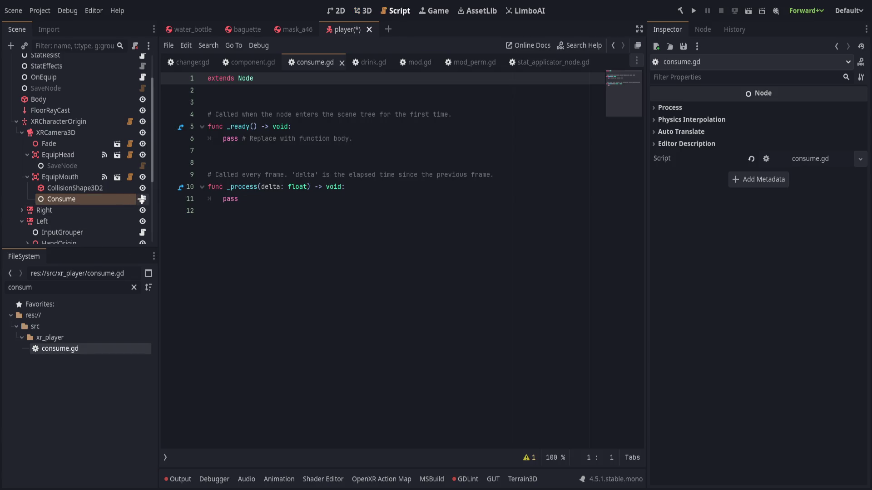
{"action": "left_click", "coordinate": [86, 177]}
{"action": "left_click", "coordinate": [702, 29]}
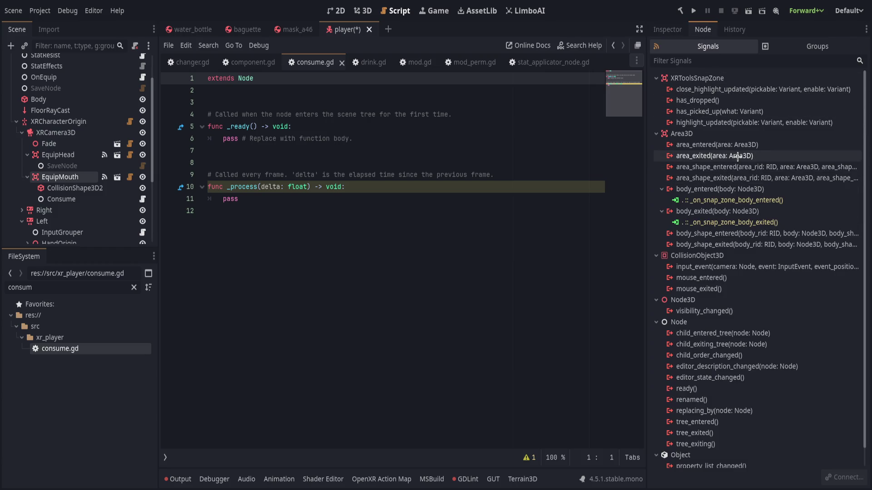
Step: Connect body_entered to a new _on_mouth_entered handler, then undo the function created in xr_character.gd
{"action": "left_click", "coordinate": [761, 189]}
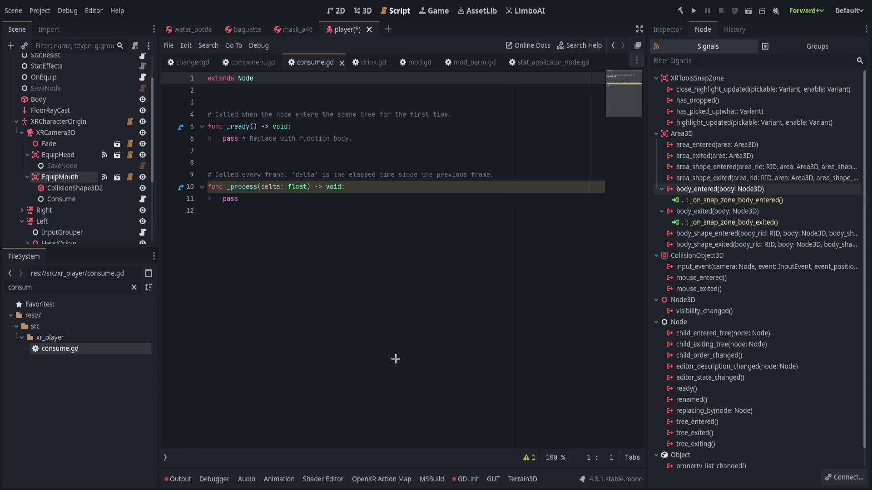
{"action": "left_click_drag", "start_coordinate": [395, 359], "coordinate": [396, 359]}
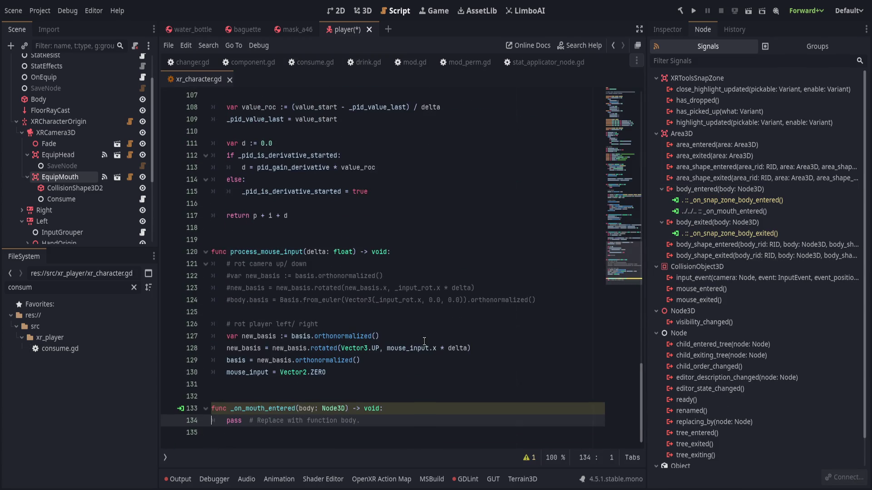
{"action": "key", "text": "ctrl+Home"}
{"action": "left_click", "coordinate": [613, 350]}
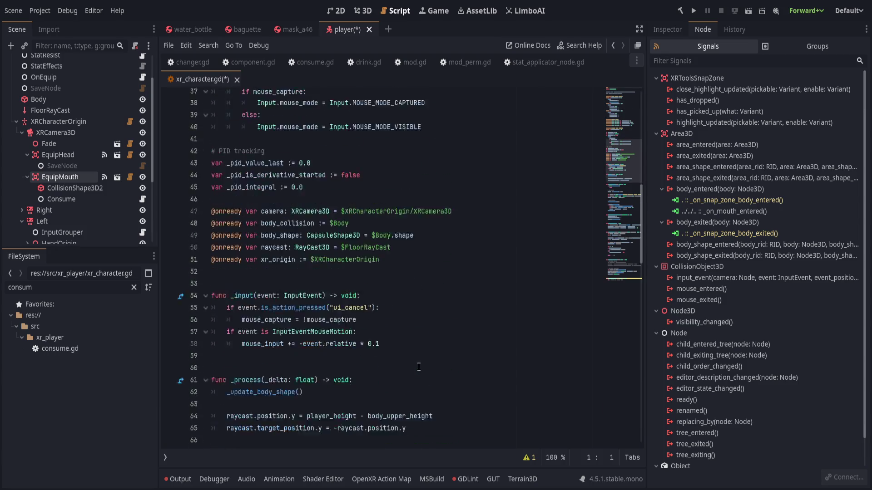
{"action": "key", "text": "ctrl+z"}
Step: Save, remove the misrouted connection, and reconnect body_entered to the Consume node's script
{"action": "scroll", "coordinate": [527, 350], "scroll_direction": "down", "scroll_amount": 20}
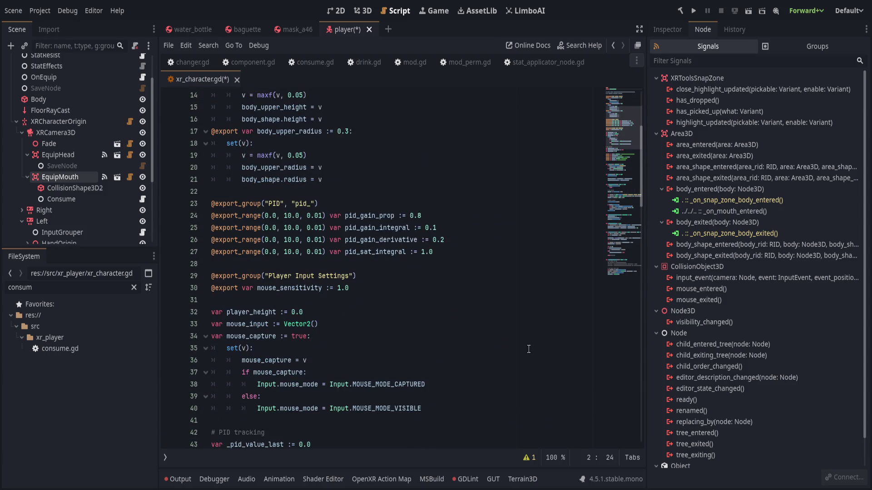
{"action": "key", "text": "ctrl+s"}
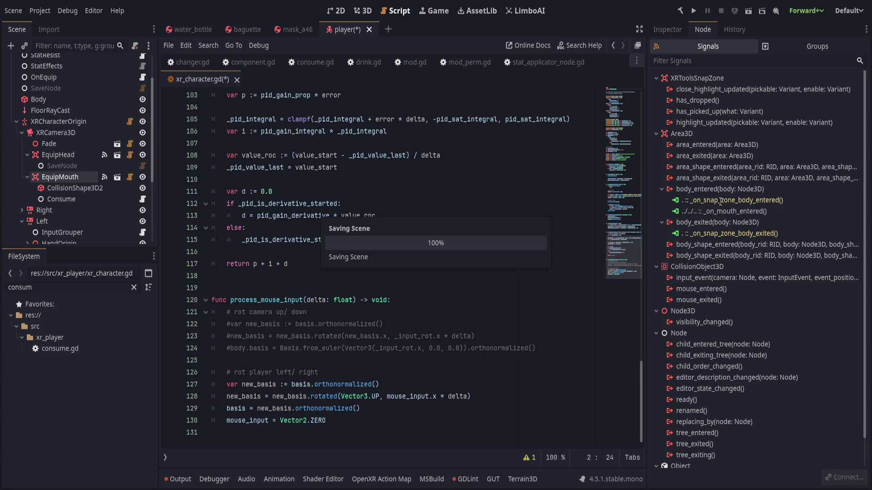
{"action": "left_click", "coordinate": [737, 211]}
{"action": "key", "text": "Delete"}
{"action": "left_click", "coordinate": [710, 190]}
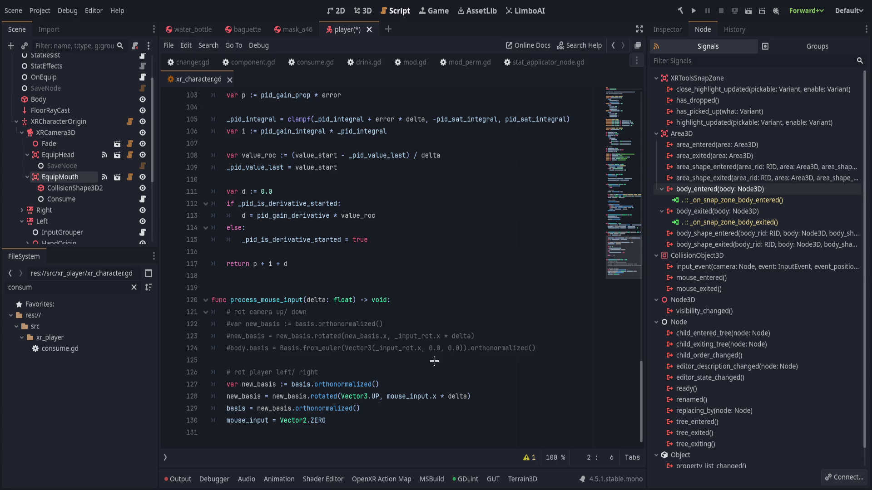
{"action": "left_click", "coordinate": [586, 333]}
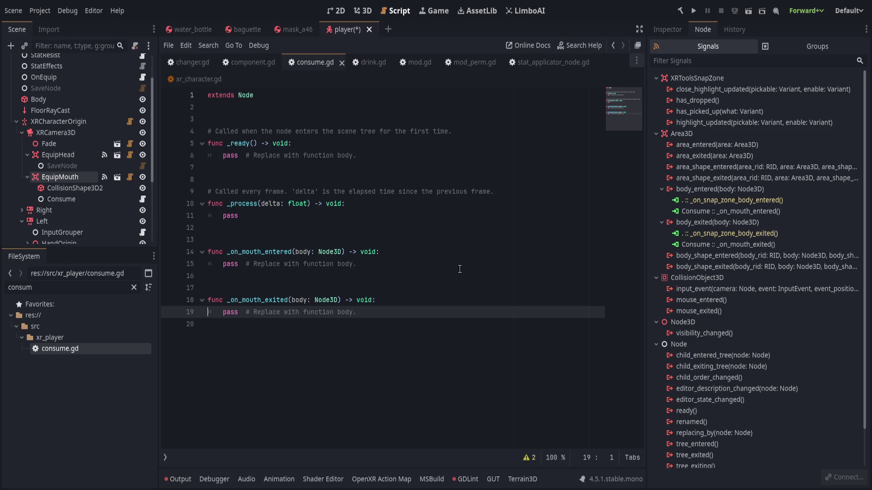
Step: Replace _on_mouth_entered's placeholder with '# is consumable' and 'if body.has_node("Consumable"): pass'
{"action": "mouse_move", "coordinate": [293, 217]}
{"action": "left_mouse_down"}
{"action": "mouse_move", "coordinate": [286, 145]}
{"action": "mouse_move", "coordinate": [302, 208]}
{"action": "mouse_move", "coordinate": [312, 217]}
{"action": "left_mouse_up"}
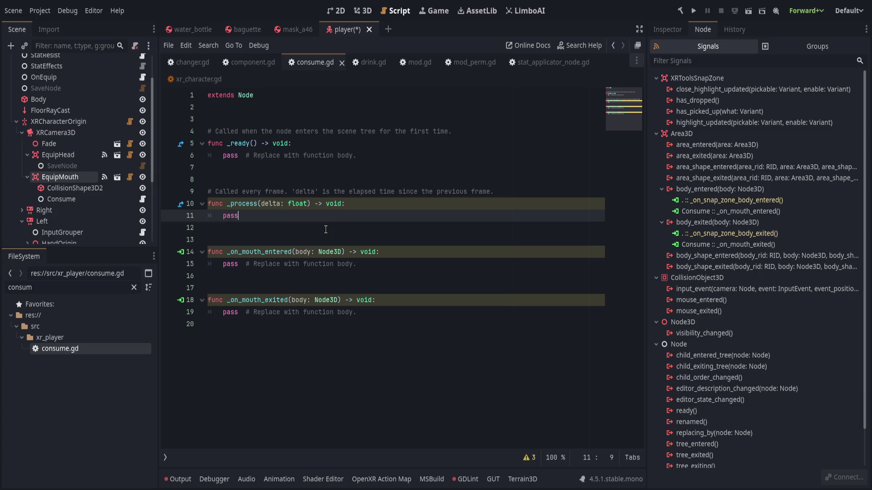
{"action": "left_click", "coordinate": [436, 265]}
{"action": "key", "text": "shift+Home"}
{"action": "key", "text": "BackSpace"}
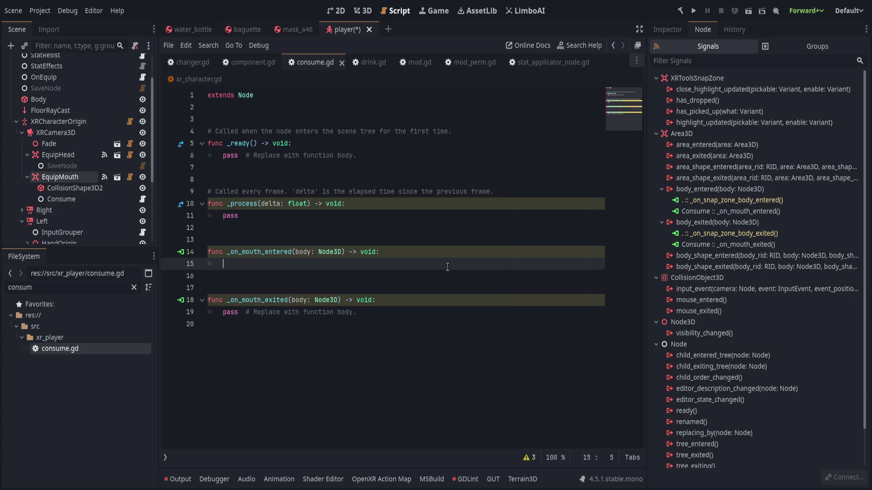
{"action": "type", "text": "if"}
{"action": "key", "text": "BackSpace"}
{"action": "key", "text": "BackSpace"}
{"action": "key", "text": "BackSpace"}
{"action": "type", "text": "consum"}
{"action": "type", "text": "able"}
{"action": "key", "text": "Return"}
{"action": "type", "text": "if body.has_"}
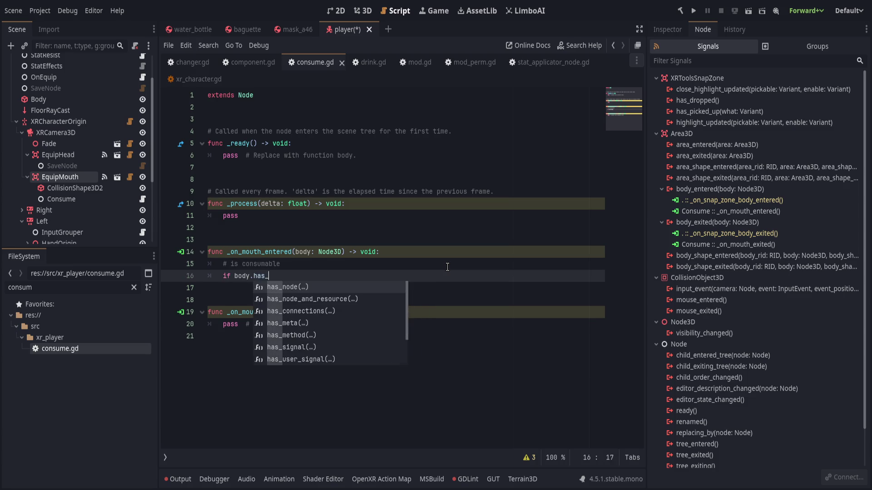
{"action": "type", "text": "node("}
{"action": "key", "text": "Return"}
{"action": "type", "text": "\""}
{"action": "type", "text": "Consumabl"}
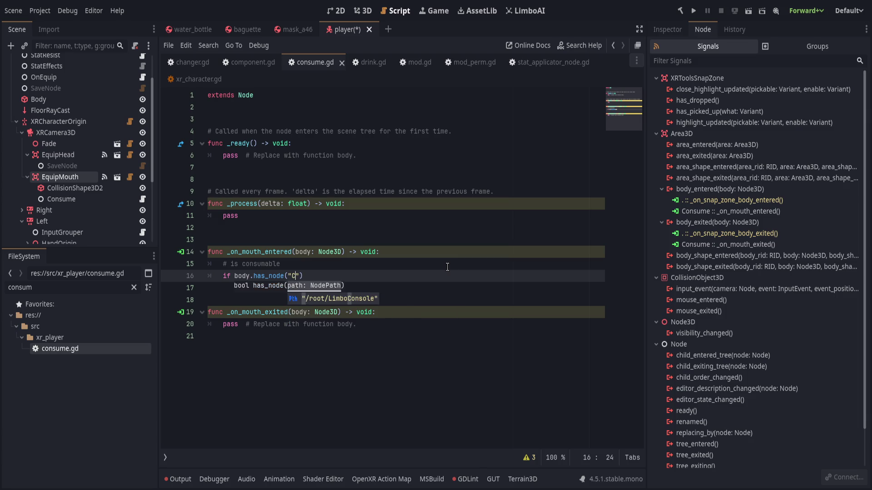
{"action": "type", "text": "e\""}
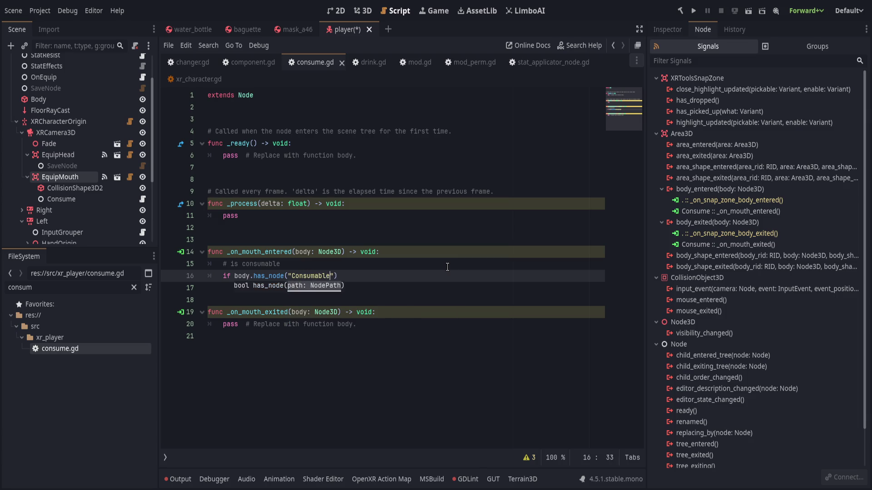
{"action": "type", "text": ")"}
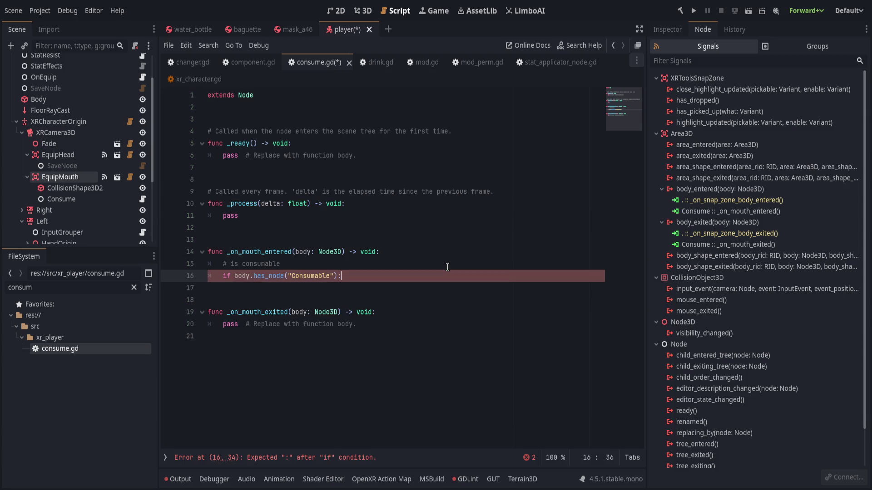
{"action": "key", "text": "Return"}
{"action": "type", "text": "pass"}
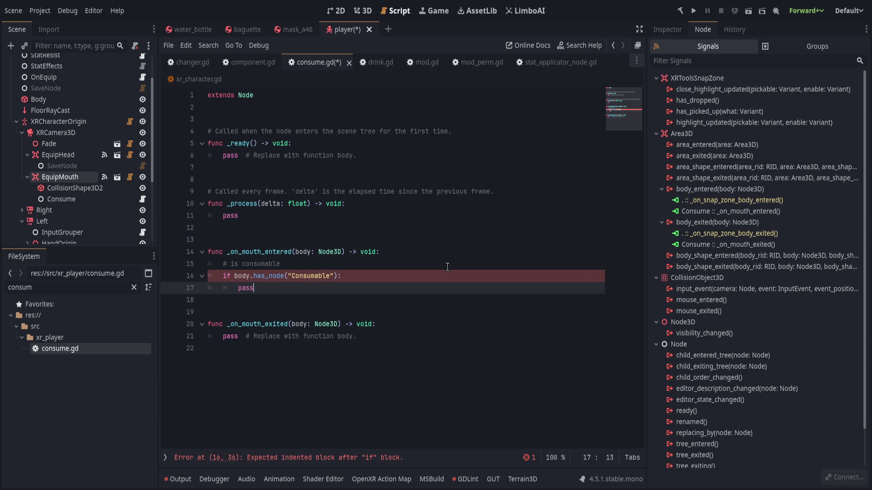
Step: Begin the same body.has_node("Consumable") check in _on_mouth_exited
{"action": "left_click", "coordinate": [400, 336]}
{"action": "key", "text": "shift+Home"}
{"action": "type", "text": "if body.has_node(\"Consum"}
{"action": "key", "text": "shift+Home"}
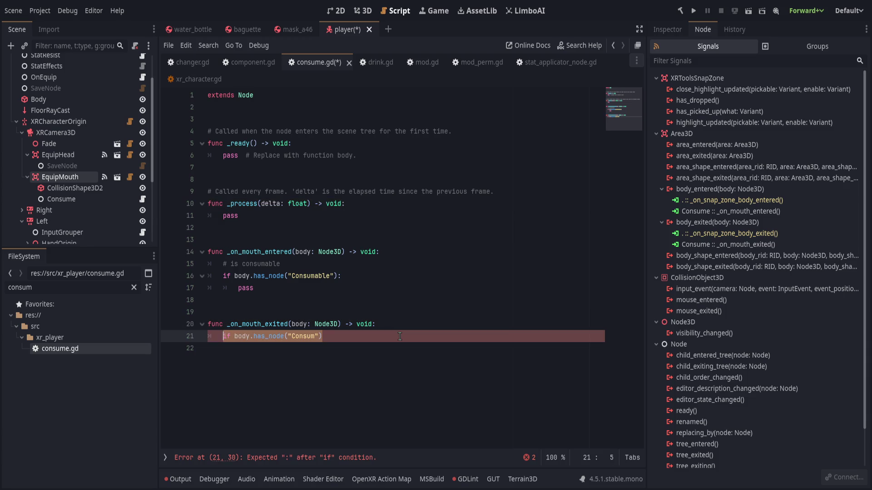
{"action": "left_click", "coordinate": [320, 117]}
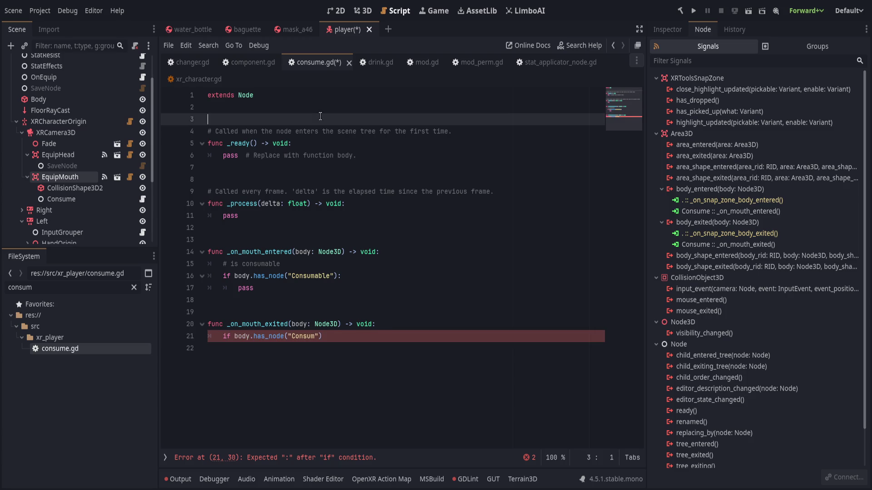
Step: Declare 'var _consumables := {}' below extends Node
{"action": "key", "text": "Return"}
{"action": "type", "text": "var _c"}
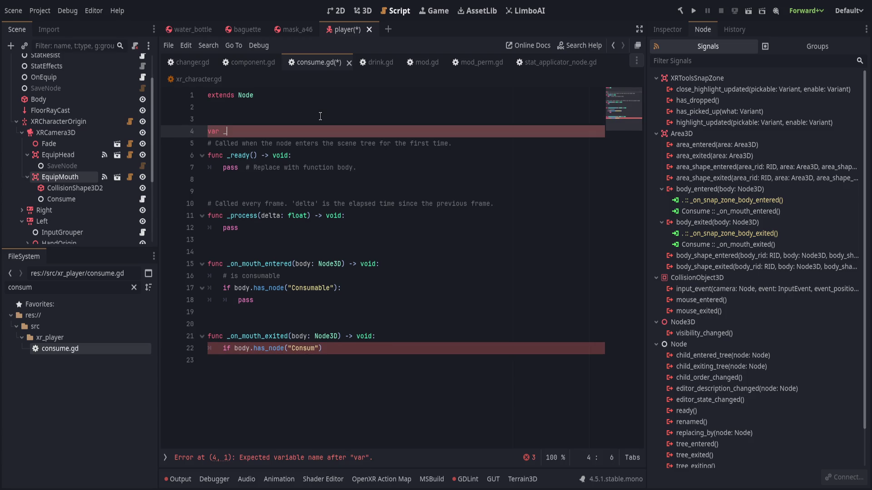
{"action": "type", "text": "onu"}
{"action": "key", "text": "ctrl+BackSpace"}
{"action": "type", "text": "onsumables := "}
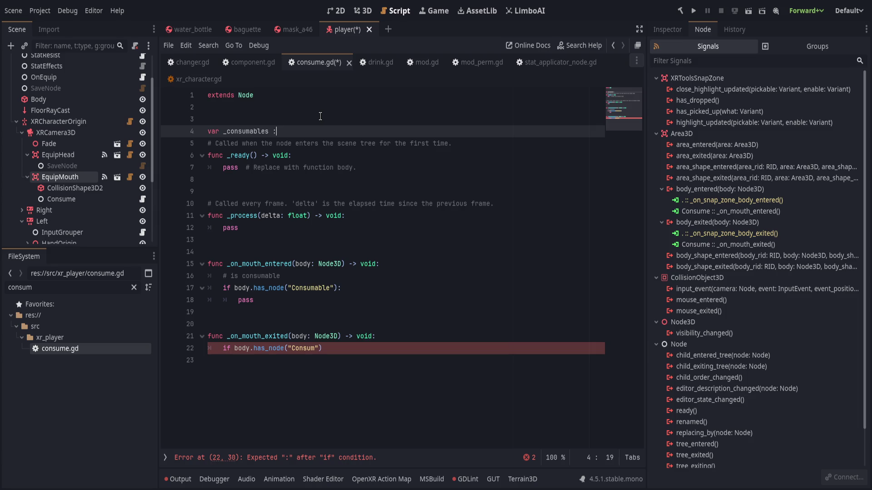
{"action": "type", "text": "{"}
{"action": "key", "text": "End"}
{"action": "key", "text": "Return"}
Step: Replace the pass under the Consumable check with '_consumables[body] = 0'
{"action": "left_click", "coordinate": [349, 313]}
{"action": "key", "text": "BackSpace"}
{"action": "key", "text": "BackSpace"}
{"action": "key", "text": "BackSpace"}
{"action": "type", "text": "consumables"}
{"action": "type", "text": "."}
{"action": "key", "text": "BackSpace"}
{"action": "type", "text": "[body] = "}
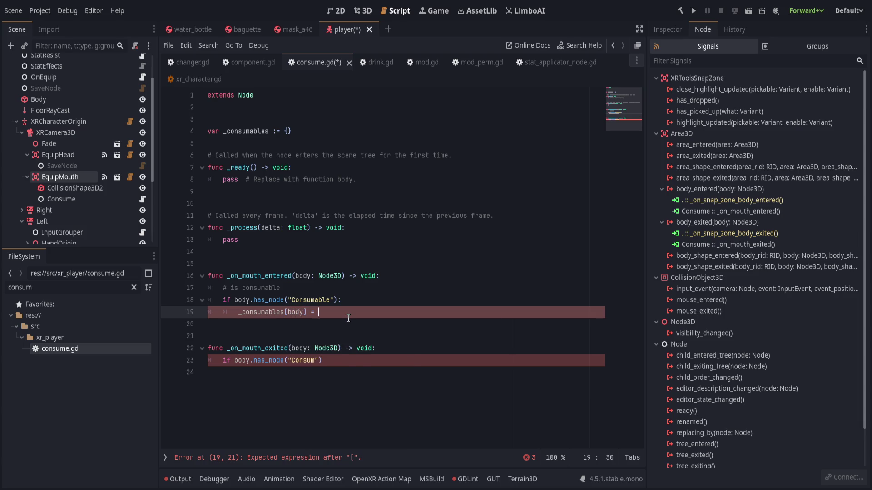
{"action": "type", "text": "0"}
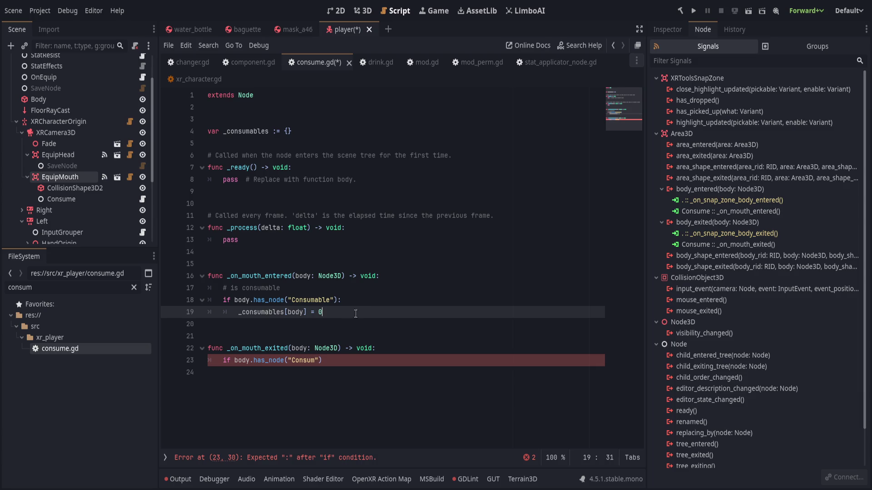
Step: Write '_consumables.erase(body)' in _on_mouth_exited and save
{"action": "left_click", "coordinate": [356, 371]}
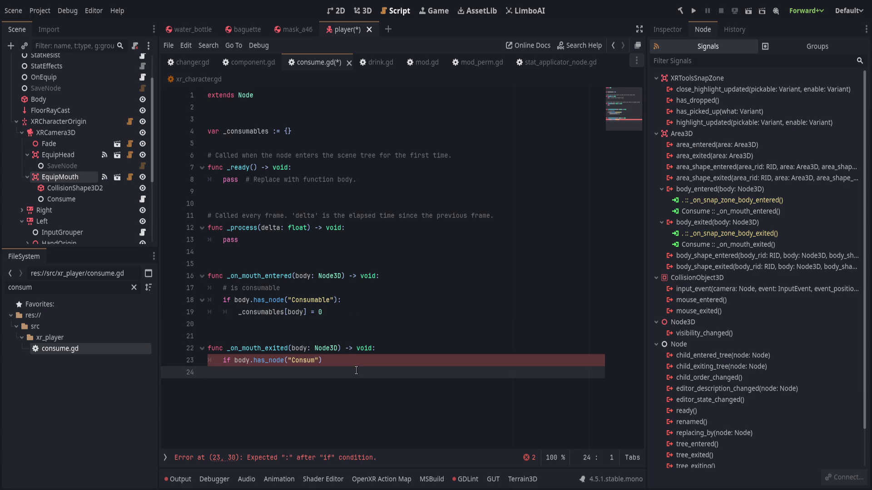
{"action": "key", "text": "BackSpace"}
{"action": "key", "text": "shift+Home"}
{"action": "key", "text": "BackSpace"}
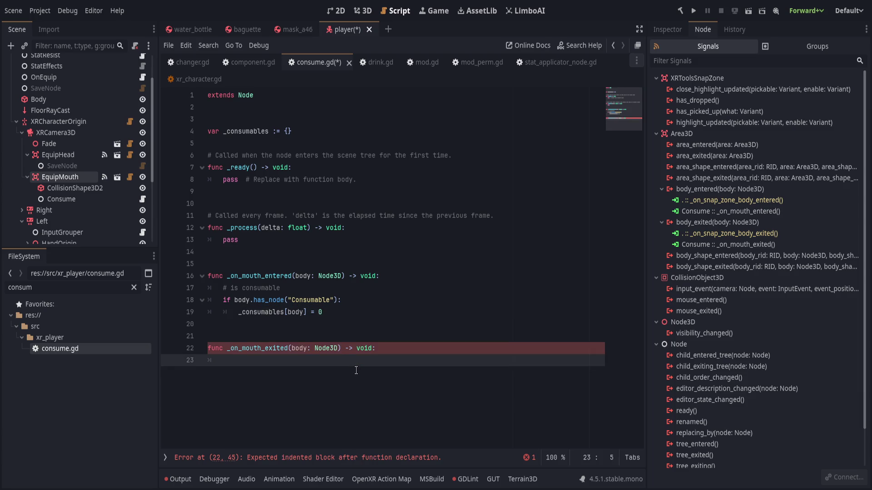
{"action": "type", "text": "consumables"}
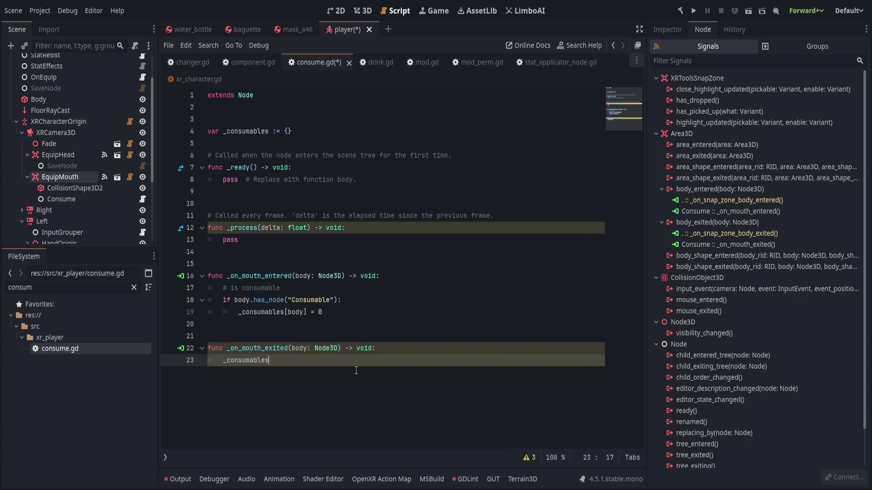
{"action": "type", "text": ".erase(body"}
{"action": "key", "text": "Escape"}
{"action": "key", "text": "ctrl+s"}
Step: Capitalize the comment to 'Is consumable' and save consume.gd
{"action": "left_click", "coordinate": [368, 287]}
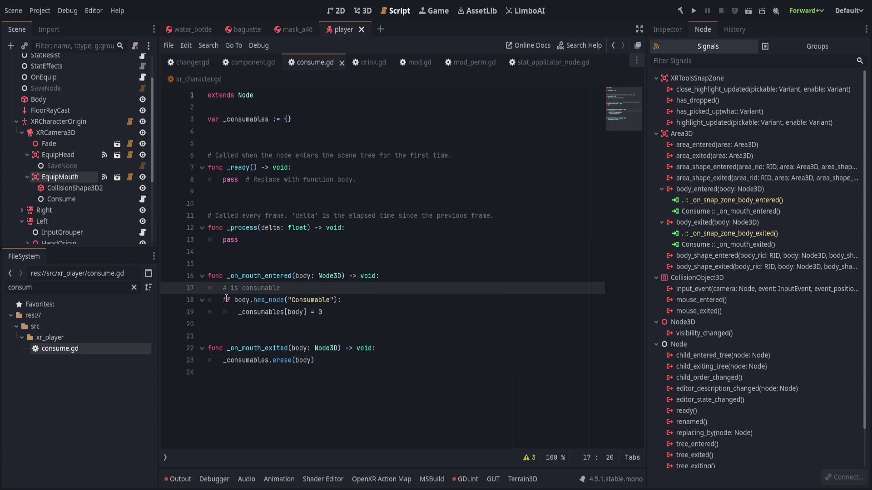
{"action": "key", "text": "ctrl+Left"}
{"action": "key", "text": "ctrl+Left"}
{"action": "type", "text": "I"}
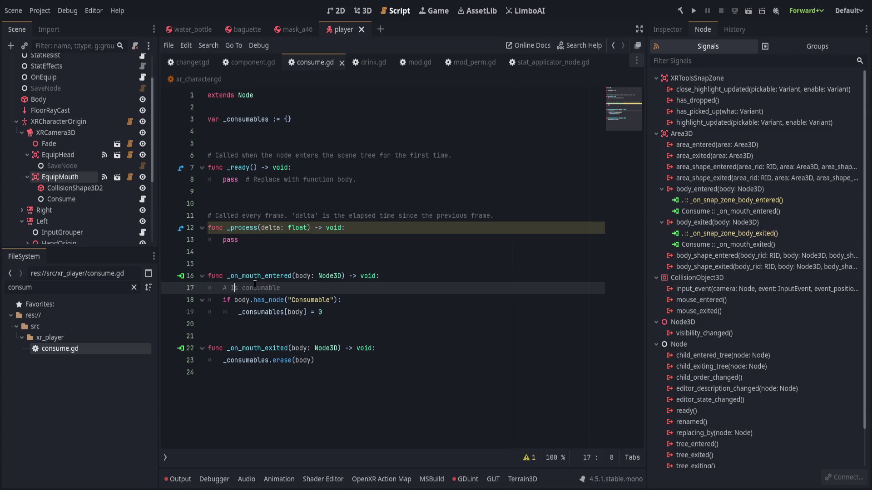
{"action": "key", "text": "Down"}
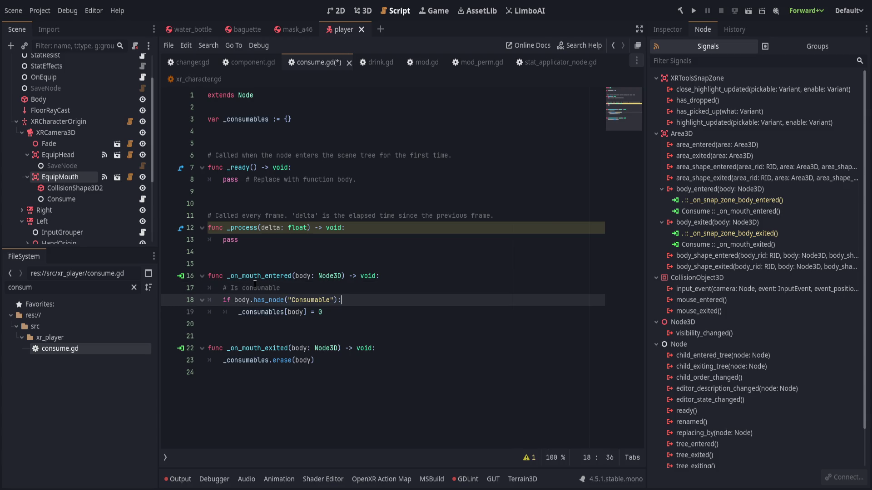
{"action": "key", "text": "ctrl+s"}
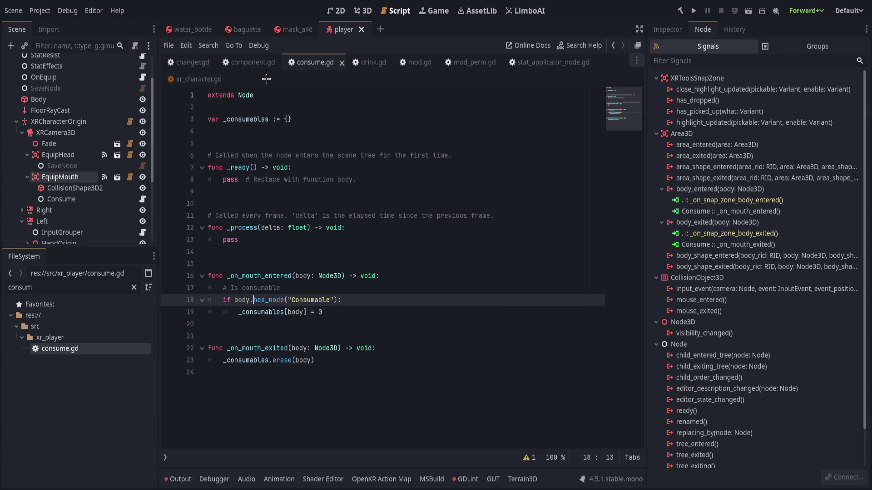
Step: Rename drink.gd's class_name from Drink to Consumable
{"action": "left_click", "coordinate": [369, 63]}
{"action": "double_click", "coordinate": [264, 94]}
{"action": "type", "text": "Consumable extends Node"}
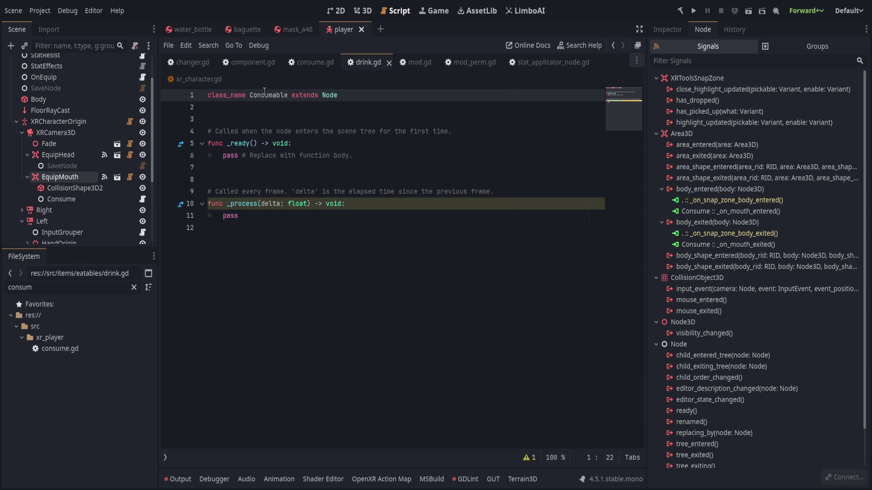
{"action": "left_click", "coordinate": [335, 119]}
{"action": "key", "text": "shift+Down"}
{"action": "key", "text": "shift+Down"}
{"action": "key", "text": "shift+Down"}
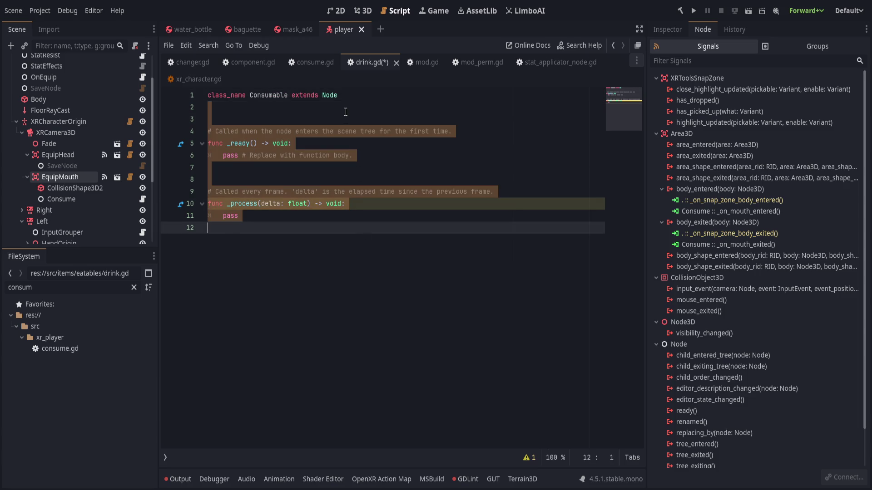
{"action": "left_click", "coordinate": [345, 112]}
{"action": "key", "text": "Return"}
{"action": "type", "text": "@export "}
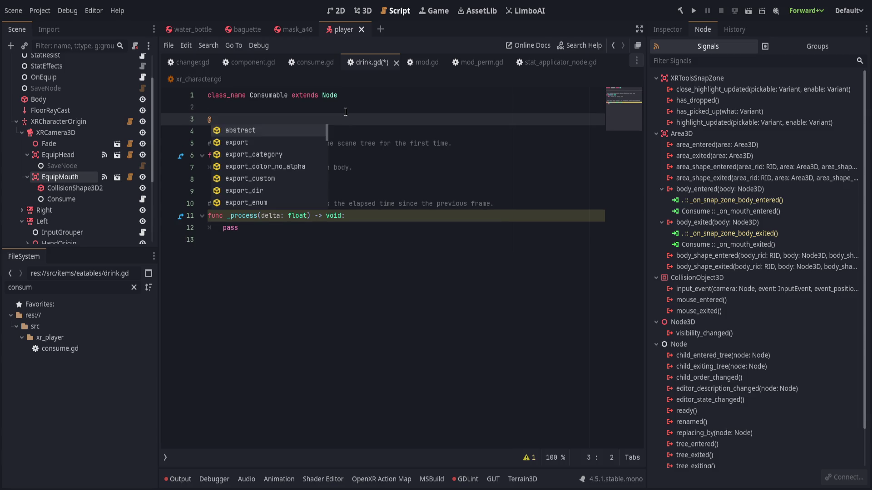
{"action": "type", "text": "var "}
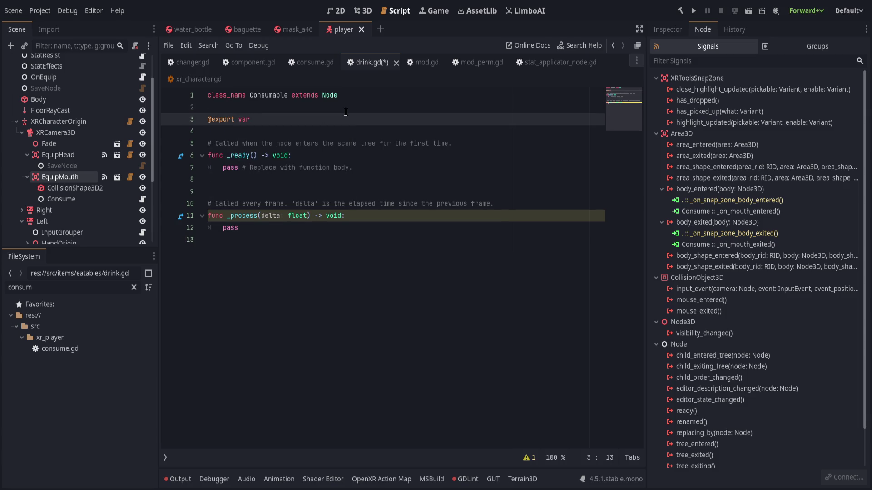
{"action": "type", "text": "effect: "}
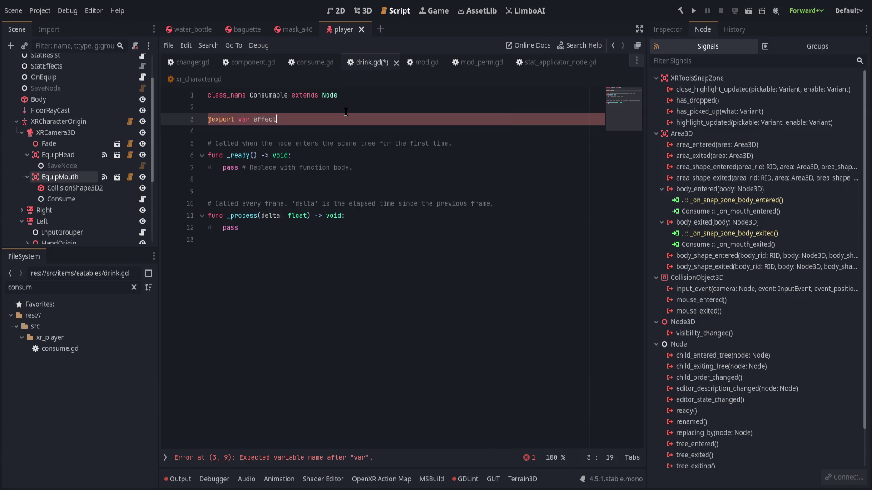
{"action": "type", "text": "StatEf"}
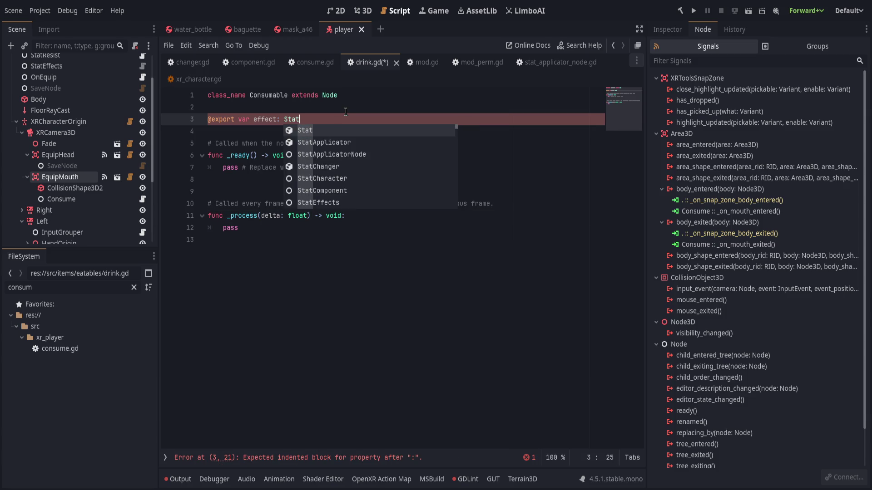
{"action": "key", "text": "Return"}
{"action": "key", "text": "ctrl+BackSpace"}
{"action": "type", "text": "Status"}
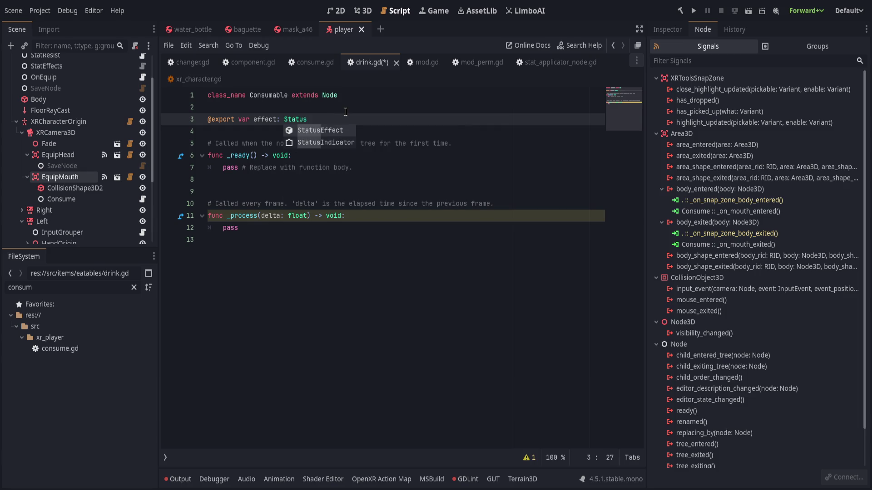
{"action": "key", "text": "Return"}
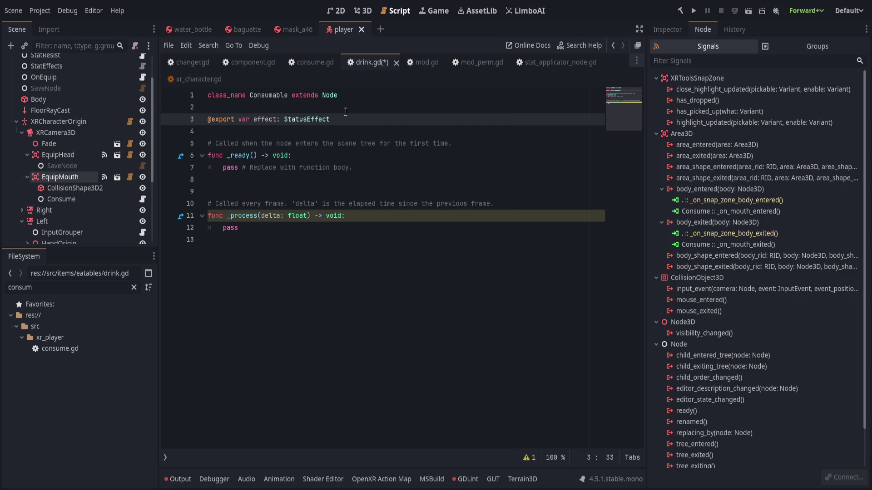
{"action": "type", "text": "new()"}
{"action": "key", "text": "BackSpace"}
{"action": "key", "text": "BackSpace"}
{"action": "key", "text": "BackSpace"}
{"action": "key", "text": "Down"}
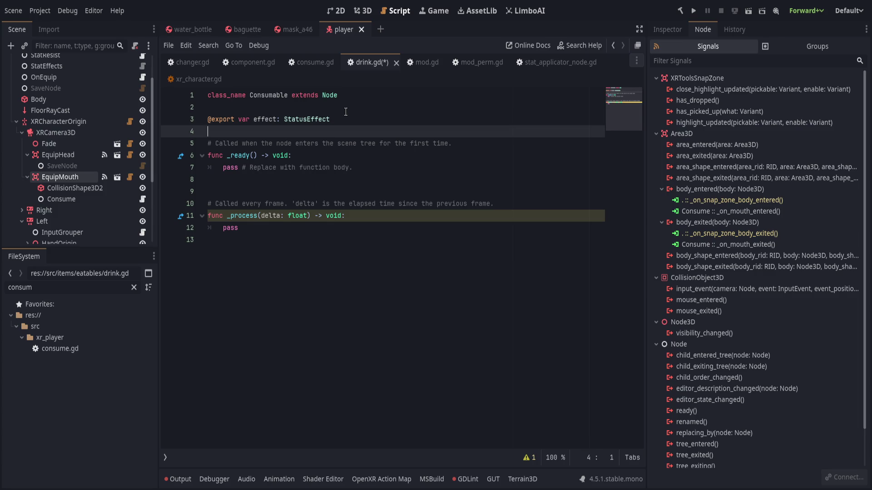
Step: Delete the stub _ready and _process functions and save the script
{"action": "key", "text": "shift+ctrl+End"}
{"action": "key", "text": "Delete"}
{"action": "key", "text": "ctrl+s"}
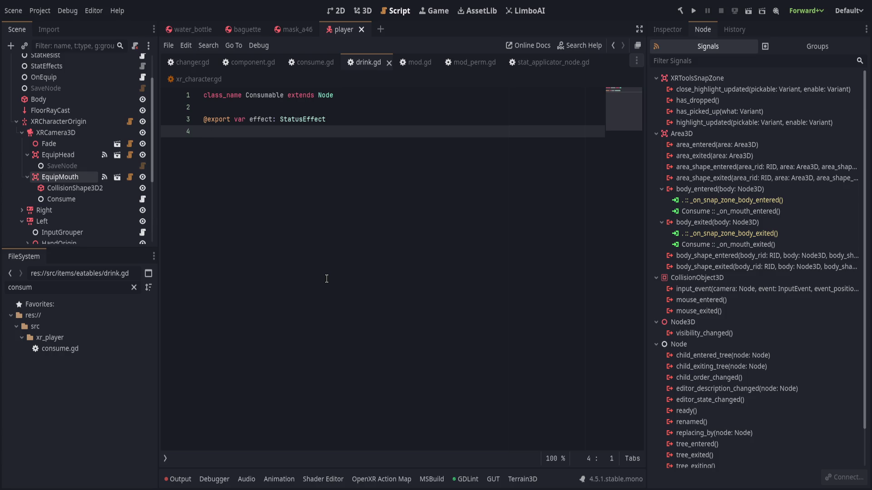
{"action": "left_click", "coordinate": [73, 198]}
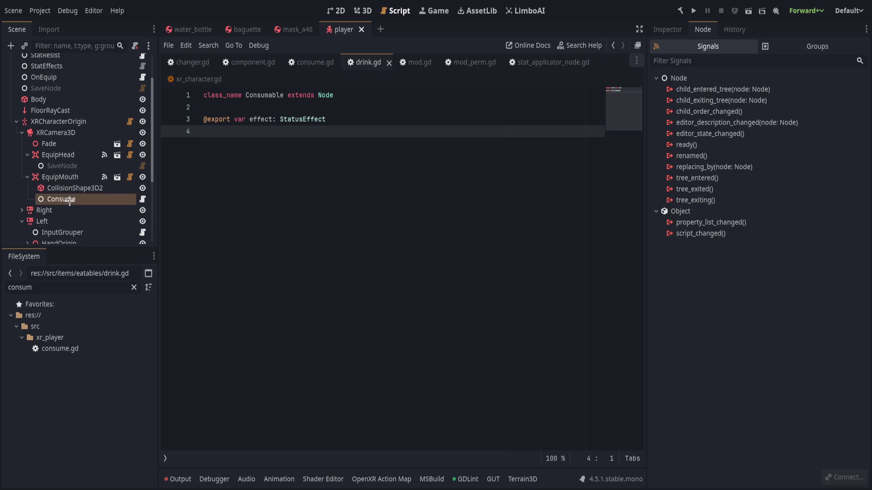
Step: In the water_bottle scene, rename the Drink node to 'Consumable' and save the scene
{"action": "left_click", "coordinate": [186, 29]}
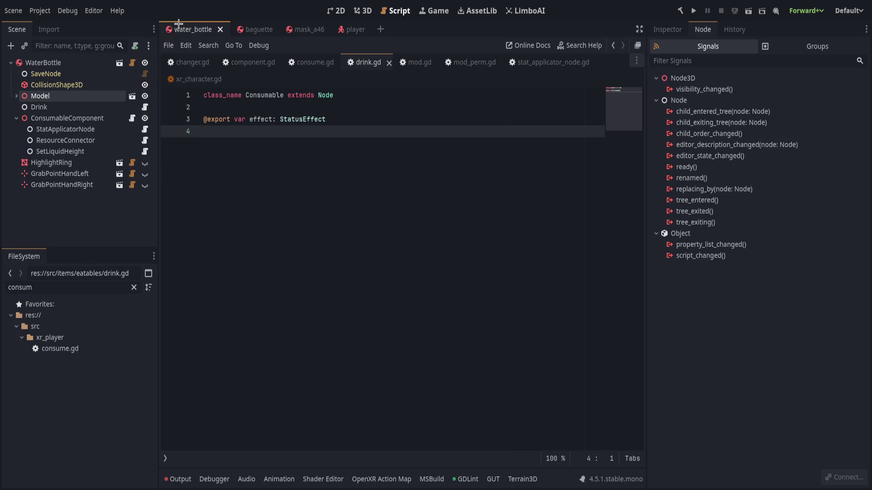
{"action": "left_click", "coordinate": [60, 106]}
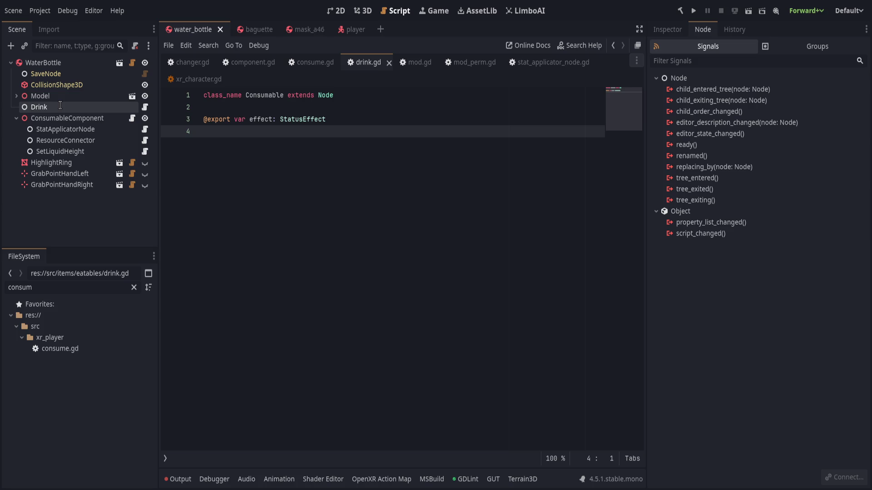
{"action": "double_click", "coordinate": [265, 95]}
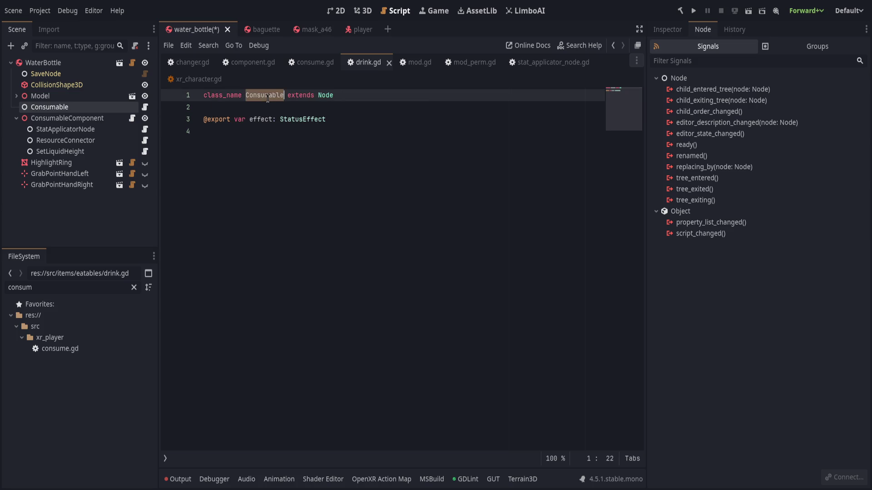
{"action": "key", "text": "Down"}
{"action": "key", "text": "Down"}
{"action": "key", "text": "Down"}
{"action": "key", "text": "ctrl+s"}
{"action": "left_click_drag", "start_coordinate": [68, 119], "coordinate": [111, 151]}
{"action": "left_click", "coordinate": [77, 107]}
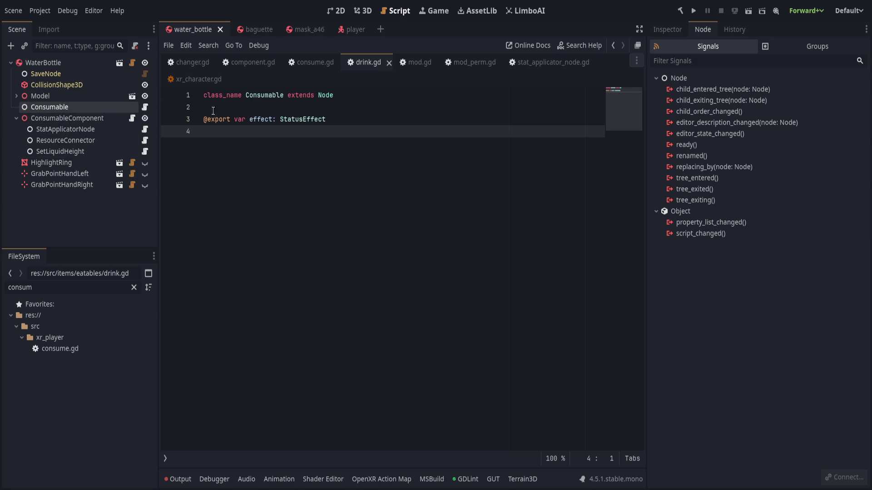
{"action": "key", "text": "Up"}
{"action": "key", "text": "Up"}
{"action": "key", "text": "Up"}
{"action": "key", "text": "End"}
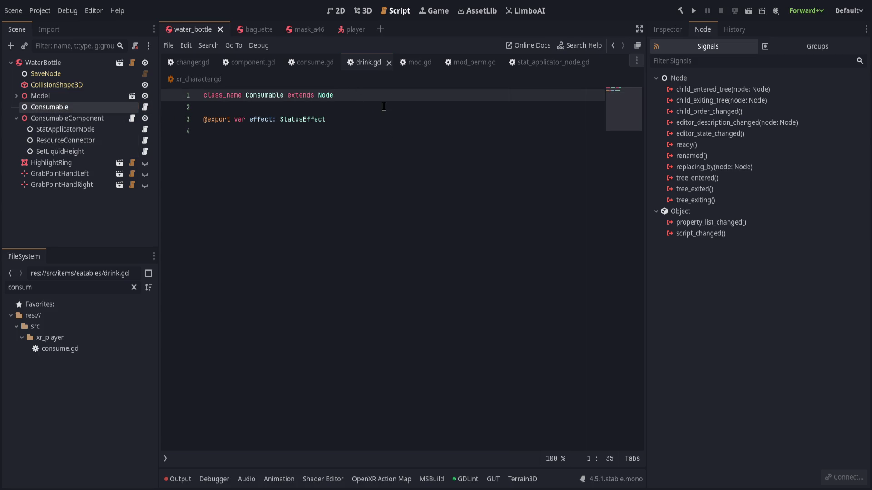
{"action": "key", "text": "Return"}
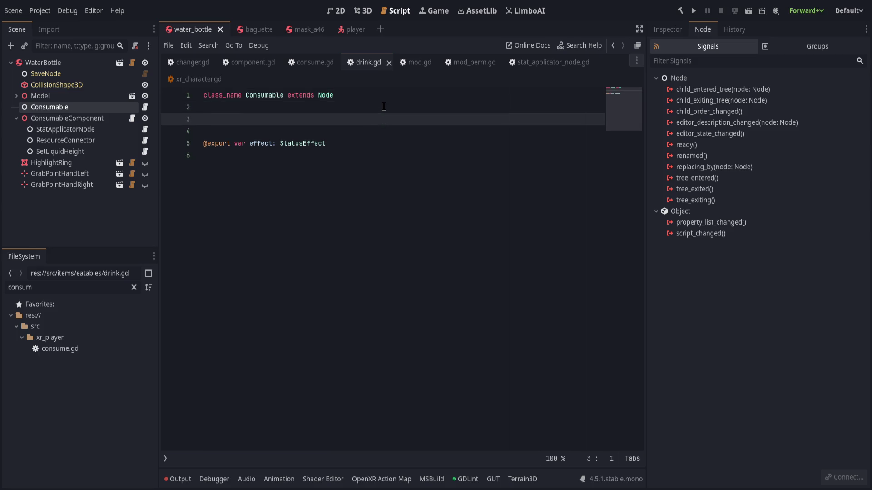
{"action": "key", "text": "Down"}
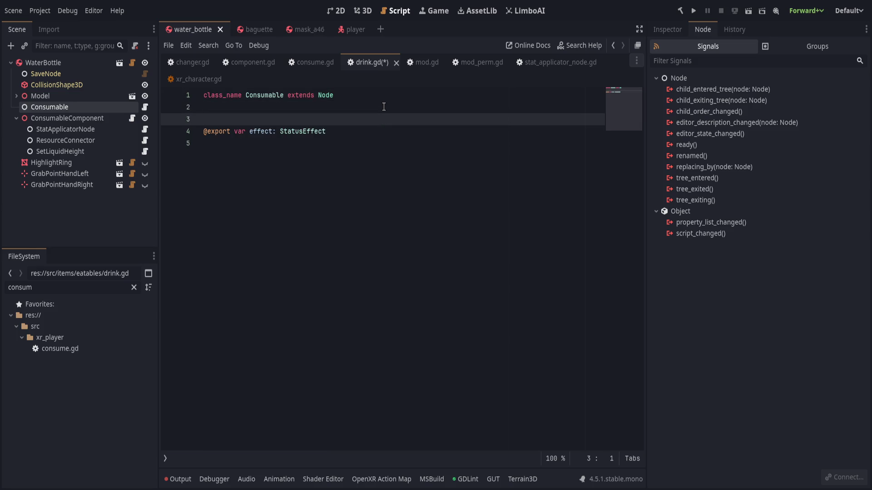
{"action": "key", "text": "Down"}
{"action": "key", "text": "Down"}
{"action": "type", "text": "@exprot"}
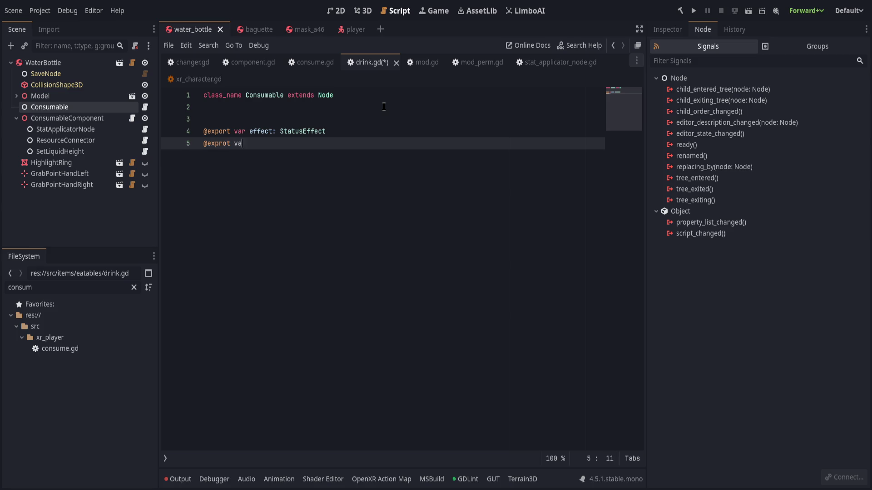
{"action": "key", "text": "BackSpace"}
{"action": "key", "text": "BackSpace"}
{"action": "key", "text": "BackSpace"}
{"action": "type", "text": "export var u"}
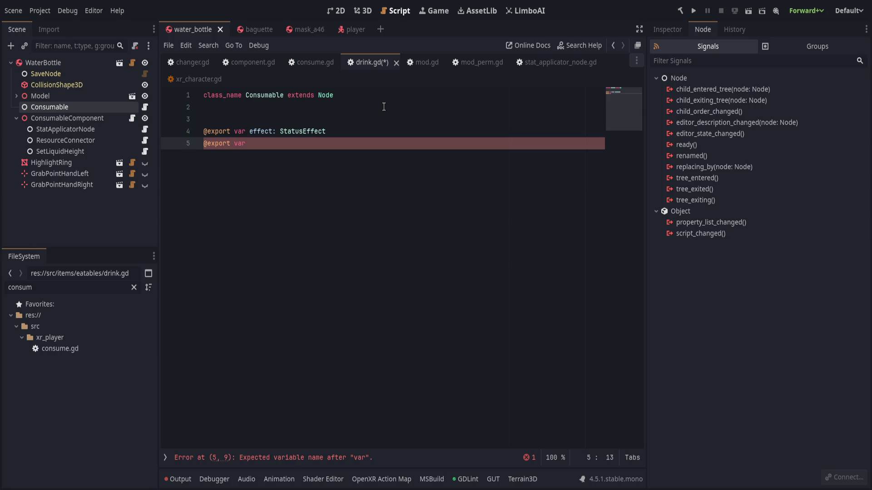
{"action": "type", "text": "ses"}
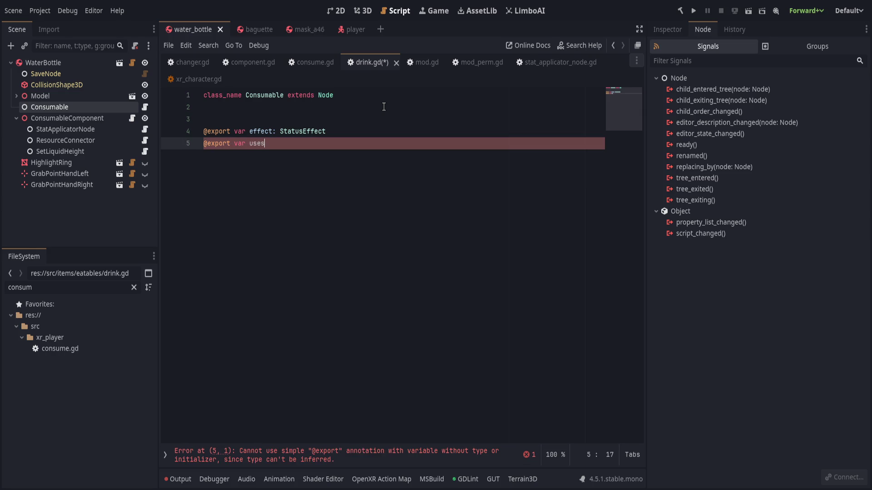
{"action": "key", "text": "shift+Home"}
{"action": "key", "text": "BackSpace"}
{"action": "type", "text": "@export "}
{"action": "type", "text": "var is_cont"}
{"action": "type", "text": "inuous"}
{"action": "type", "text": ":= f"}
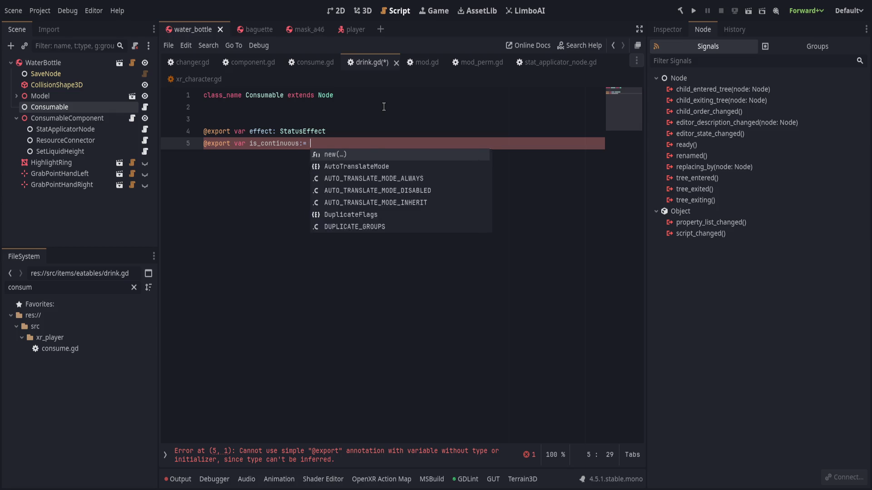
{"action": "key", "text": "Return"}
{"action": "key", "text": "Return"}
{"action": "type", "text": "@export var u"}
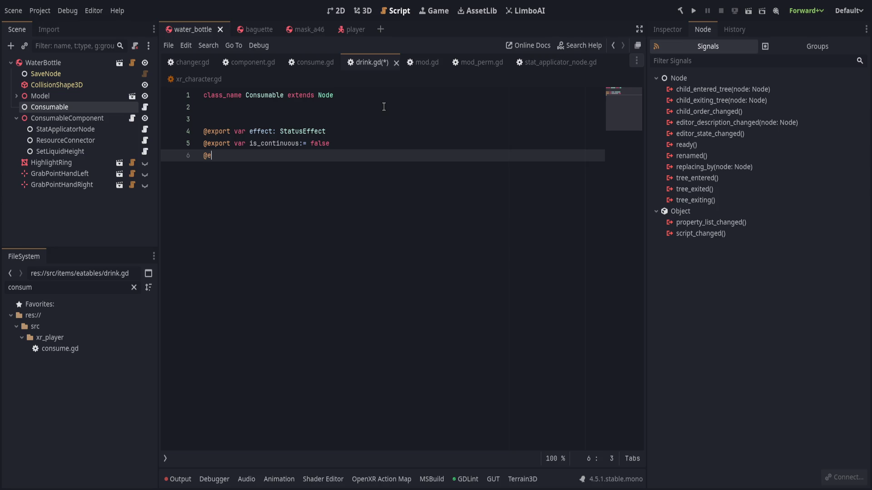
{"action": "type", "text": "ses "}
{"action": "type", "text": ":= 0"}
{"action": "key", "text": "BackSpace"}
{"action": "type", "text": "1"}
{"action": "key", "text": "BackSpace"}
{"action": "type", "text": "3.0"}
{"action": "key", "text": "ctrl+s"}
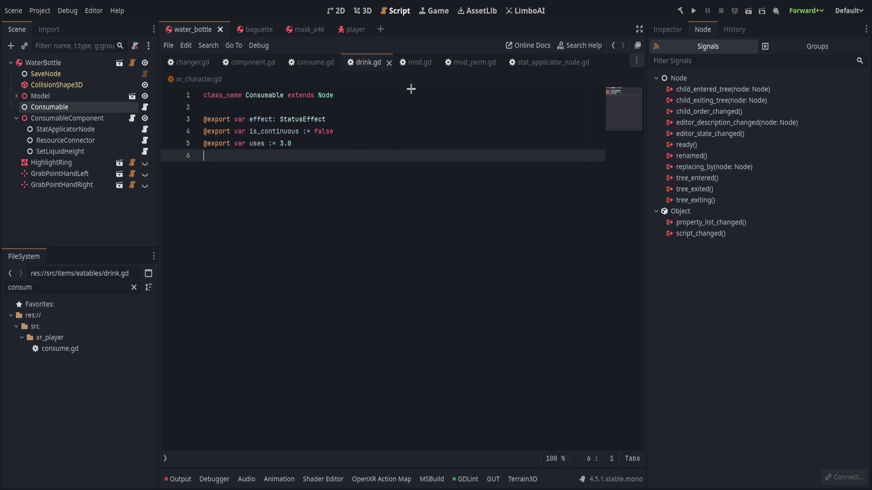
{"action": "left_click", "coordinate": [133, 287]}
{"action": "scroll", "coordinate": [121, 360], "scroll_direction": "down", "scroll_amount": 2}
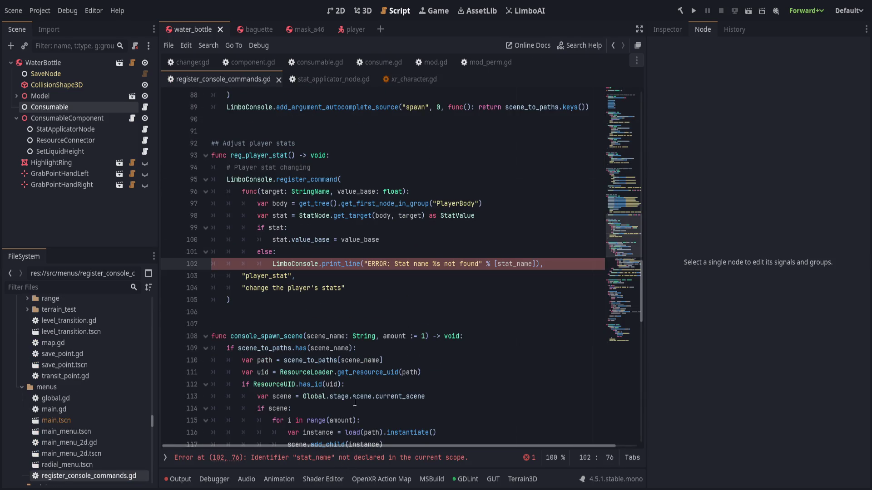
Step: Replace the undeclared stat_name on line 102 of register_console_commands.gd with target and save
{"action": "scroll", "coordinate": [369, 304], "scroll_direction": "up", "scroll_amount": 1}
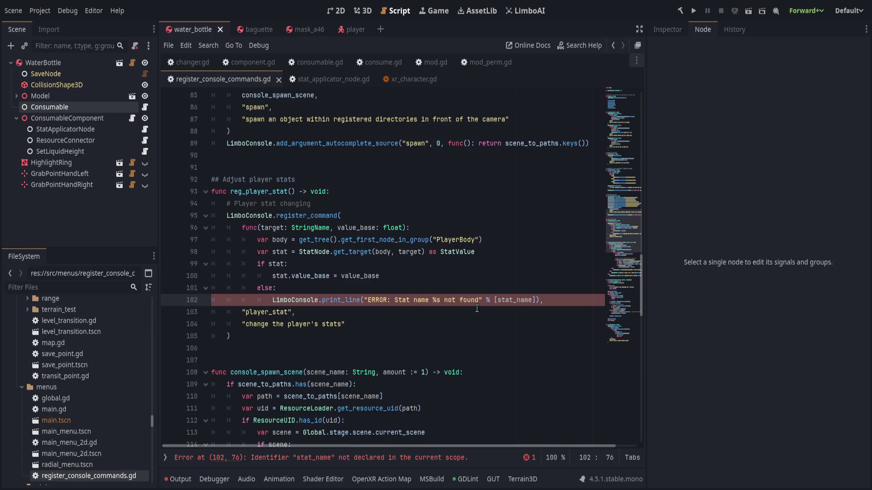
{"action": "left_click", "coordinate": [397, 276]}
{"action": "double_click", "coordinate": [515, 300]}
{"action": "type", "text": "target"}
{"action": "key", "text": "ctrl+s"}
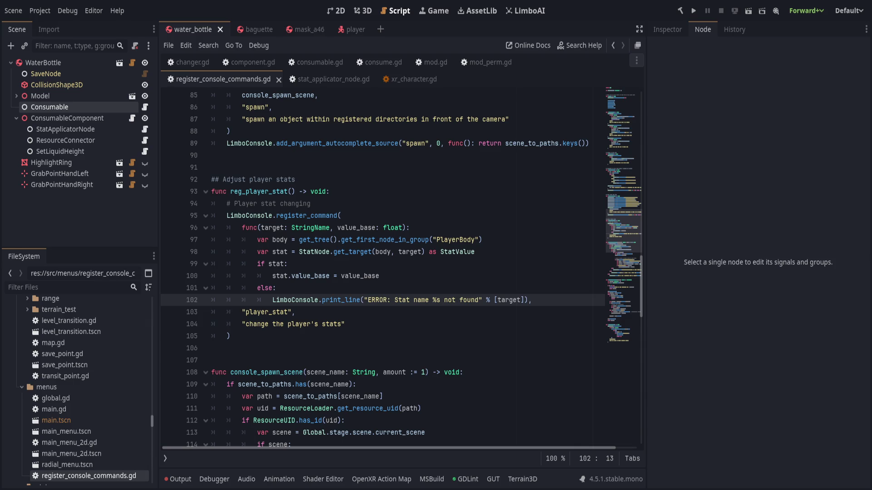
{"action": "key", "text": "alt+Tab"}
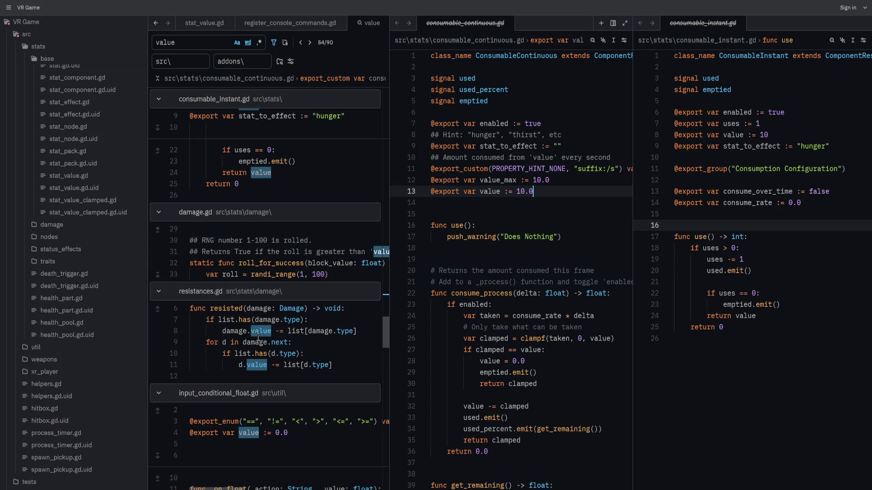
Step: Review the value match in resistances.gd, close the consumable_continuous pane, and briefly check damage.gd
{"action": "left_click", "coordinate": [261, 331]}
{"action": "left_click", "coordinate": [291, 308]}
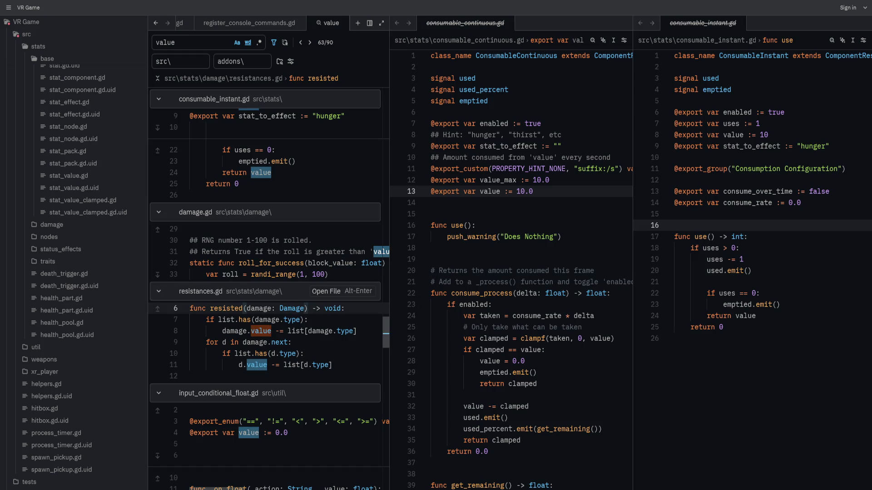
{"action": "key", "text": "ctrl+w"}
{"action": "key", "text": "ctrl+w"}
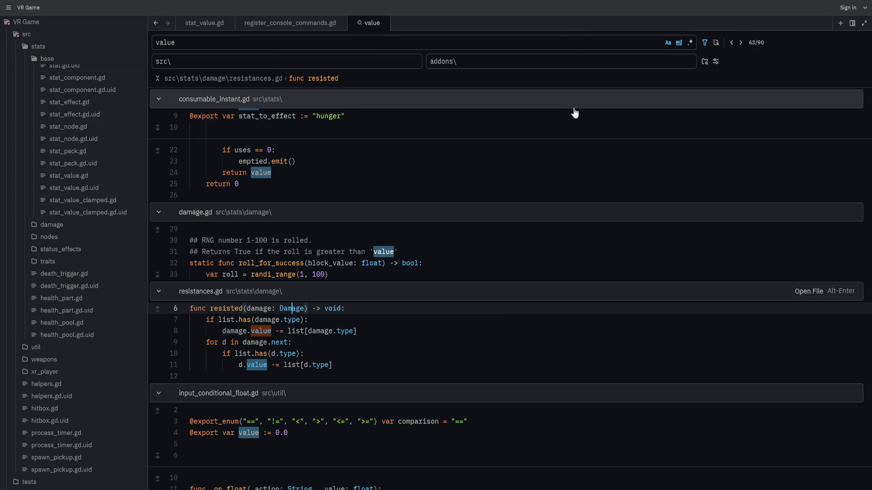
{"action": "key", "text": "ctrl+p"}
{"action": "type", "text": "damage"}
{"action": "key", "text": "Return"}
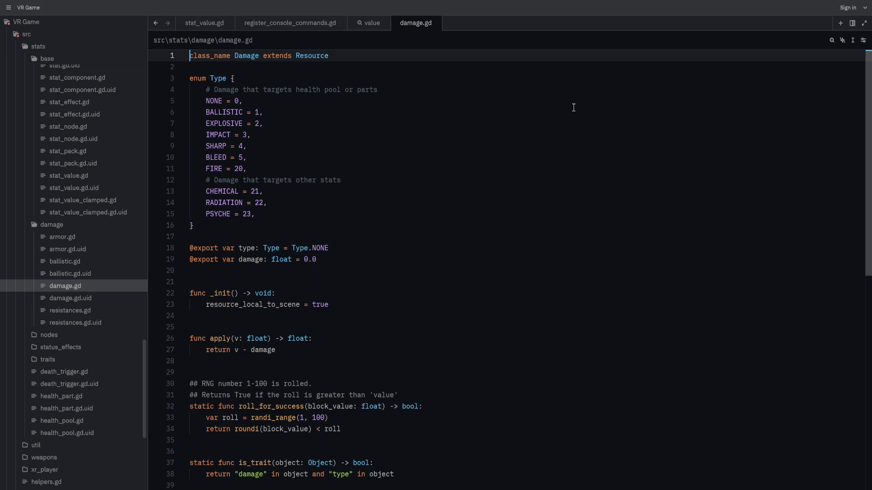
{"action": "middle_click", "coordinate": [411, 30]}
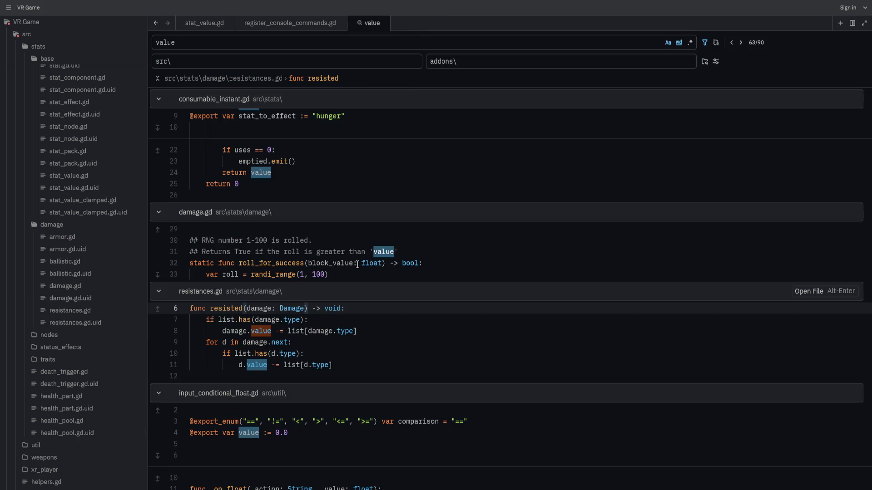
Step: Scroll through the remaining 'value' search results, then close the search tab
{"action": "scroll", "coordinate": [311, 321], "scroll_direction": "down", "scroll_amount": 1}
{"action": "scroll", "coordinate": [311, 321], "scroll_direction": "down", "scroll_amount": 4}
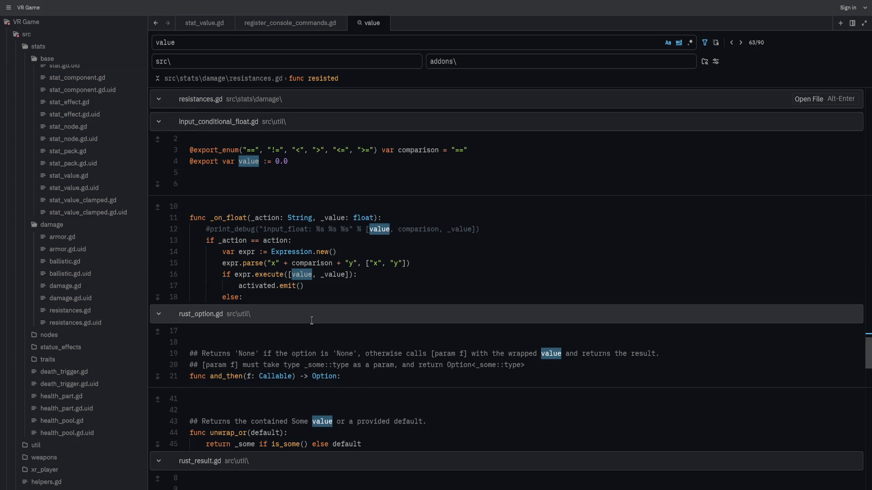
{"action": "scroll", "coordinate": [311, 320], "scroll_direction": "down", "scroll_amount": 2}
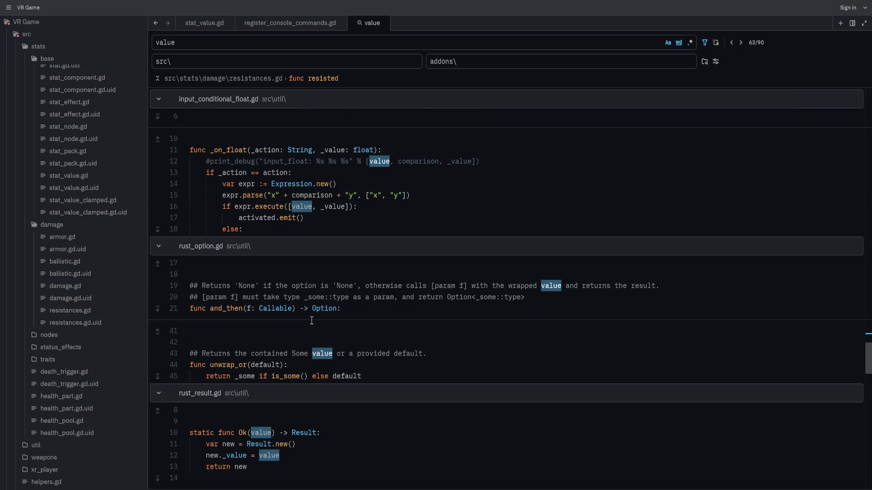
{"action": "scroll", "coordinate": [312, 321], "scroll_direction": "down", "scroll_amount": 8}
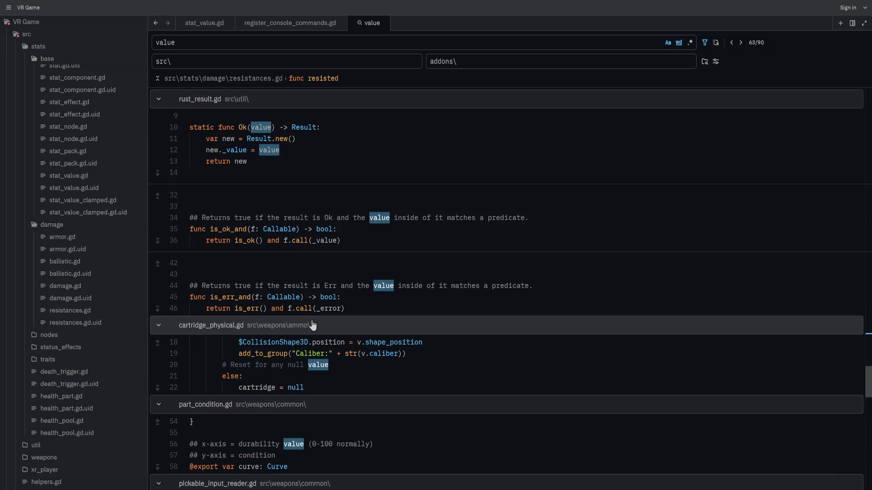
{"action": "scroll", "coordinate": [312, 324], "scroll_direction": "down", "scroll_amount": 4}
{"action": "scroll", "coordinate": [313, 325], "scroll_direction": "down", "scroll_amount": 3}
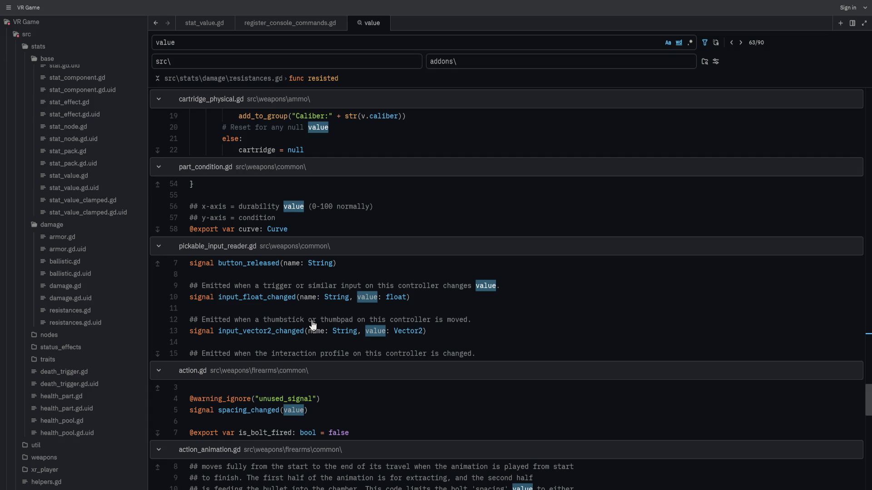
{"action": "scroll", "coordinate": [313, 323], "scroll_direction": "down", "scroll_amount": 14}
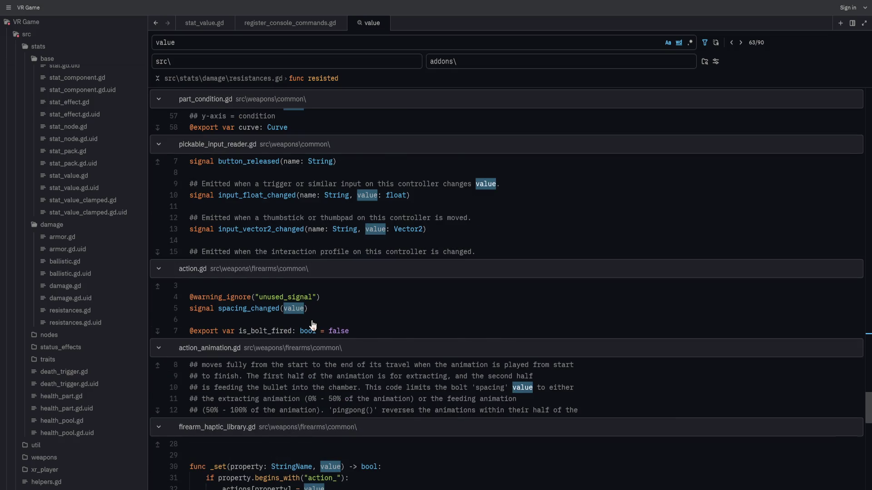
{"action": "scroll", "coordinate": [313, 324], "scroll_direction": "down", "scroll_amount": 7}
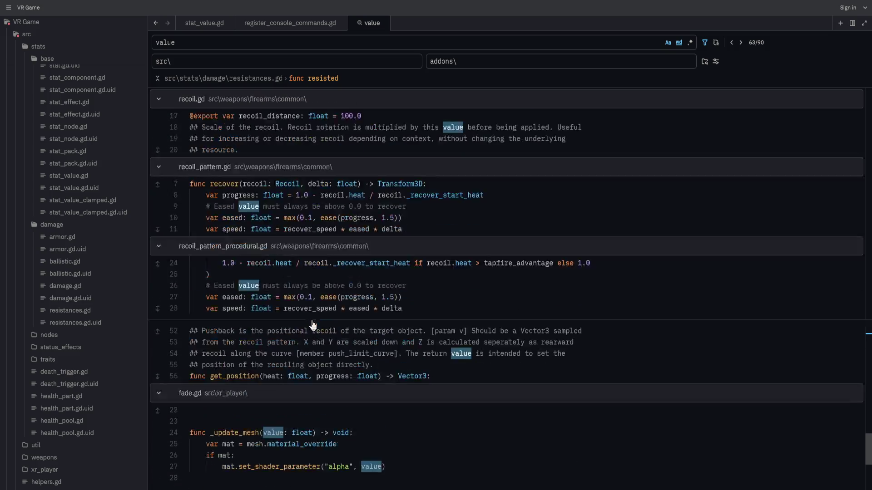
{"action": "middle_click", "coordinate": [368, 24]}
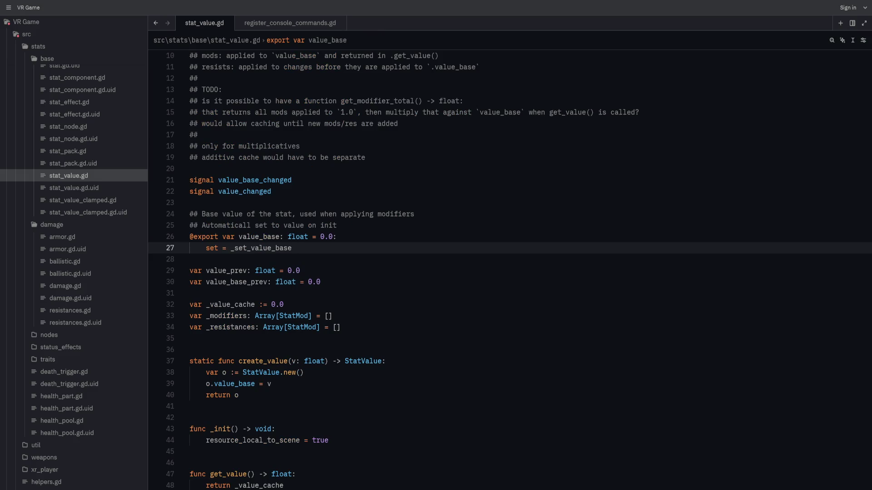
Step: Check the project diagnostics for the line 102 target fix, then close the diagnostics view
{"action": "key", "text": "ctrl+shift+m"}
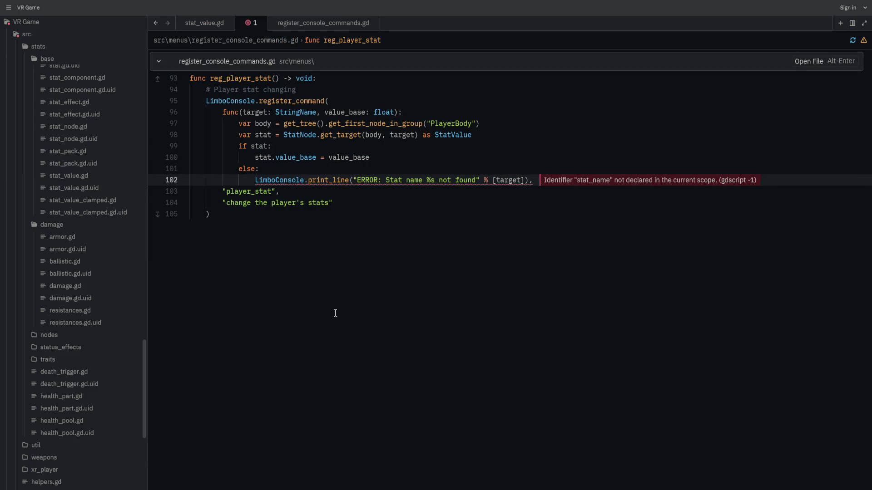
{"action": "left_click", "coordinate": [391, 234]}
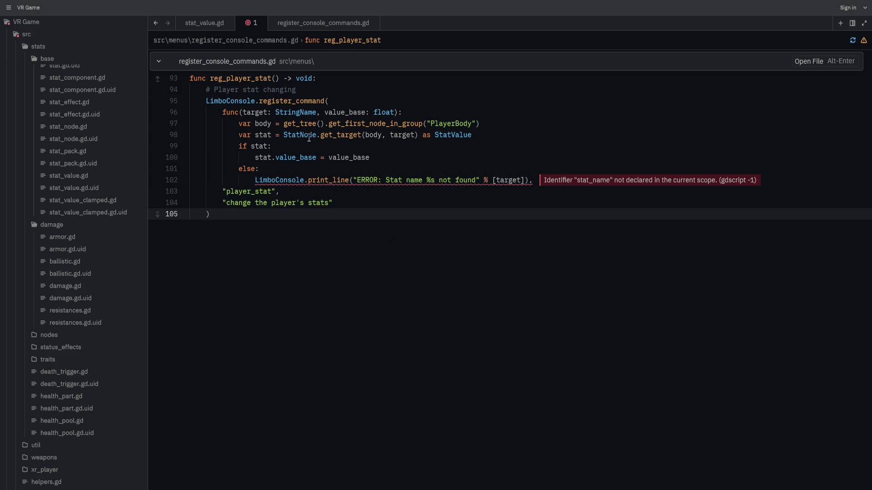
{"action": "double_click", "coordinate": [505, 182]}
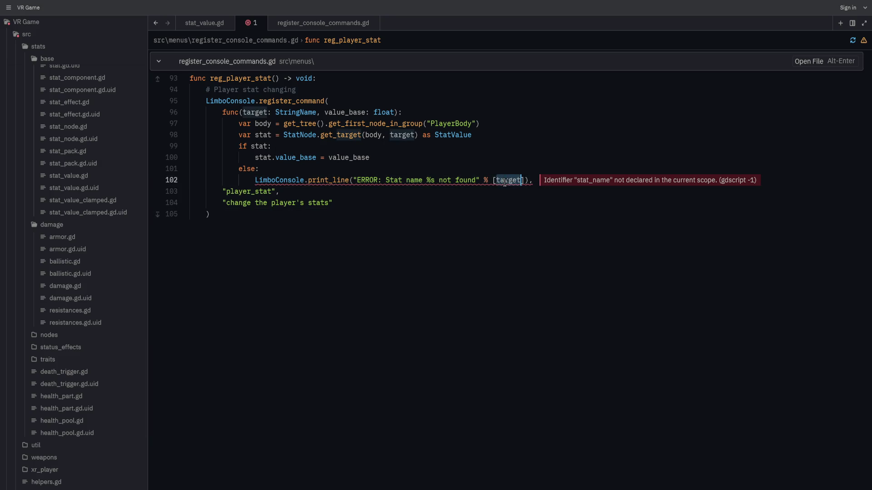
{"action": "left_click", "coordinate": [369, 201]}
{"action": "left_click", "coordinate": [249, 23]}
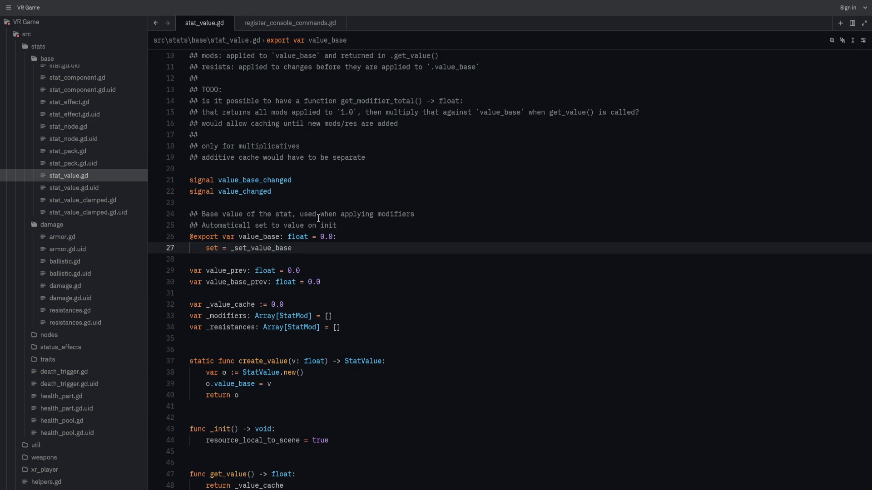
{"action": "key", "text": "alt+Tab"}
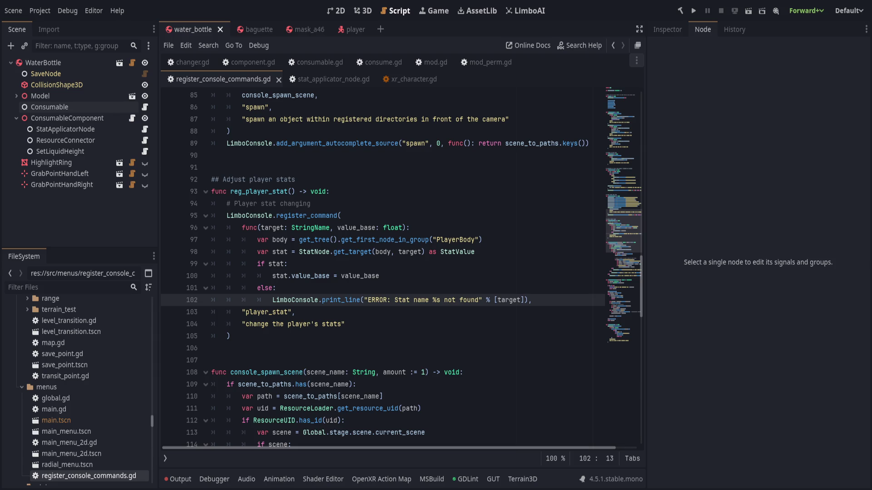
Step: Close register_console_commands.gd so consumable.gd with its effect, is_continuous and uses exports shows
{"action": "left_click", "coordinate": [388, 213]}
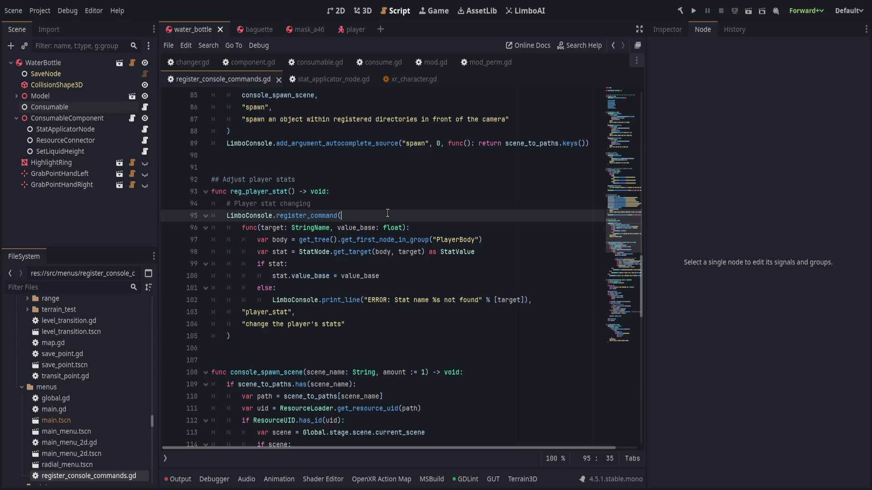
{"action": "left_click", "coordinate": [279, 79]}
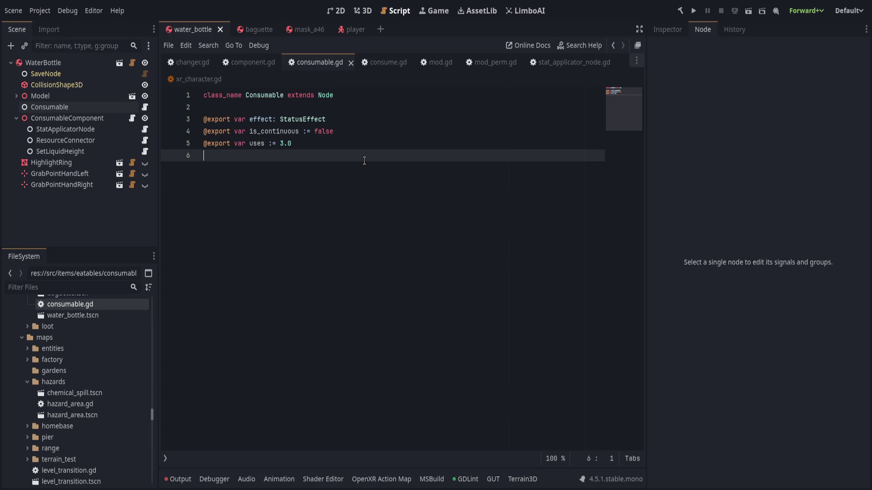
{"action": "left_click", "coordinate": [344, 109]}
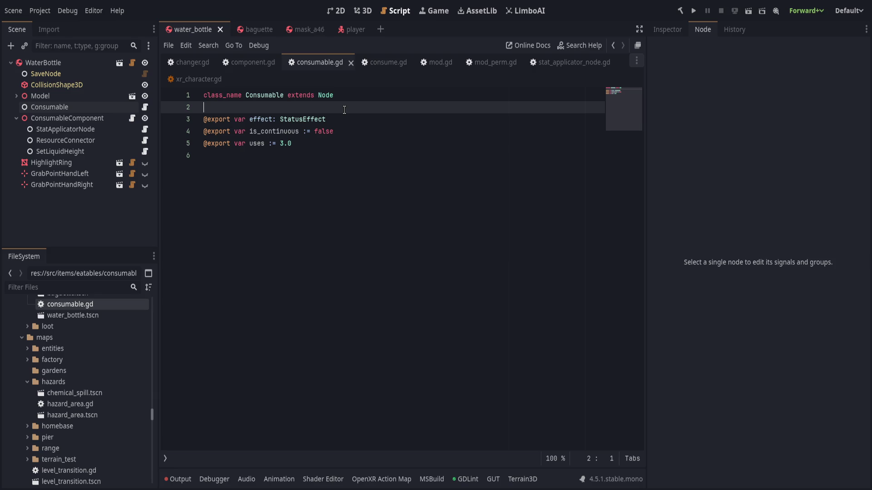
Step: Clear the output log and hide it again
{"action": "left_click", "coordinate": [181, 479]}
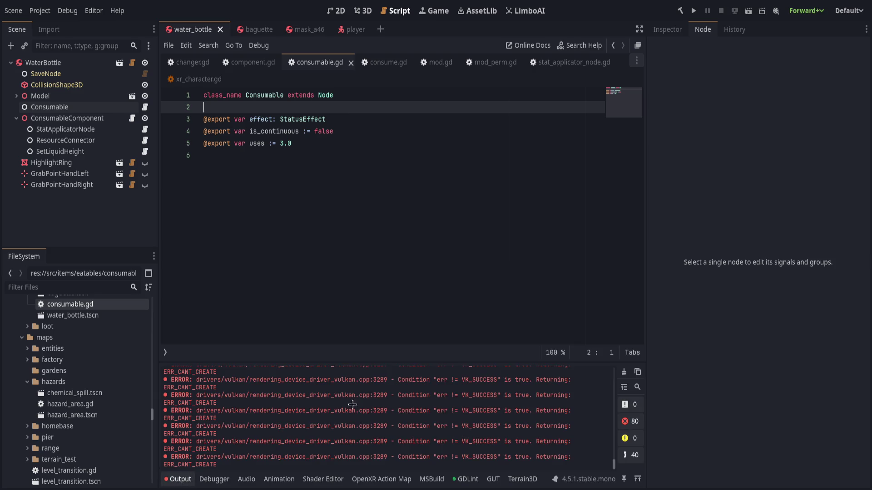
{"action": "left_click", "coordinate": [624, 372]}
{"action": "left_click", "coordinate": [175, 480]}
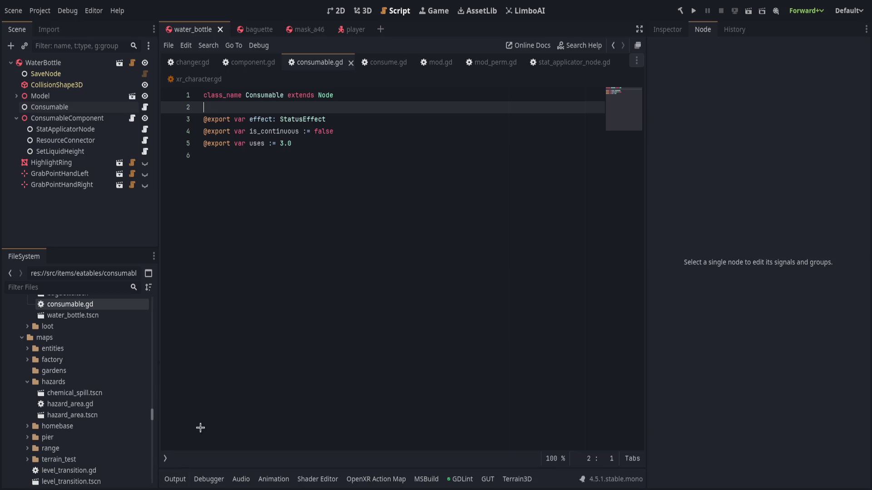
Step: Add a 'func apply() -> void:' stub with pass below the exports
{"action": "left_click", "coordinate": [288, 295]}
{"action": "key", "text": "Return"}
{"action": "key", "text": "Return"}
{"action": "type", "text": "func "}
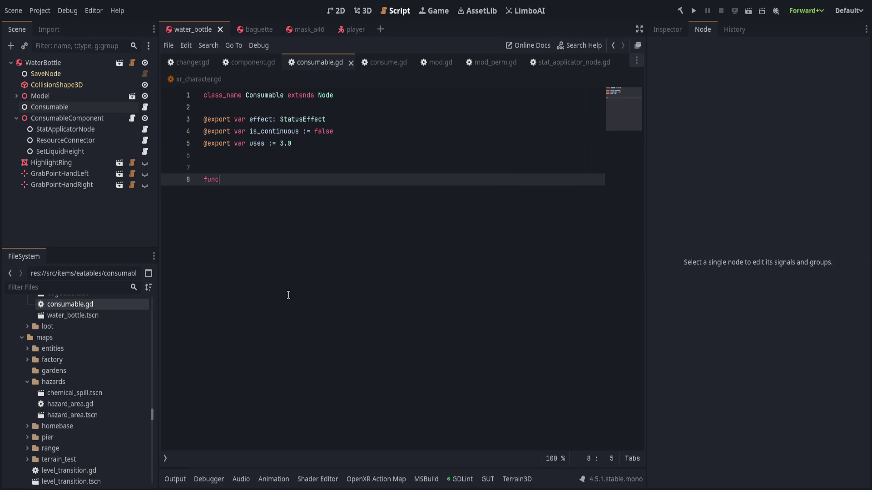
{"action": "type", "text": "start() -> void"}
{"action": "type", "text": ":"}
{"action": "key", "text": "Return"}
{"action": "type", "text": "pass"}
{"action": "key", "text": "Return"}
{"action": "key", "text": "BackSpace"}
{"action": "key", "text": "Return"}
{"action": "key", "text": "Return"}
{"action": "key", "text": "Return"}
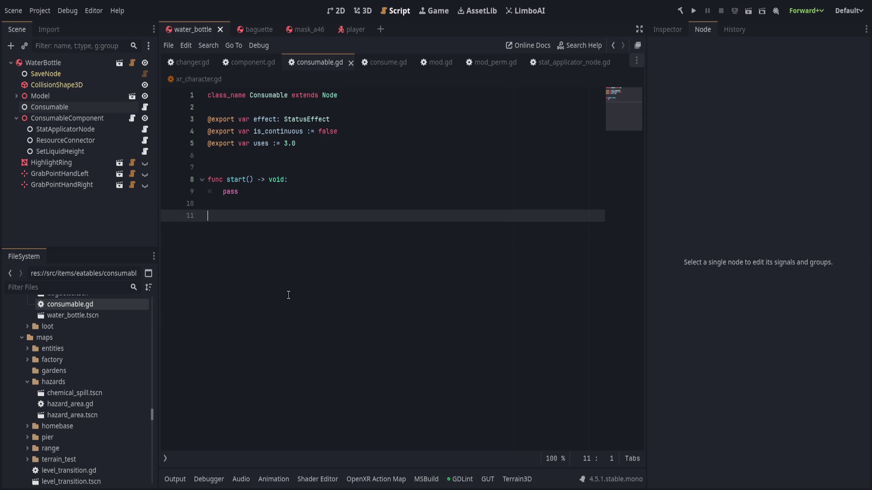
{"action": "type", "text": "func"}
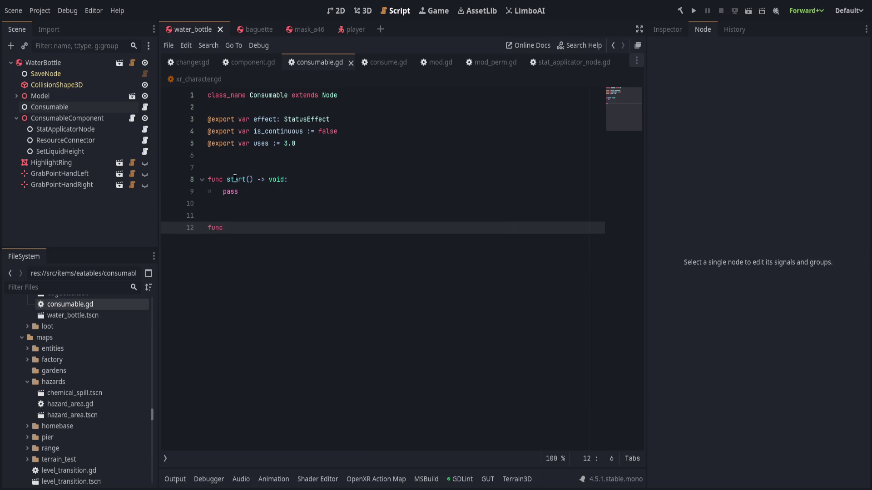
{"action": "double_click", "coordinate": [236, 179]}
{"action": "type", "text": "apply"}
Step: Add a 'remove() -> void:' function with pass and save the script
{"action": "key", "text": "Down"}
{"action": "key", "text": "Down"}
{"action": "key", "text": "Down"}
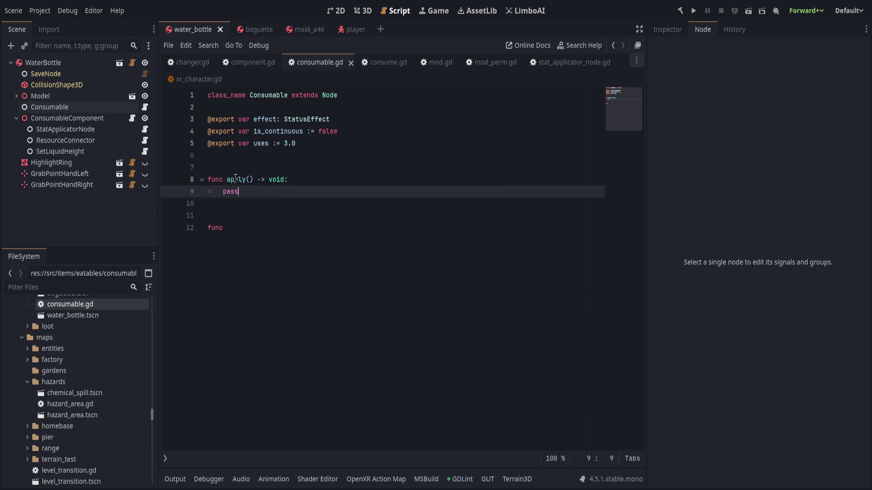
{"action": "type", "text": "remove() -> void:"}
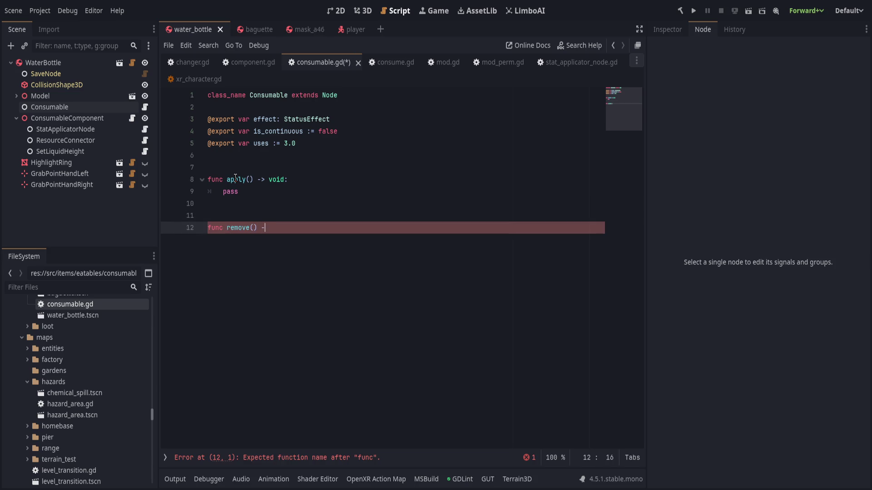
{"action": "key", "text": "Return"}
{"action": "type", "text": "pass"}
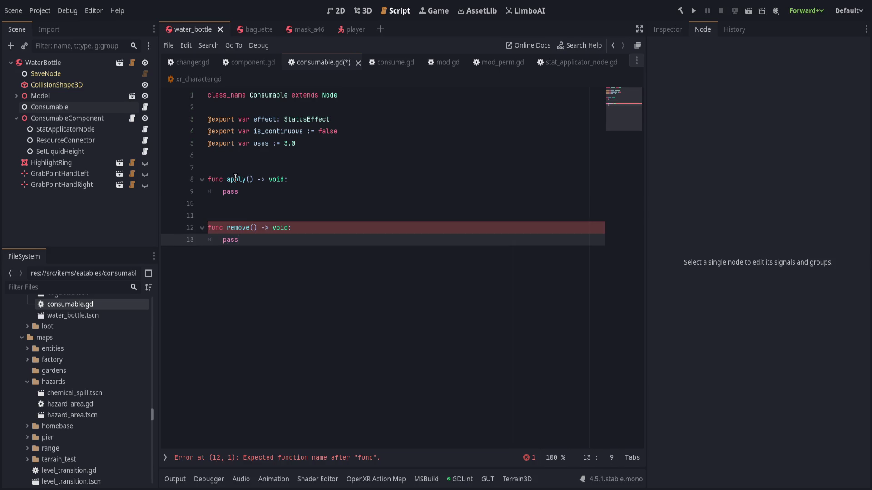
{"action": "left_click", "coordinate": [308, 199]}
{"action": "left_click", "coordinate": [343, 191]}
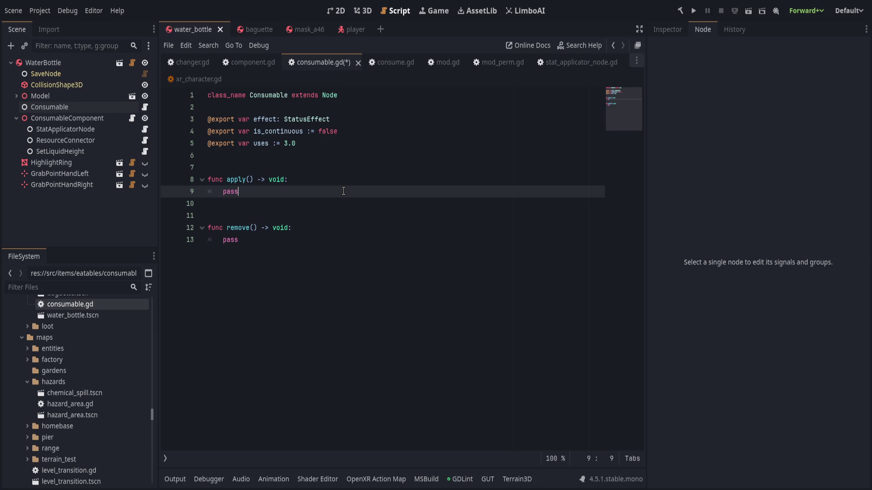
{"action": "key", "text": "ctrl+s"}
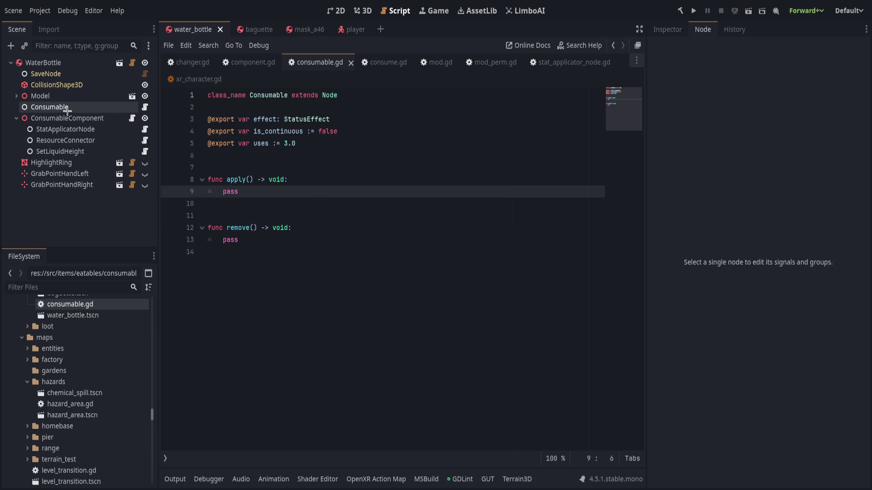
Step: Give the Consumable node's Effect a new StatusEffect named water_clean
{"action": "left_click", "coordinate": [50, 107]}
{"action": "left_click", "coordinate": [668, 30]}
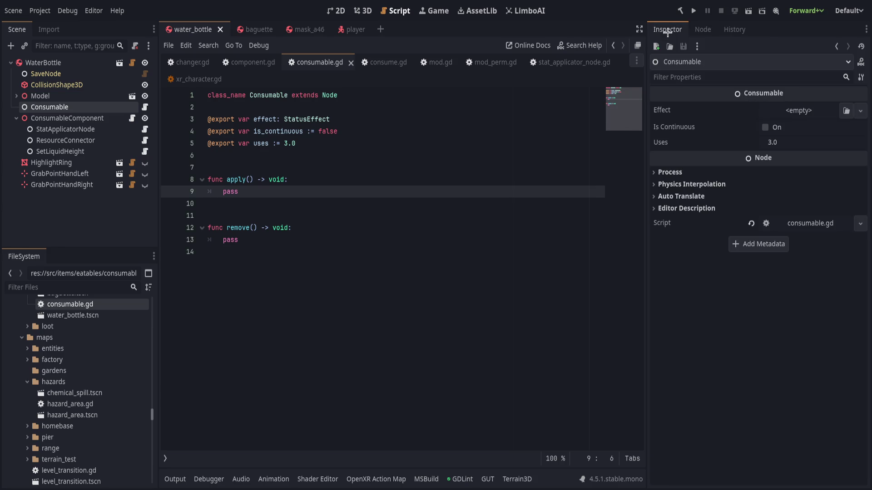
{"action": "left_click", "coordinate": [798, 110]}
{"action": "left_click", "coordinate": [803, 111]}
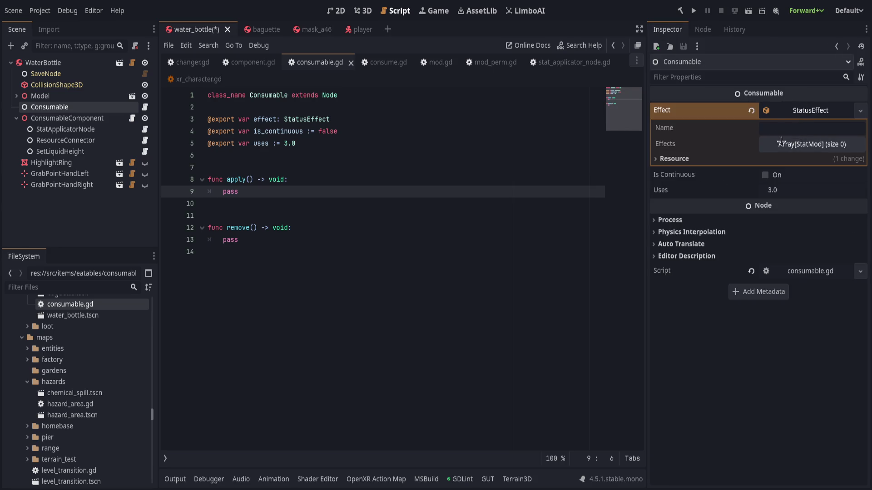
{"action": "type", "text": "drink"}
{"action": "type", "text": "ing"}
{"action": "left_click", "coordinate": [813, 144]}
{"action": "left_click", "coordinate": [813, 144]}
{"action": "double_click", "coordinate": [806, 129]}
{"action": "type", "text": "water_clean"}
Step: Add two elements to the Effects array and make the first a new ChangeTicking
{"action": "left_click", "coordinate": [763, 144]}
{"action": "left_click", "coordinate": [772, 176]}
{"action": "left_click", "coordinate": [776, 190]}
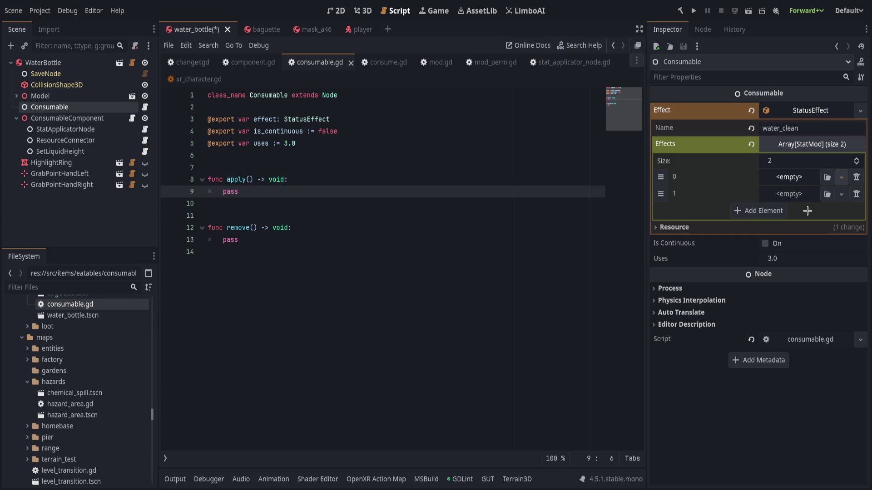
{"action": "left_click", "coordinate": [790, 177]}
{"action": "left_click", "coordinate": [798, 180]}
{"action": "left_click", "coordinate": [536, 217]}
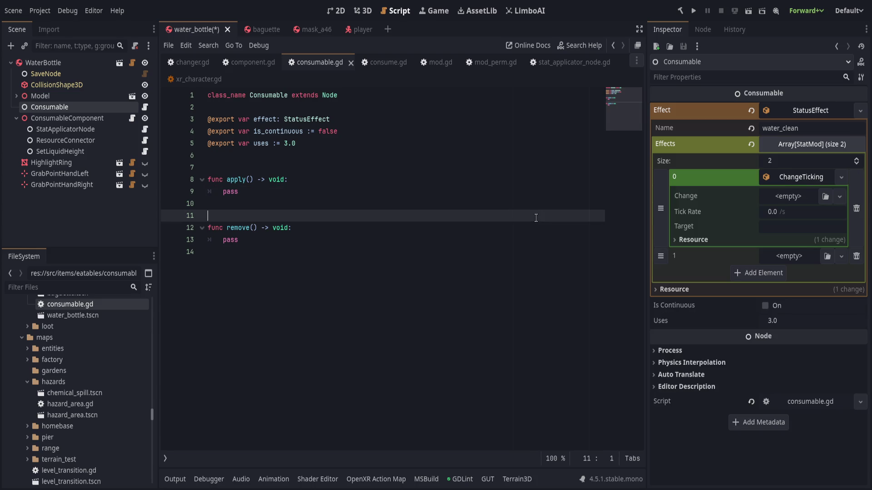
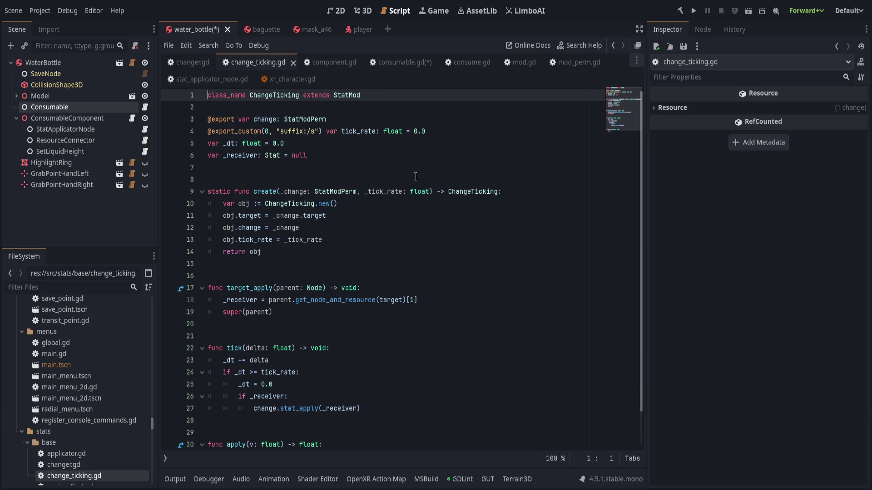
Step: Review change_ticking.gd's _receiver, change property and the stat_apply call on line 27
{"action": "left_click", "coordinate": [391, 155]}
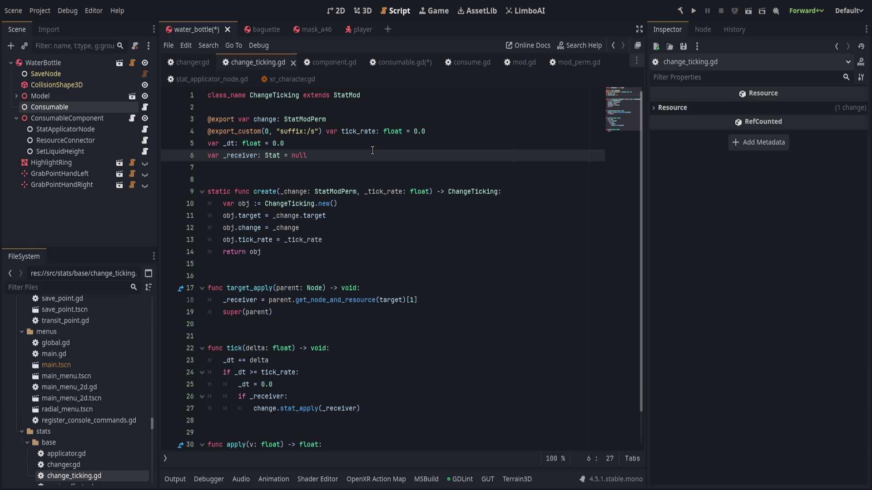
{"action": "key", "text": "Up"}
{"action": "key", "text": "Up"}
{"action": "key", "text": "Up"}
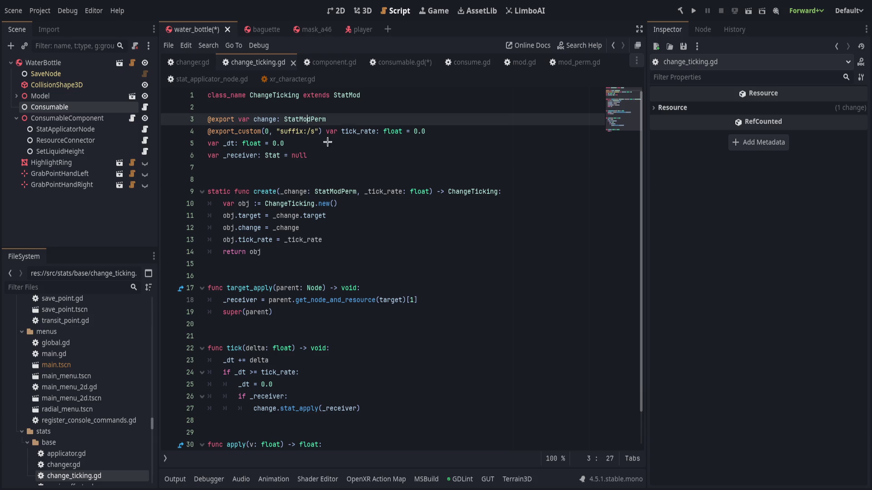
{"action": "scroll", "coordinate": [341, 290], "scroll_direction": "down", "scroll_amount": 1}
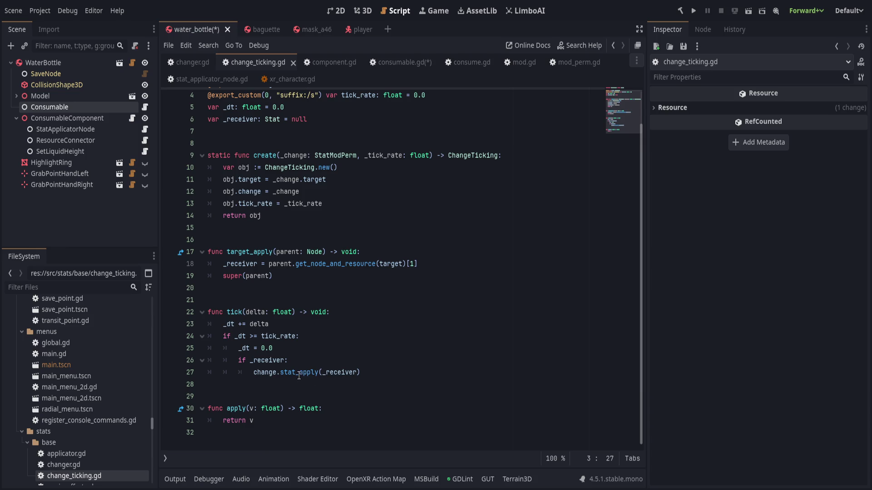
{"action": "scroll", "coordinate": [306, 370], "scroll_direction": "up", "scroll_amount": 1}
{"action": "scroll", "coordinate": [306, 370], "scroll_direction": "down", "scroll_amount": 1}
{"action": "double_click", "coordinate": [266, 372]}
{"action": "double_click", "coordinate": [291, 373]}
{"action": "scroll", "coordinate": [373, 336], "scroll_direction": "up", "scroll_amount": 1}
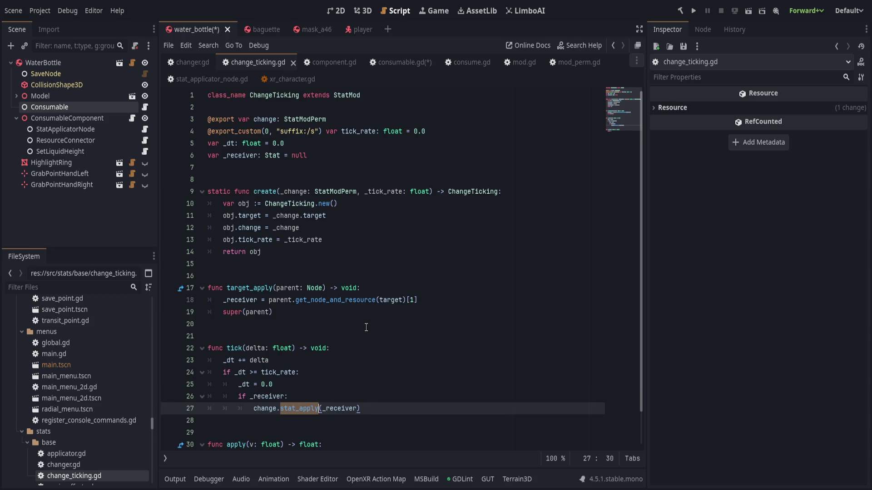
Step: Jump from the change declaration to the StatModPerm definition with F12, then return to consumable.gd
{"action": "left_click", "coordinate": [313, 120]}
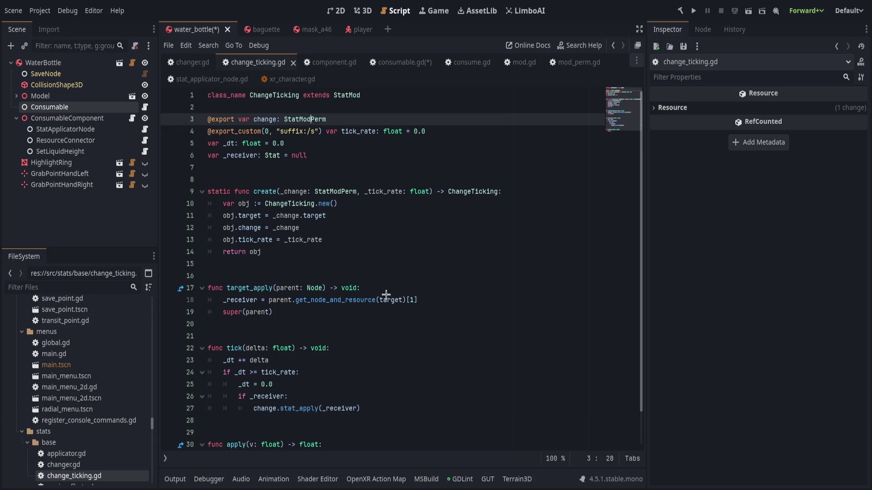
{"action": "key", "text": "F12"}
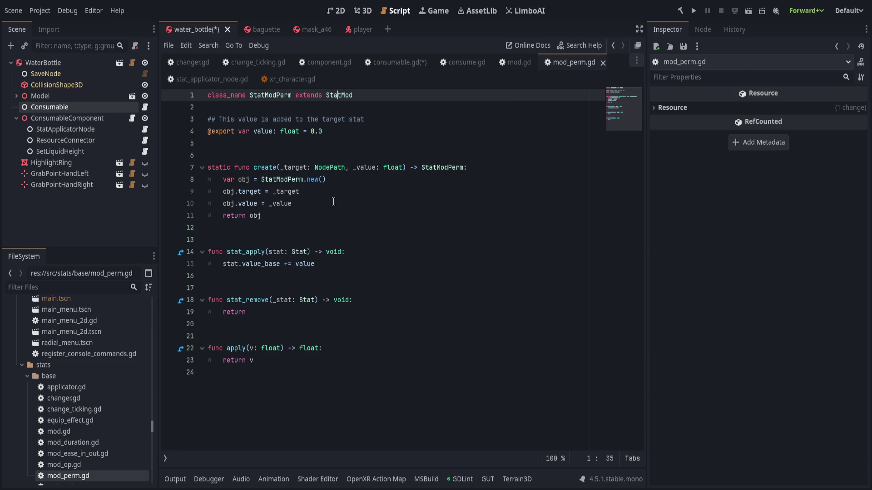
{"action": "left_click", "coordinate": [401, 63]}
Step: On the Consumable node, delete the empty second effect and give ChangeTicking a new StatModPerm
{"action": "left_click", "coordinate": [127, 107]}
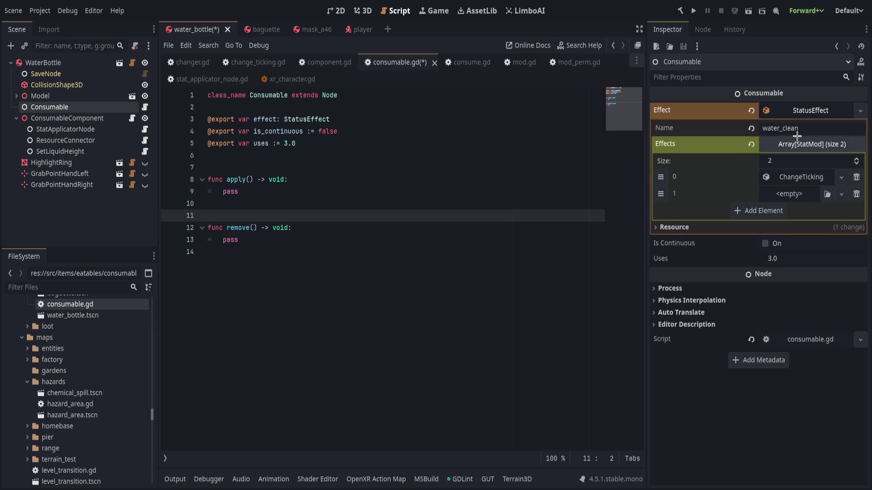
{"action": "left_click", "coordinate": [822, 131]}
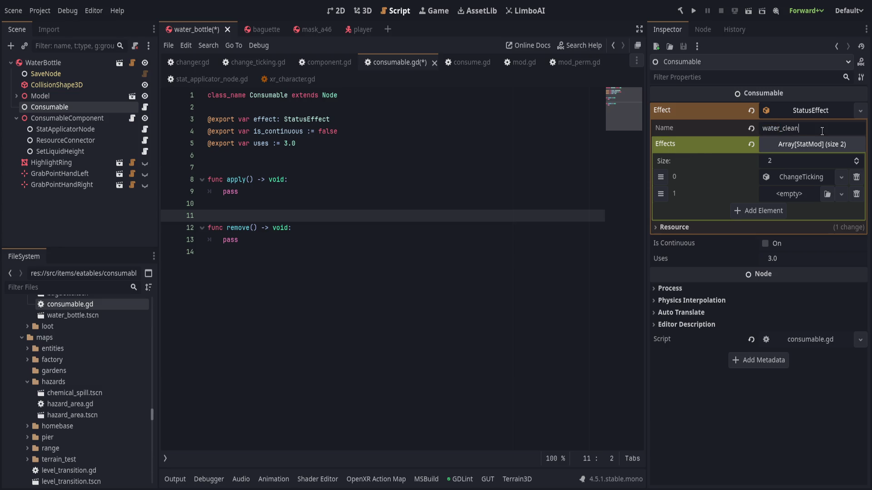
{"action": "left_click", "coordinate": [856, 194]}
{"action": "left_click", "coordinate": [792, 182]}
{"action": "left_click", "coordinate": [790, 196]}
{"action": "left_click", "coordinate": [800, 216]}
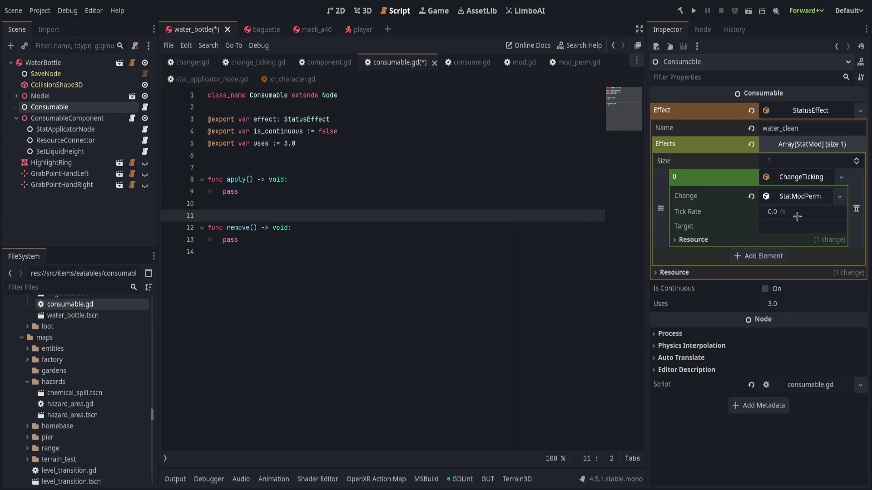
Step: Set the StatModPerm value to 1 and the tick rate to 0.1 per second
{"action": "left_click", "coordinate": [792, 212]}
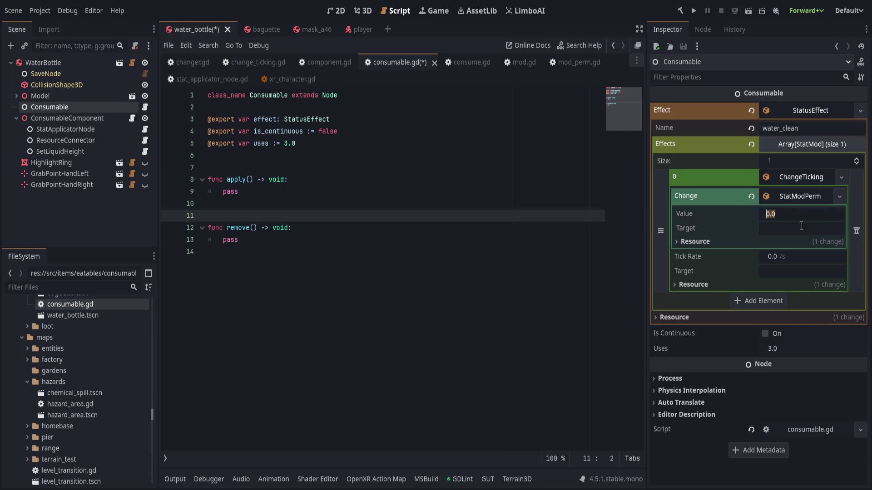
{"action": "type", "text": "1"}
{"action": "key", "text": "Return"}
{"action": "left_click", "coordinate": [822, 262]}
{"action": "type", "text": ".1"}
{"action": "key", "text": "Return"}
Step: Collapse and re-expand the StatModPerm and ChangeTicking entries to review the effect
{"action": "left_click", "coordinate": [768, 196]}
{"action": "left_click", "coordinate": [801, 196]}
{"action": "left_click", "coordinate": [800, 196]}
{"action": "left_click", "coordinate": [800, 178]}
{"action": "left_click", "coordinate": [800, 177]}
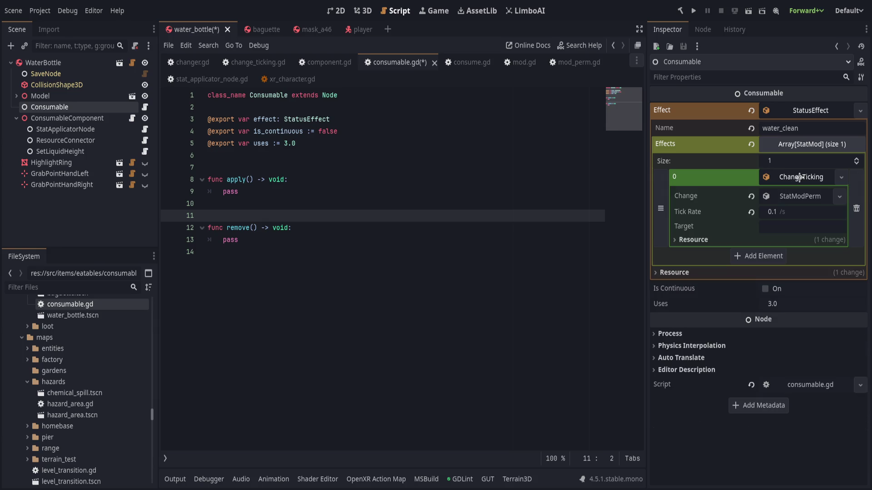
{"action": "left_click", "coordinate": [485, 155]}
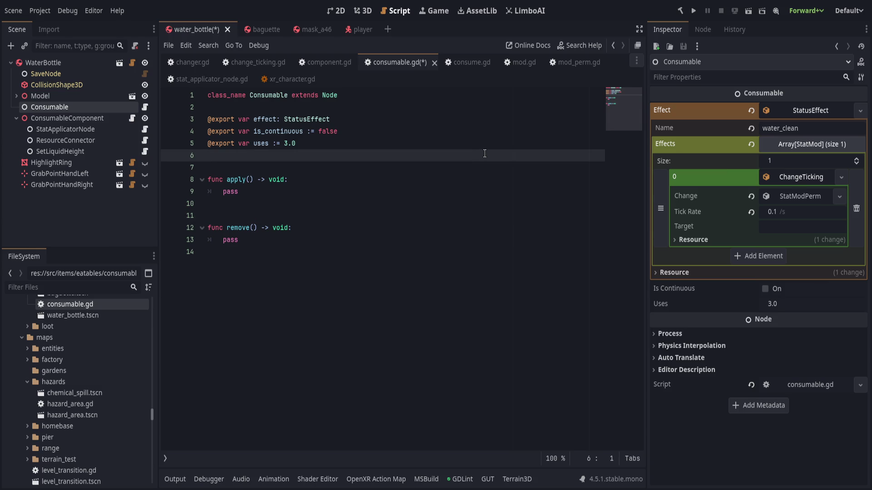
Step: Recheck the StatModPerm value, collapse the Effects array, and go back to the script's is_continuous line
{"action": "left_click", "coordinate": [797, 196]}
{"action": "left_click", "coordinate": [797, 197]}
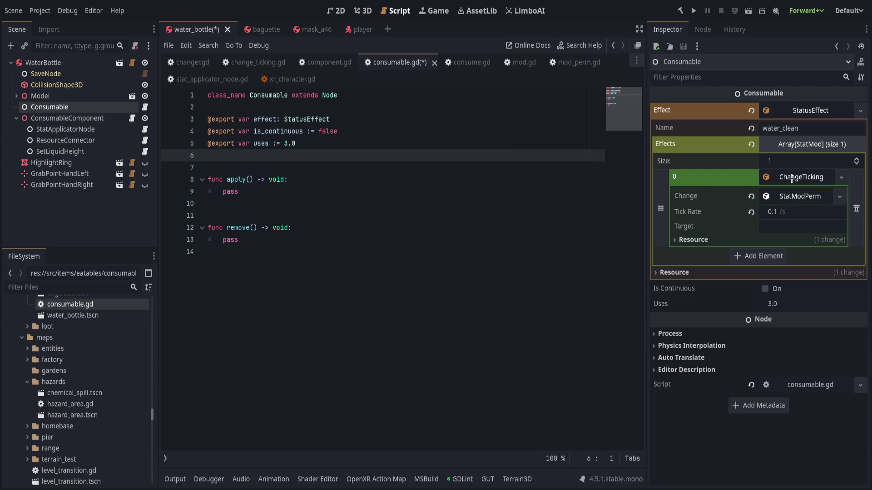
{"action": "left_click", "coordinate": [786, 195]}
{"action": "left_click", "coordinate": [786, 195]}
{"action": "left_click", "coordinate": [786, 196]}
{"action": "left_click", "coordinate": [787, 195]}
{"action": "left_click", "coordinate": [785, 177]}
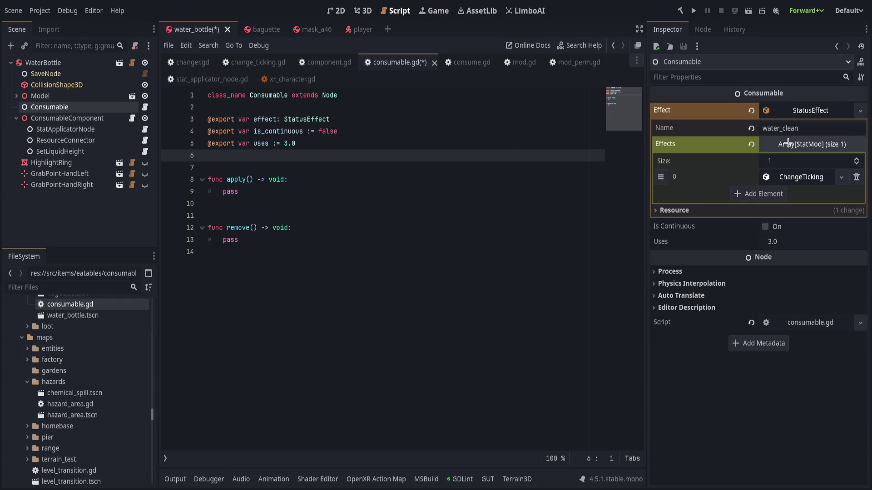
{"action": "left_click", "coordinate": [787, 143]}
{"action": "left_click", "coordinate": [520, 225]}
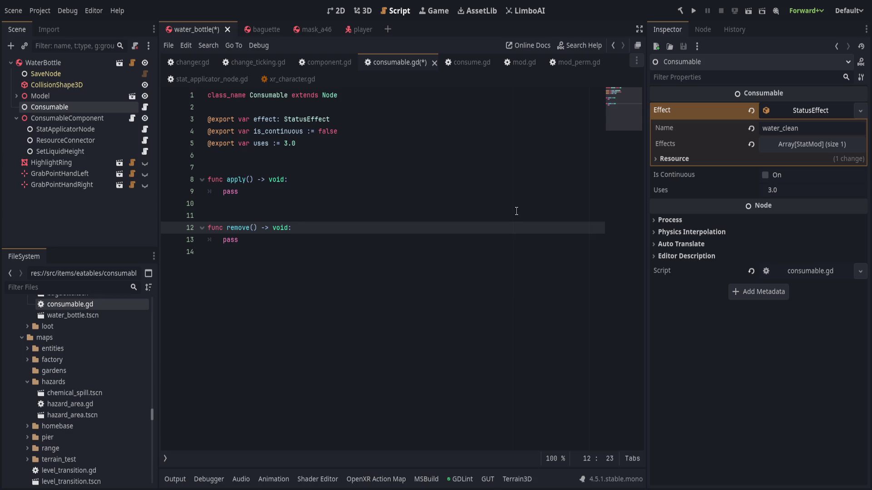
{"action": "left_click", "coordinate": [439, 120]}
{"action": "left_click", "coordinate": [454, 133]}
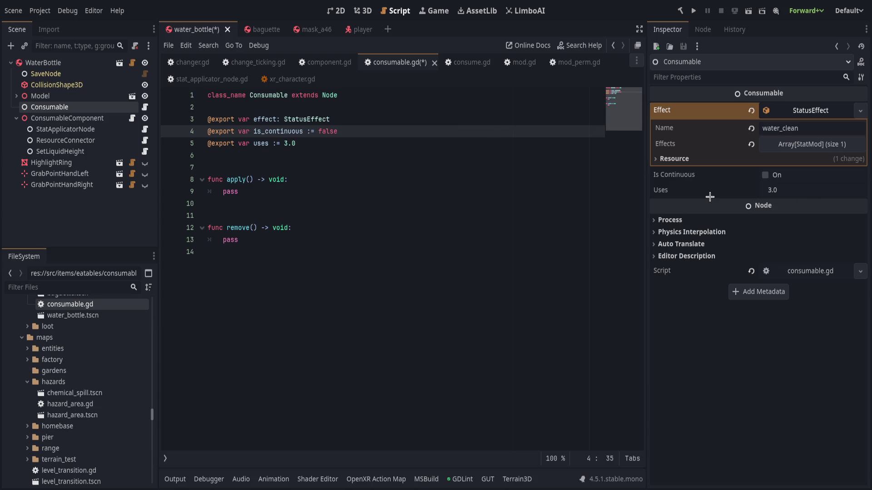
Step: Change the uses default in consumable.gd from 3.0 to 20.0
{"action": "left_click", "coordinate": [771, 144]}
{"action": "left_click", "coordinate": [770, 144]}
{"action": "left_click", "coordinate": [425, 131]}
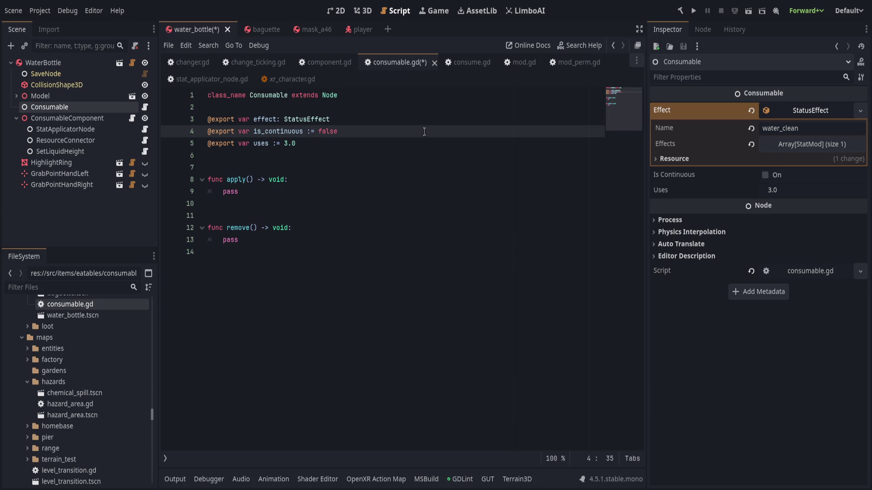
{"action": "double_click", "coordinate": [289, 144]}
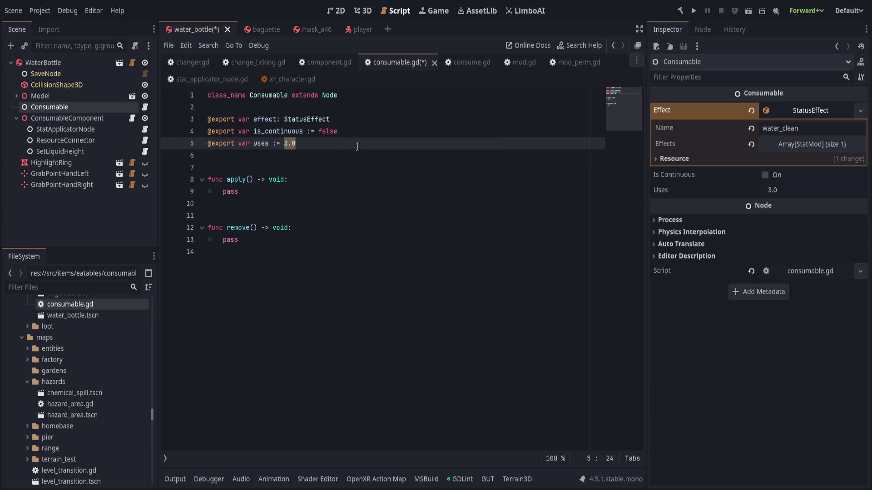
{"action": "type", "text": "20"}
{"action": "key", "text": "Return"}
{"action": "key", "text": "BackSpace"}
{"action": "type", "text": ","}
{"action": "type", "text": "0"}
Step: Replace the pass placeholder in apply() with 'if is_continuous:'
{"action": "left_click", "coordinate": [367, 169]}
{"action": "left_click", "coordinate": [369, 182]}
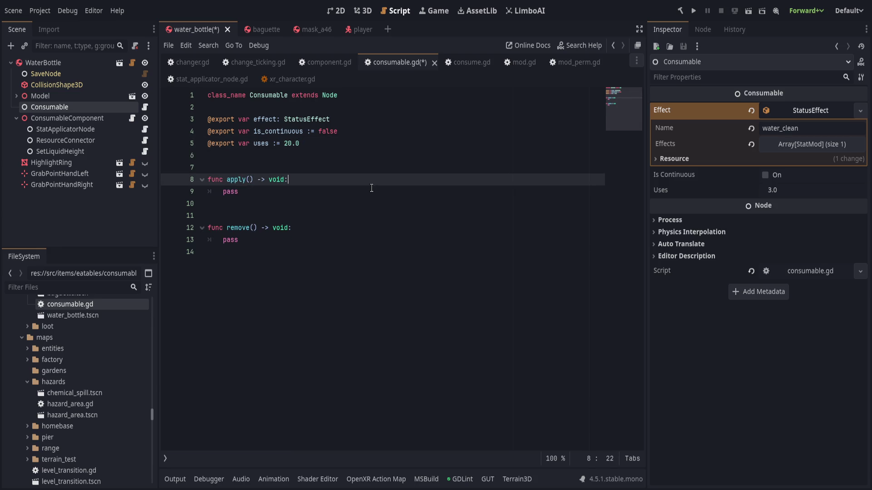
{"action": "left_click", "coordinate": [373, 188]}
{"action": "key", "text": "ctrl+BackSpace"}
{"action": "type", "text": "if is_continuous"}
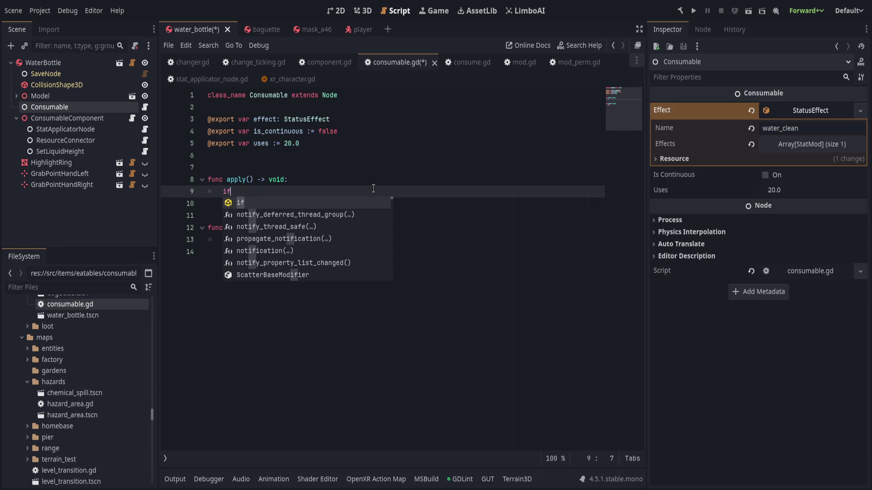
{"action": "type", "text": ":"}
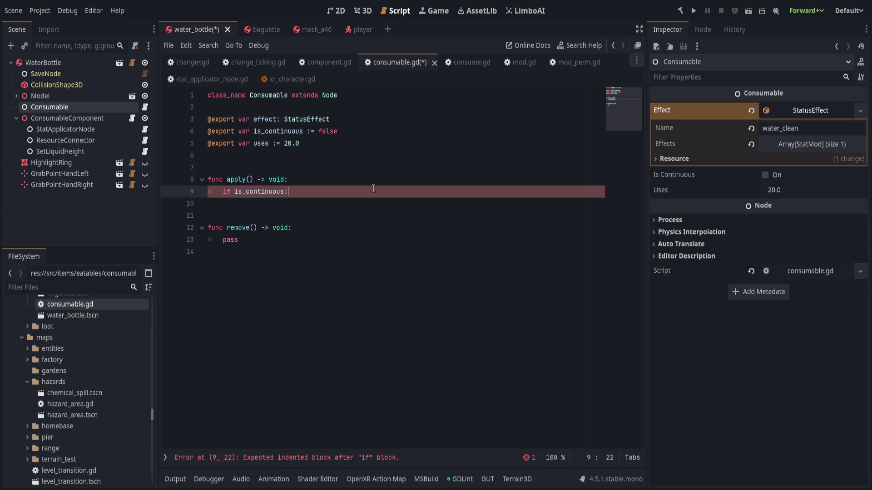
{"action": "left_click", "coordinate": [298, 277]}
{"action": "left_click", "coordinate": [317, 193]}
Step: Declare 'var _applying := false' and make apply() set _applying = true
{"action": "left_click", "coordinate": [336, 158]}
{"action": "key", "text": "Return"}
{"action": "type", "text": "var _applying := false"}
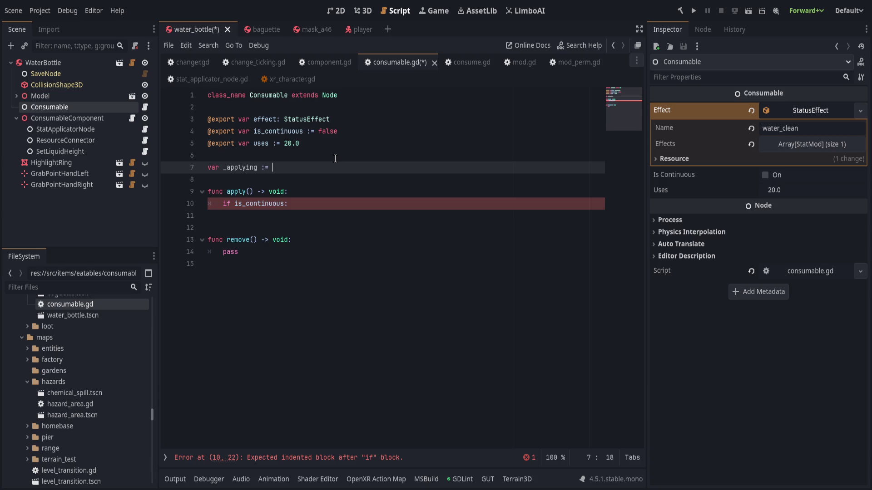
{"action": "key", "text": "shift+Home"}
{"action": "key", "text": "BackSpace"}
{"action": "type", "text": "_ap"}
{"action": "key", "text": "Return"}
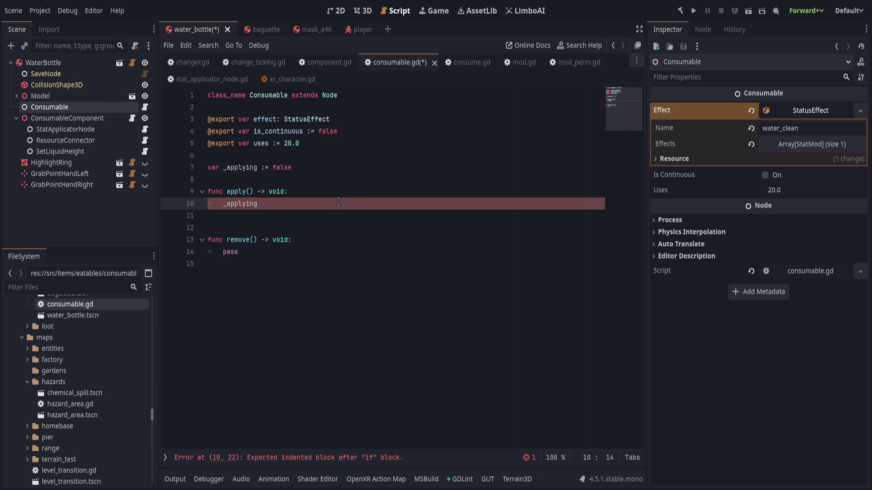
{"action": "type", "text": "= true"}
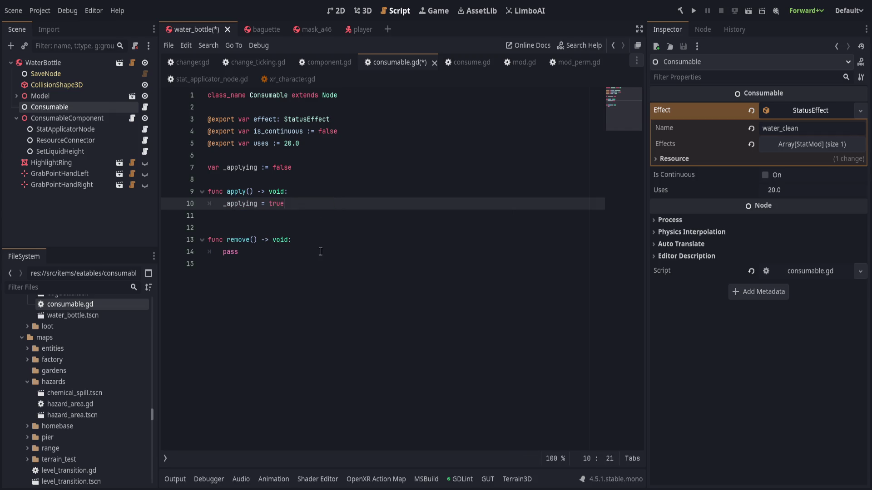
Step: Replace pass in remove() with _applying = false and add space below the declaration
{"action": "left_click", "coordinate": [319, 257]}
{"action": "key", "text": "ctrl+BackSpace"}
{"action": "type", "text": "_app"}
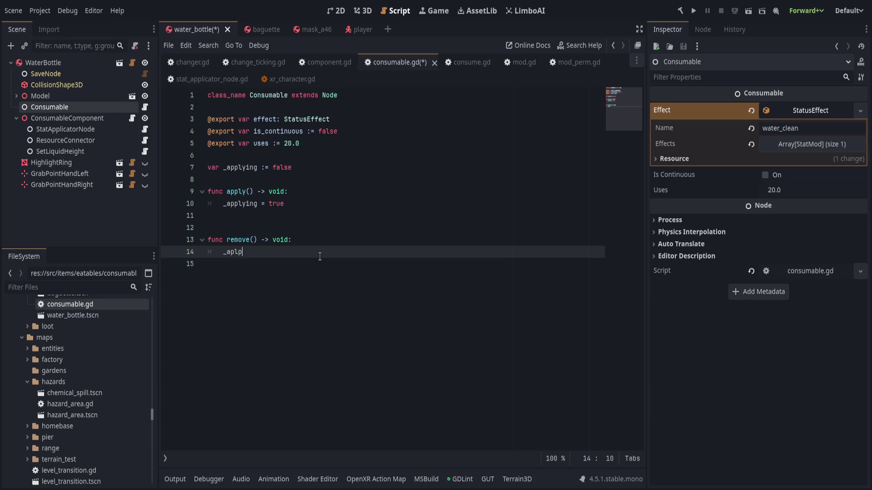
{"action": "key", "text": "Return"}
{"action": "type", "text": "= false"}
{"action": "key", "text": "Return"}
{"action": "left_click", "coordinate": [369, 171]}
{"action": "key", "text": "Return"}
{"action": "key", "text": "Return"}
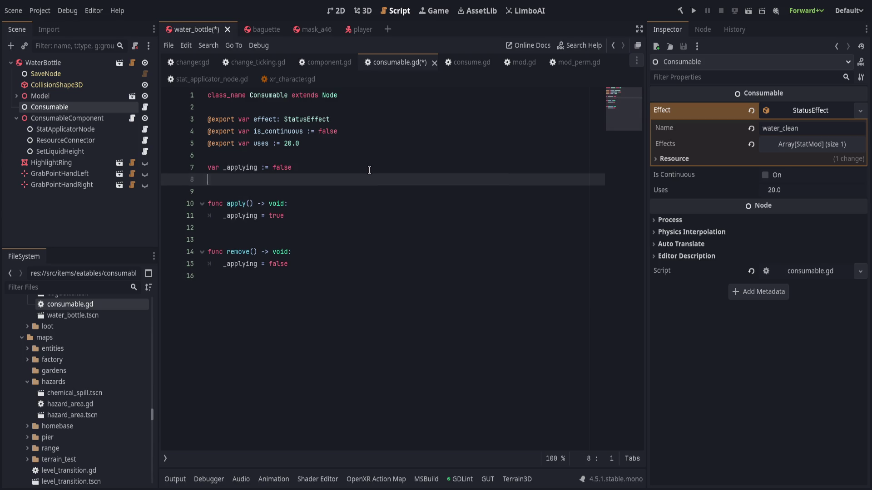
Step: Add a _process function with a pass placeholder above apply()
{"action": "type", "text": "func _pro"}
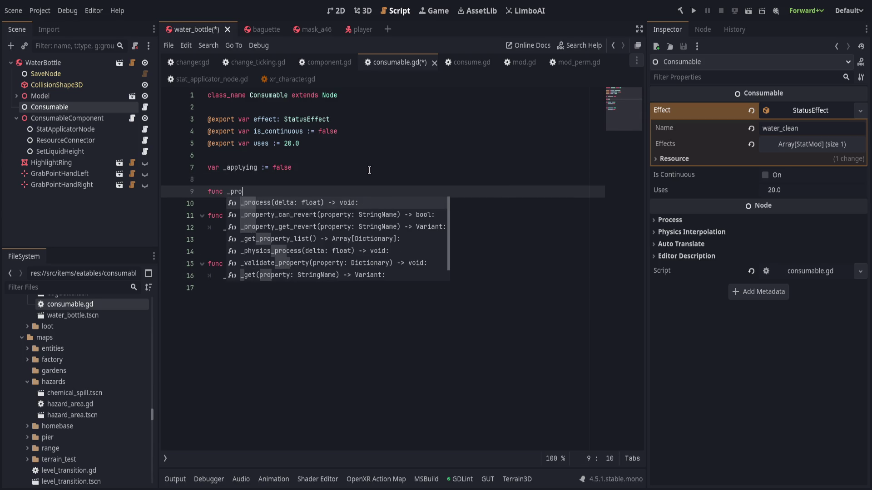
{"action": "key", "text": "Return"}
{"action": "key", "text": "Return"}
{"action": "type", "text": "pass"}
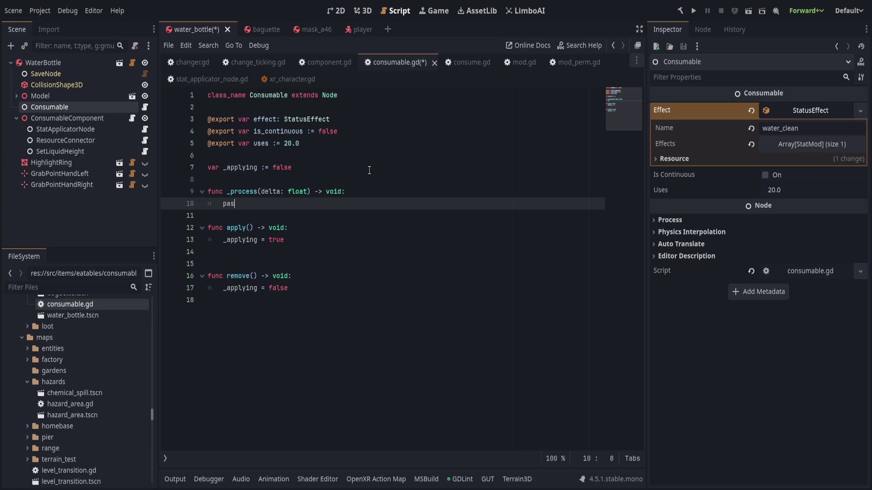
{"action": "key", "text": "Return"}
{"action": "key", "text": "Up"}
{"action": "key", "text": "Up"}
{"action": "key", "text": "Up"}
{"action": "key", "text": "Return"}
{"action": "key", "text": "Down"}
{"action": "key", "text": "Down"}
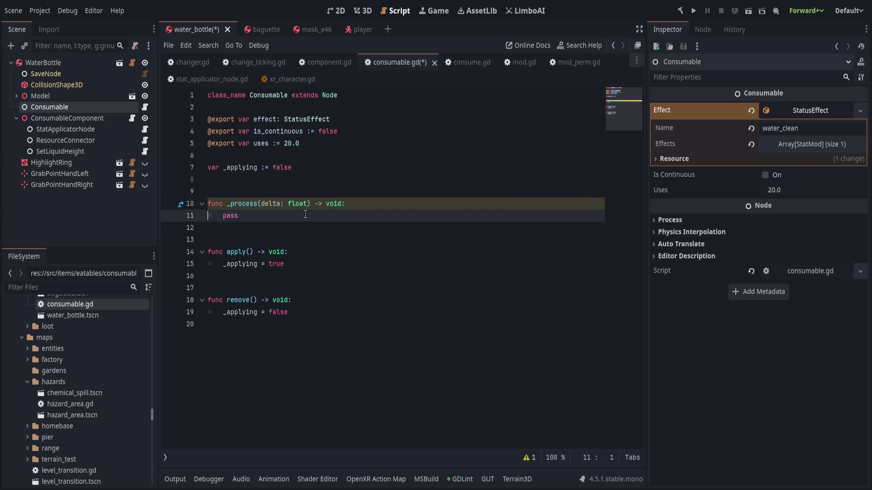
Step: Add a body parameter to both apply() and remove()
{"action": "key", "text": "Down"}
{"action": "key", "text": "Down"}
{"action": "key", "text": "ctrl+Right"}
{"action": "key", "text": "ctrl+Right"}
{"action": "key", "text": "ctrl+Right"}
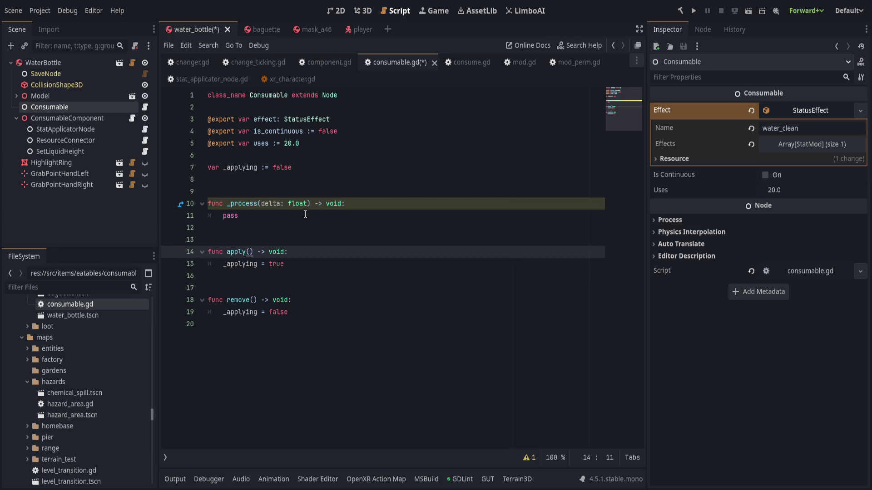
{"action": "type", "text": "body"}
{"action": "left_click", "coordinate": [255, 300]}
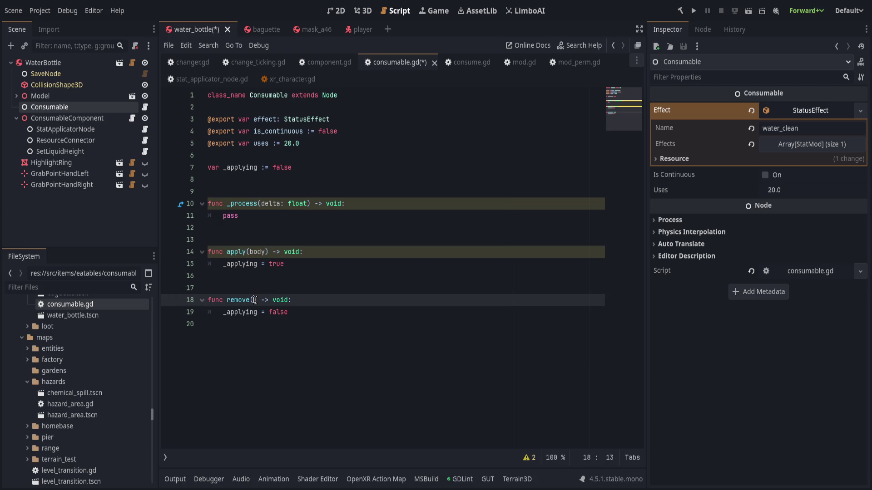
{"action": "type", "text": "body"}
Step: Type the apply() parameter as 'body: Node' and copy it into remove()
{"action": "double_click", "coordinate": [261, 253]}
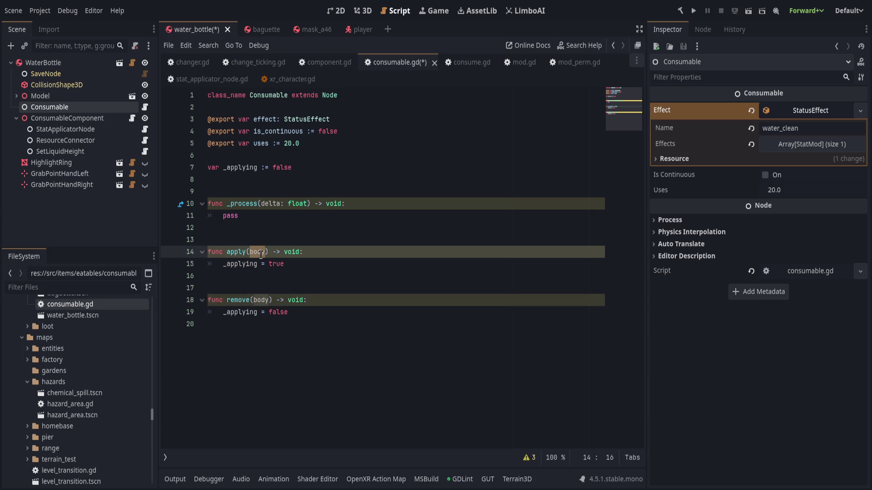
{"action": "type", "text": "to_"}
{"action": "key", "text": "BackSpace"}
{"action": "key", "text": "BackSpace"}
{"action": "key", "text": "BackSpace"}
{"action": "type", "text": "body: Node3D"}
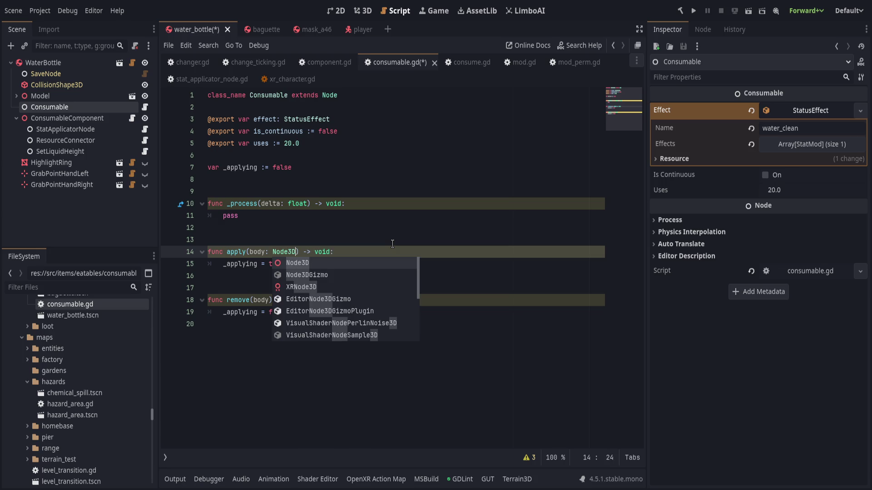
{"action": "key", "text": "BackSpace"}
{"action": "key", "text": "BackSpace"}
{"action": "left_click_drag", "start_coordinate": [250, 252], "coordinate": [289, 251]}
{"action": "key", "text": "ctrl+c"}
{"action": "double_click", "coordinate": [267, 298]}
{"action": "key", "text": "ctrl+v"}
Step: Remove pass from _process and start 'var _body: Node' below _applying
{"action": "left_click", "coordinate": [382, 212]}
{"action": "key", "text": "BackSpace"}
{"action": "key", "text": "BackSpace"}
{"action": "key", "text": "BackSpace"}
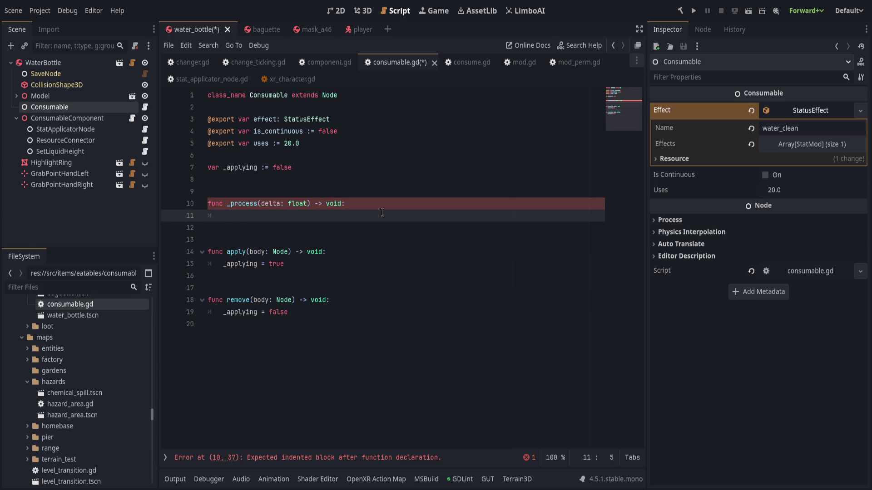
{"action": "left_click", "coordinate": [413, 167]}
{"action": "key", "text": "Return"}
{"action": "type", "text": "var _body"}
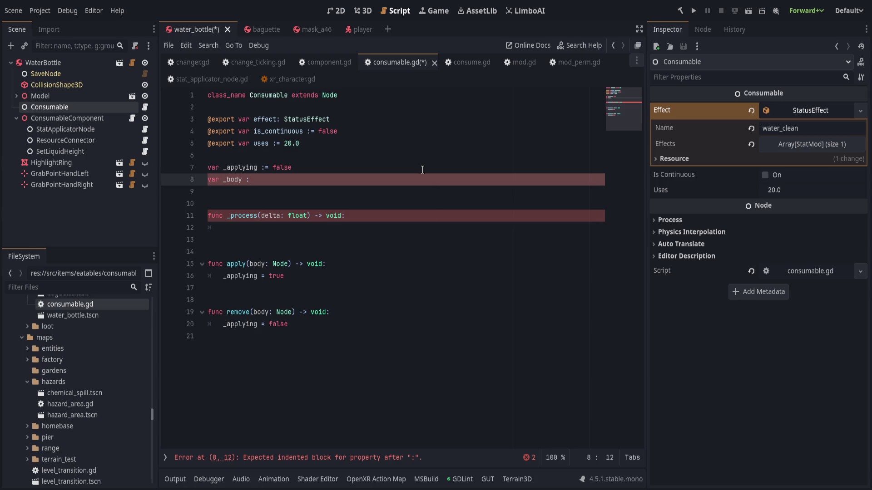
{"action": "type", "text": ": Node"}
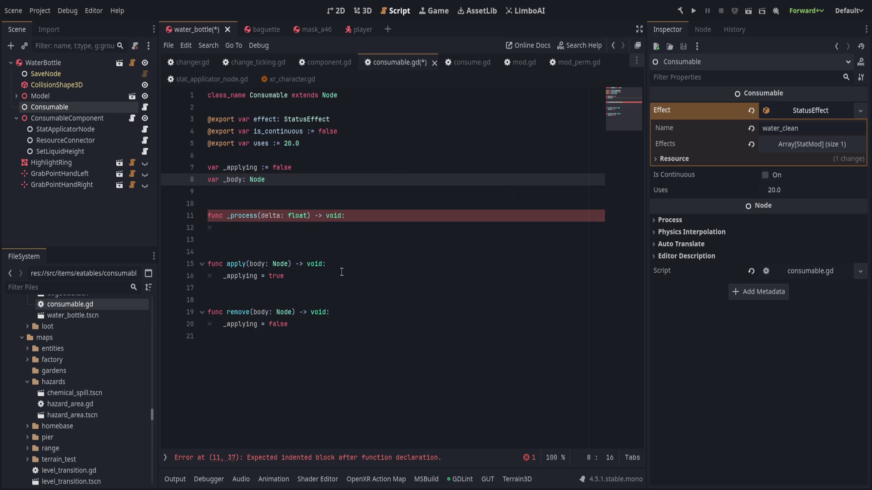
Step: Add '_body = body' in apply() and '_body = null' in remove()
{"action": "left_click", "coordinate": [399, 269]}
{"action": "left_click", "coordinate": [393, 275]}
{"action": "key", "text": "Return"}
{"action": "type", "text": "body"}
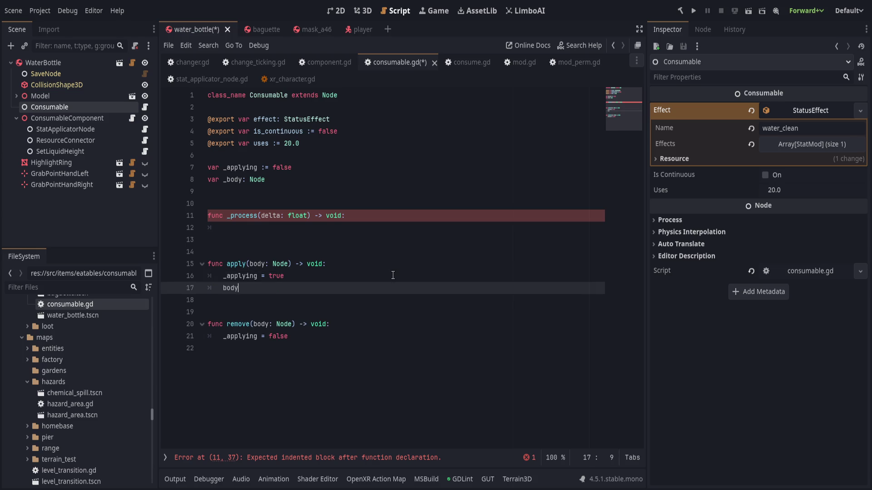
{"action": "key", "text": "BackSpace"}
{"action": "key", "text": "BackSpace"}
{"action": "key", "text": "BackSpace"}
{"action": "type", "text": "_+"}
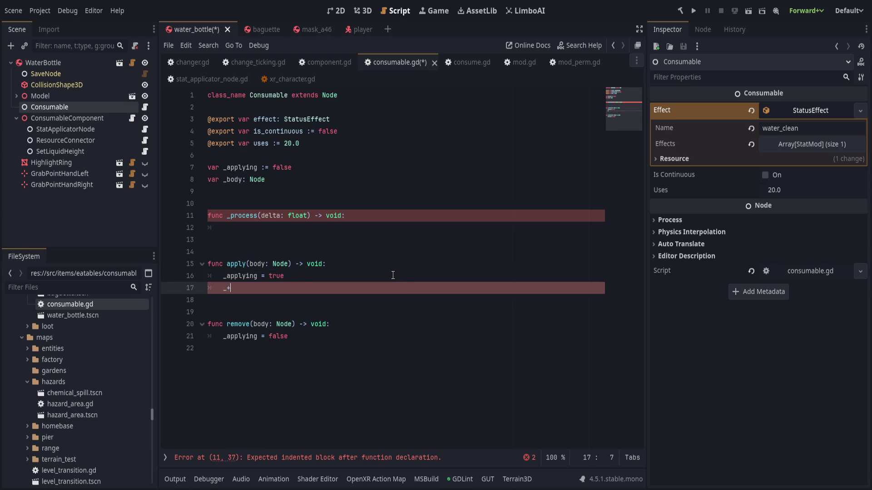
{"action": "key", "text": "BackSpace"}
{"action": "type", "text": "body = body"}
{"action": "key", "text": "Escape"}
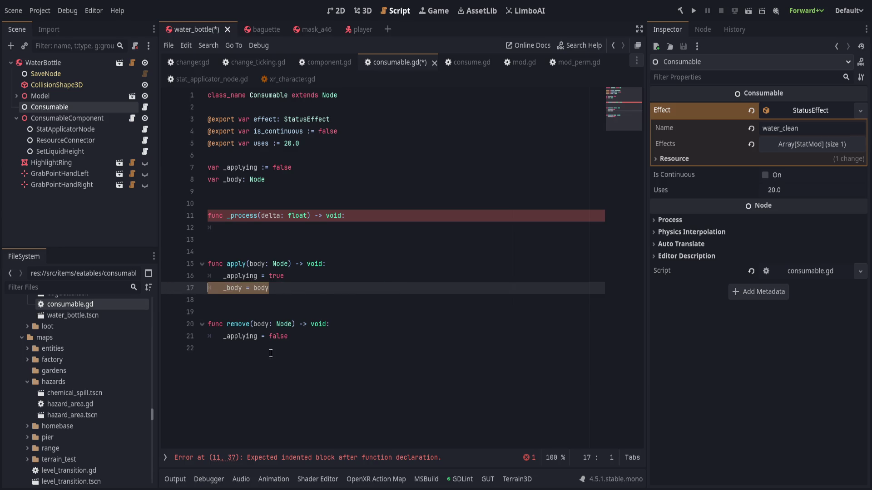
{"action": "left_click", "coordinate": [293, 348]}
{"action": "key", "text": "Tab"}
{"action": "type", "text": "_body = null"}
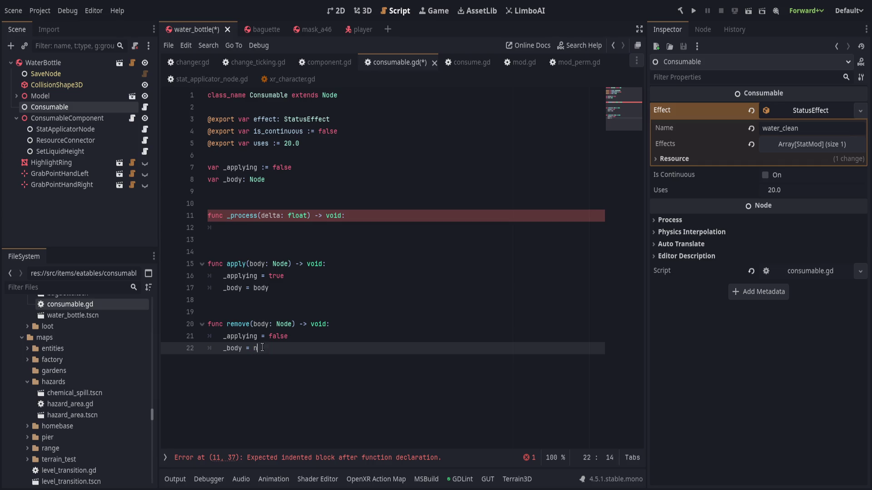
Step: Delete the unused _applying variable and both its true/false assignment lines
{"action": "left_click", "coordinate": [297, 168]}
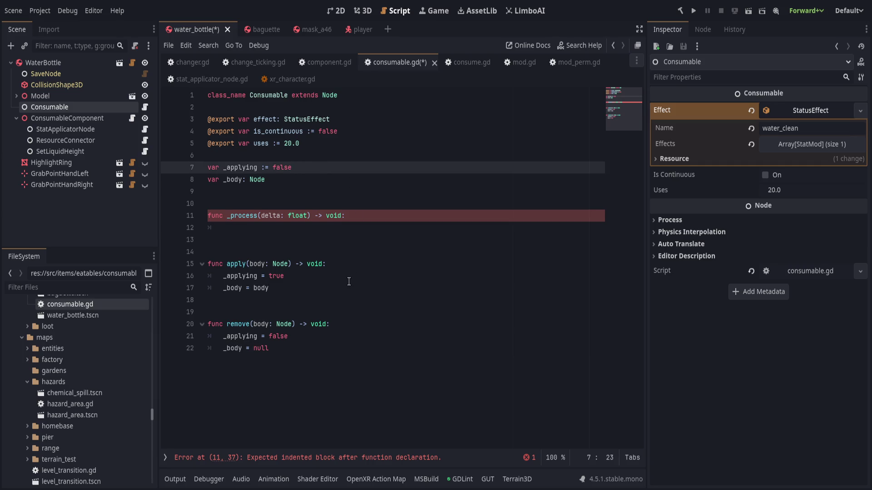
{"action": "key", "text": "ctrl+shift+k"}
{"action": "left_click", "coordinate": [320, 261]}
{"action": "key", "text": "ctrl+shift+k"}
{"action": "left_click", "coordinate": [322, 313]}
{"action": "key", "text": "ctrl+shift+k"}
Step: Wrap the '_body = body' assignment in apply() under 'if is_continuous:'
{"action": "left_click", "coordinate": [381, 254]}
{"action": "key", "text": "Return"}
{"action": "type", "text": "if is_"}
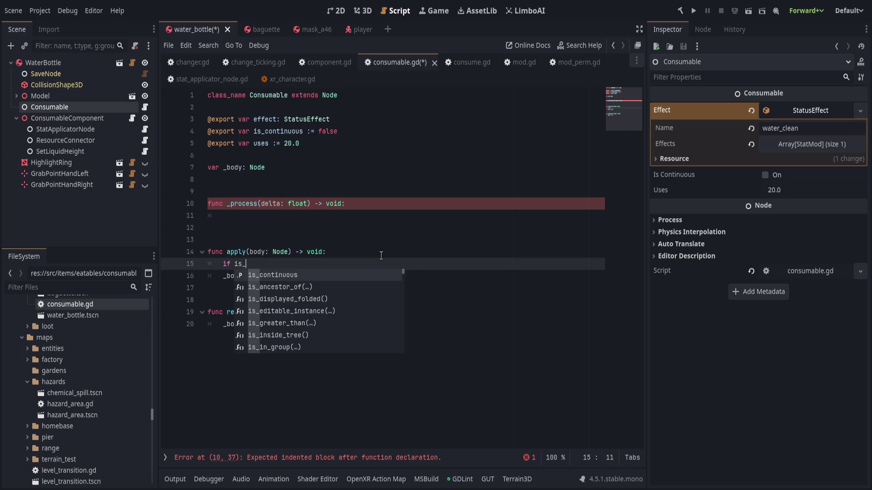
{"action": "key", "text": "Return"}
{"action": "type", "text": ":"}
{"action": "key", "text": "Down"}
{"action": "key", "text": "Tab"}
Step: Add an effect.target_remove(body) call to the remove() function
{"action": "left_click", "coordinate": [385, 320]}
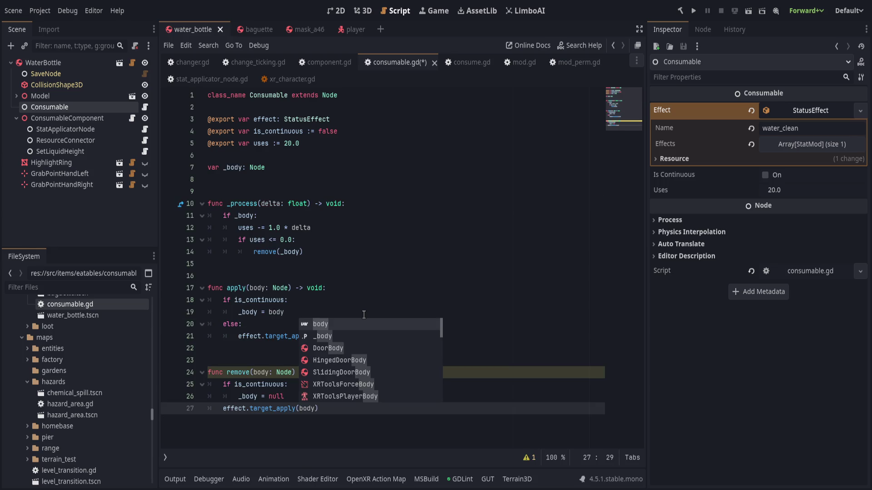
{"action": "key", "text": "ctrl+BackSpace"}
{"action": "key", "text": "ctrl+BackSpace"}
{"action": "key", "text": "ctrl+BackSpace"}
{"action": "type", "text": "t.tr"}
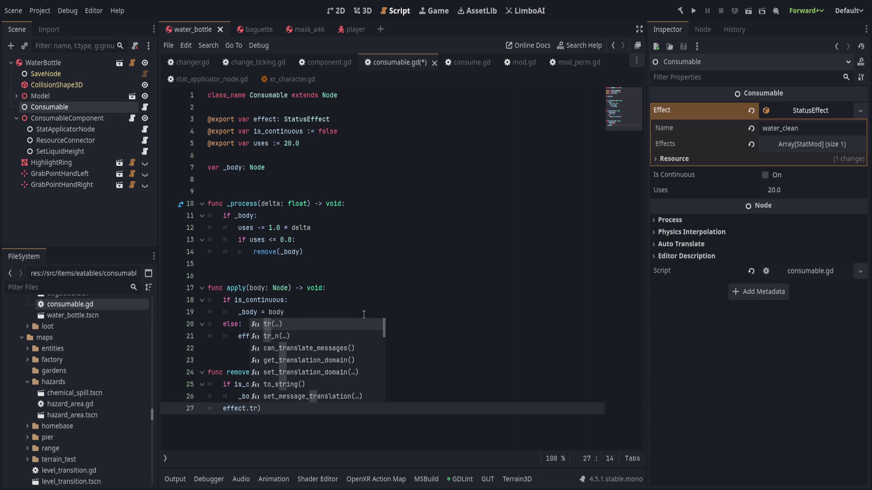
{"action": "type", "text": "arget_r"}
{"action": "key", "text": "Return"}
{"action": "type", "text": "body"}
{"action": "key", "text": "Delete"}
{"action": "key", "text": "Escape"}
{"action": "key", "text": "alt+Up"}
{"action": "key", "text": "alt+Up"}
{"action": "key", "text": "Up"}
{"action": "key", "text": "Up"}
{"action": "key", "text": "Up"}
{"action": "key", "text": "Up"}
Step: Move the target_apply call to the top of apply() and delete the leftover else line
{"action": "key", "text": "alt+Up"}
{"action": "key", "text": "alt+Up"}
{"action": "key", "text": "alt+Up"}
{"action": "key", "text": "shift+Tab"}
{"action": "key", "text": "Down"}
{"action": "key", "text": "End"}
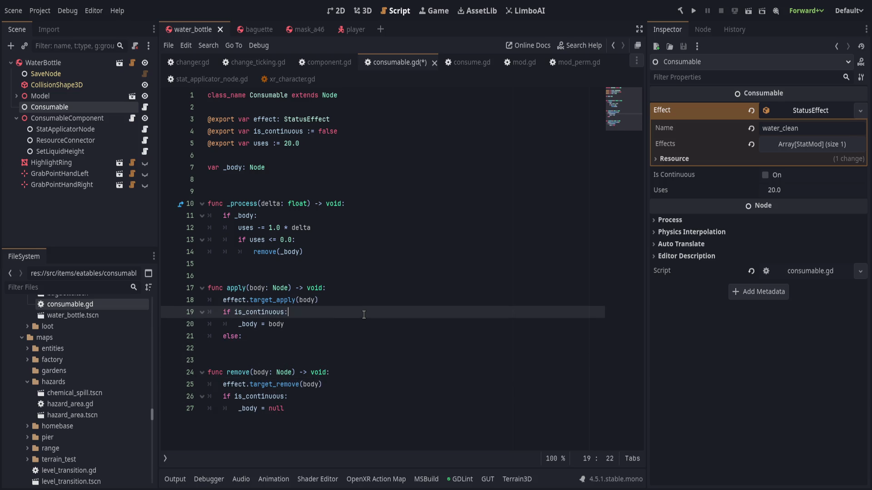
{"action": "key", "text": "Down"}
{"action": "key", "text": "Down"}
{"action": "key", "text": "ctrl+shift+k"}
Step: Give apply()'s is_continuous check an 'else: uses -= 1.0' branch
{"action": "left_click", "coordinate": [354, 386]}
{"action": "left_click", "coordinate": [353, 399]}
{"action": "left_click", "coordinate": [371, 376]}
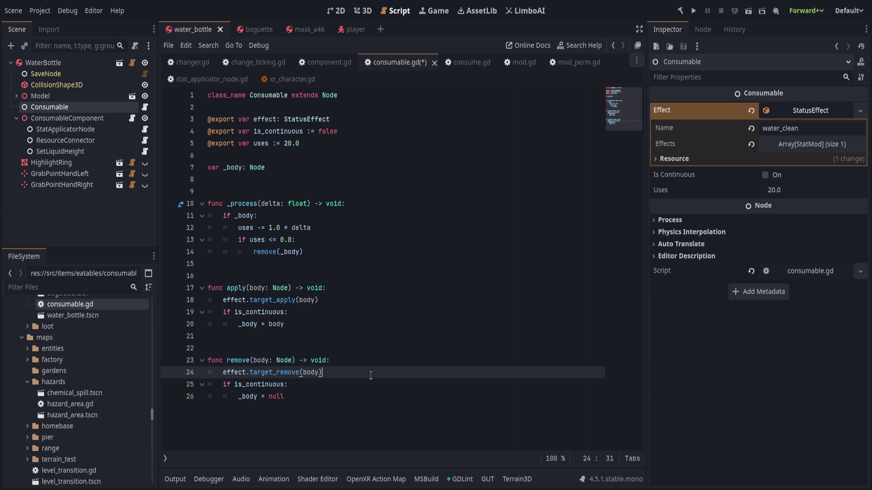
{"action": "left_click", "coordinate": [399, 140]}
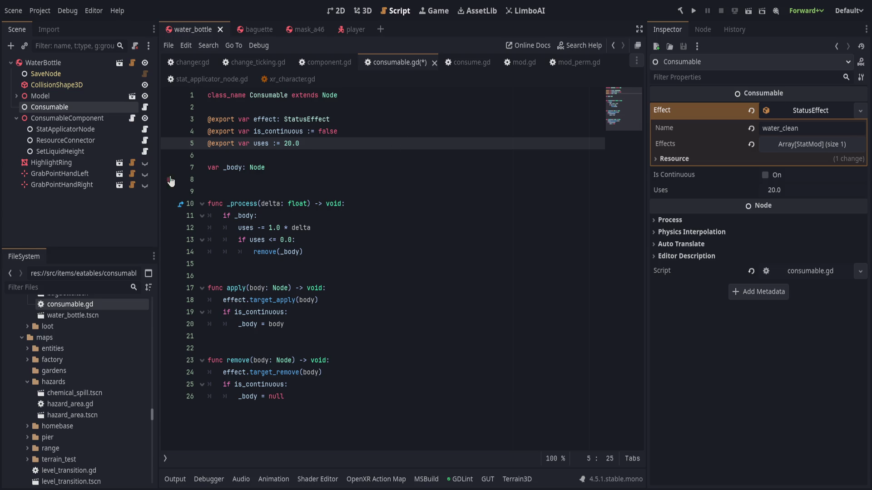
{"action": "left_click", "coordinate": [331, 220]}
{"action": "left_click", "coordinate": [391, 303]}
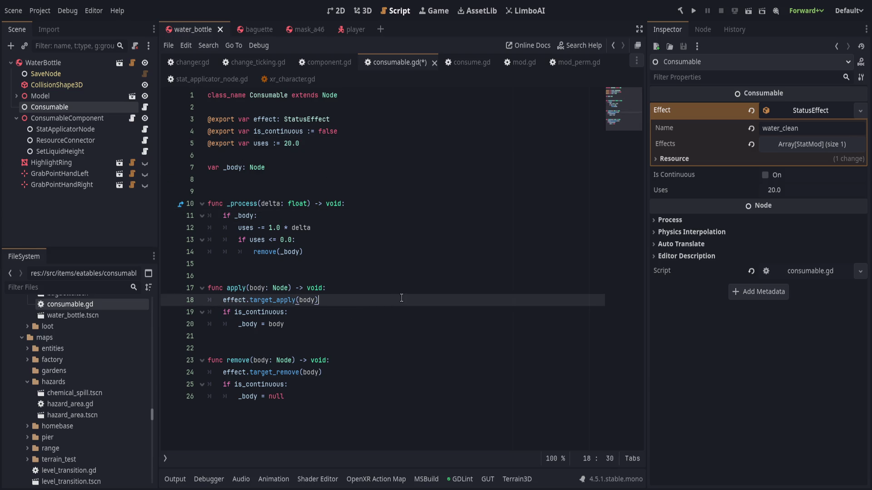
{"action": "left_click", "coordinate": [399, 312]}
{"action": "left_click", "coordinate": [414, 325]}
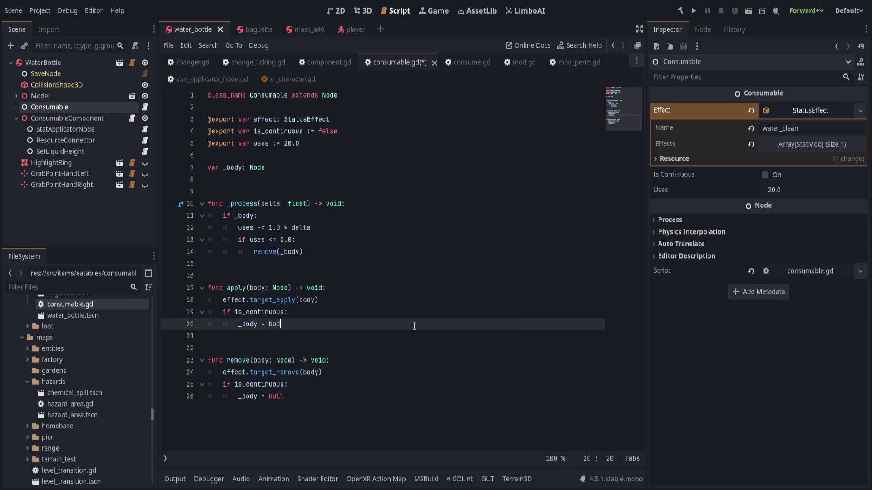
{"action": "key", "text": "Return"}
{"action": "key", "text": "BackSpace"}
{"action": "type", "text": "else:"}
{"action": "key", "text": "Return"}
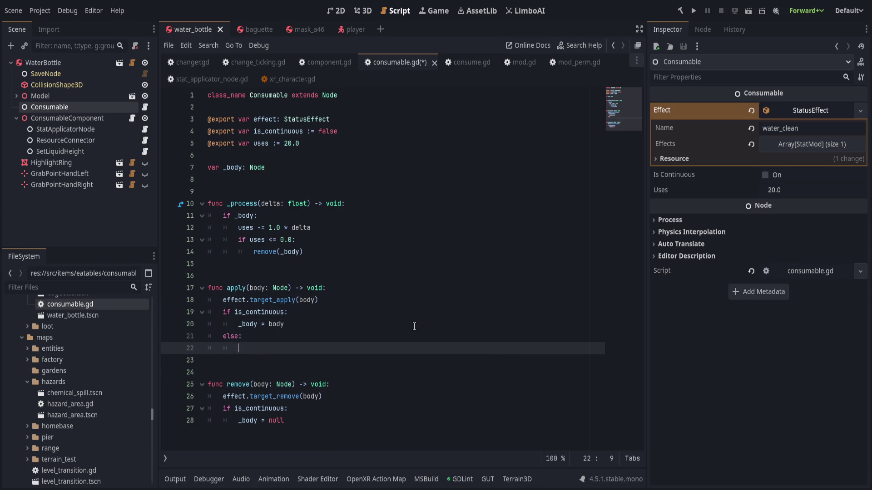
{"action": "type", "text": "uses "}
{"action": "type", "text": "-= 1.0"}
Step: Add an 'else: uses -= 1.0' branch after '_body = null' in remove() and save
{"action": "left_click", "coordinate": [346, 424]}
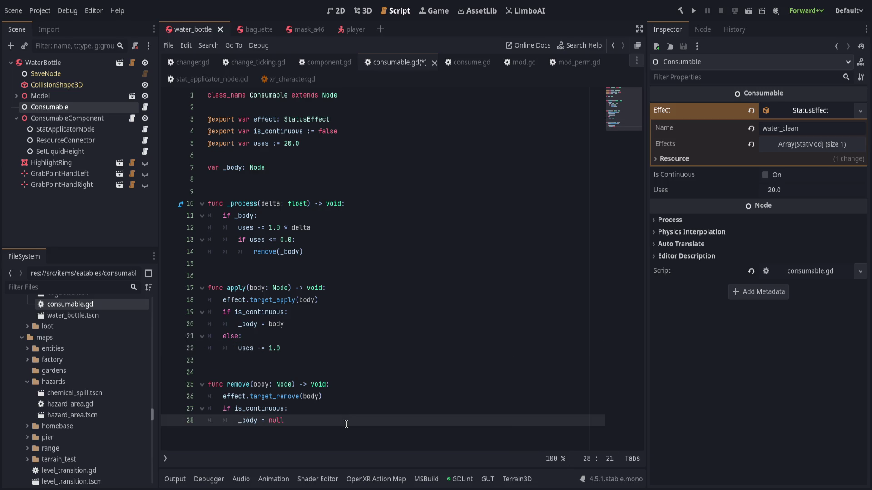
{"action": "key", "text": "Return"}
{"action": "type", "text": "else:"}
{"action": "key", "text": "Return"}
{"action": "type", "text": "uses -= 1.0"}
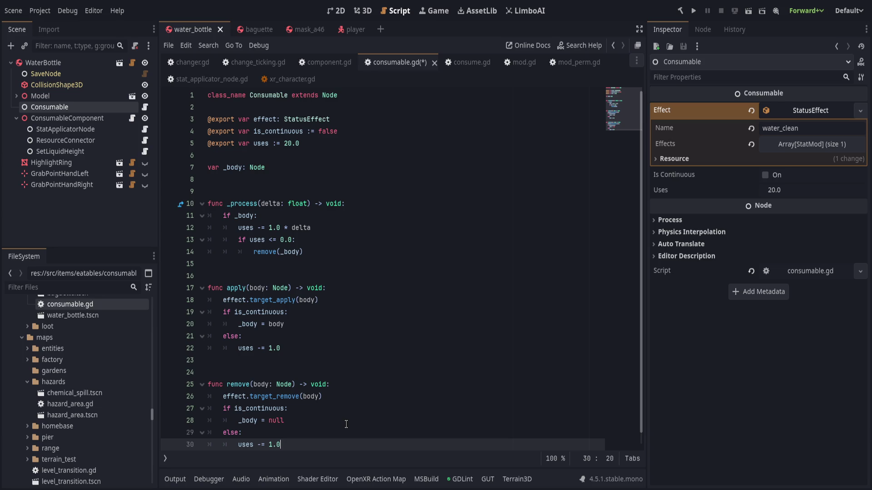
{"action": "key", "text": "ctrl+s"}
Step: Delete the else branch from remove() again and resave consumable.gd
{"action": "scroll", "coordinate": [408, 400], "scroll_direction": "down", "scroll_amount": 1}
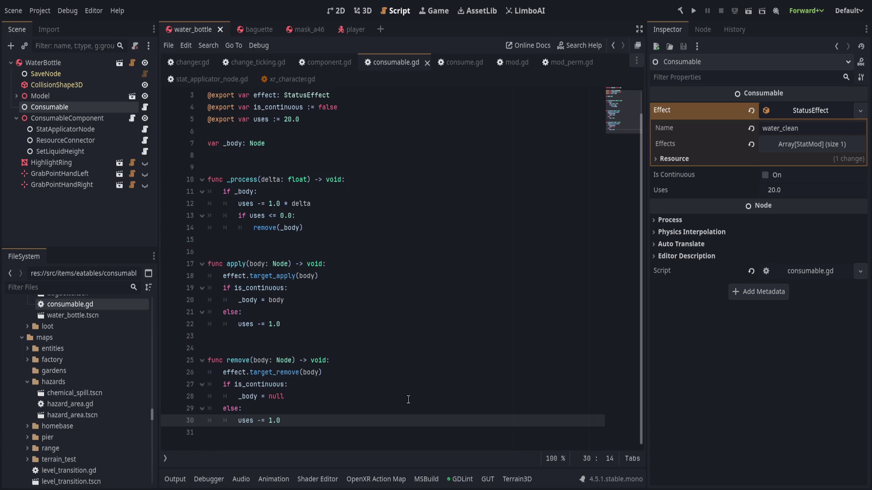
{"action": "left_click", "coordinate": [330, 409]}
{"action": "key", "text": "ctrl+shift+k"}
{"action": "key", "text": "ctrl+shift+k"}
{"action": "key", "text": "ctrl+s"}
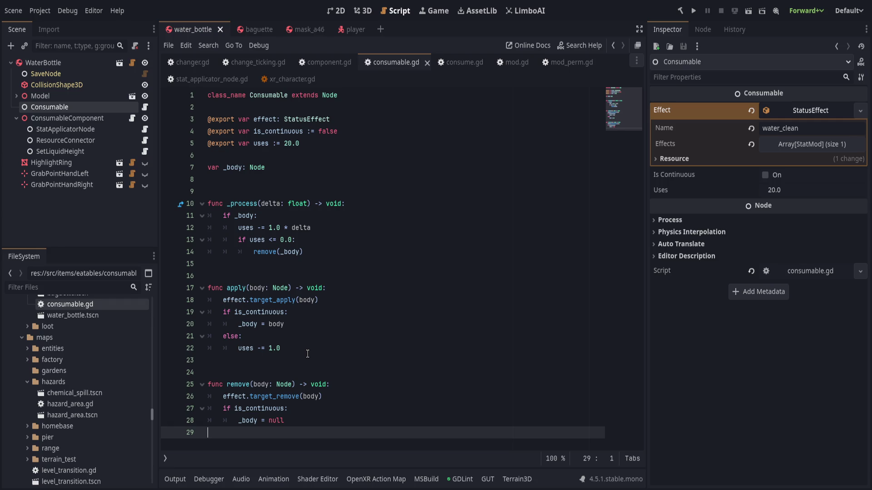
Step: Inspect the water_clean effect's ChangeTicking modifier and its StatModPerm change in the Inspector
{"action": "left_click", "coordinate": [802, 144]}
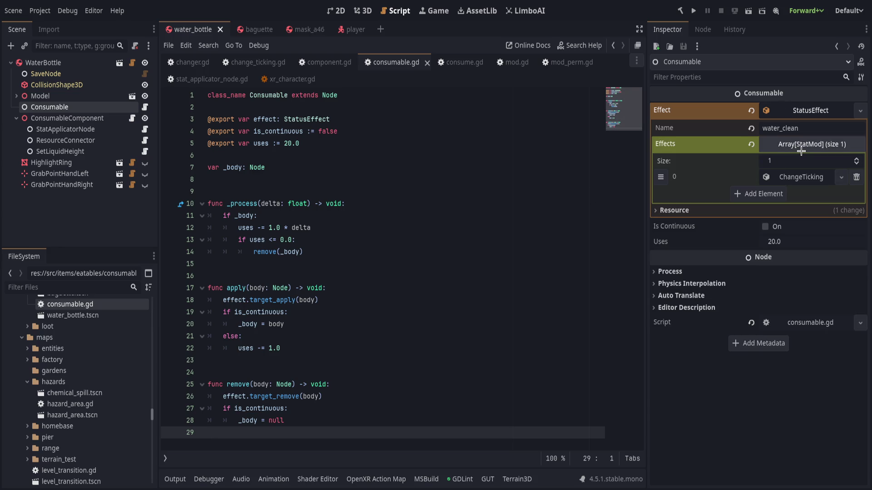
{"action": "left_click", "coordinate": [780, 177]}
{"action": "left_click", "coordinate": [767, 199]}
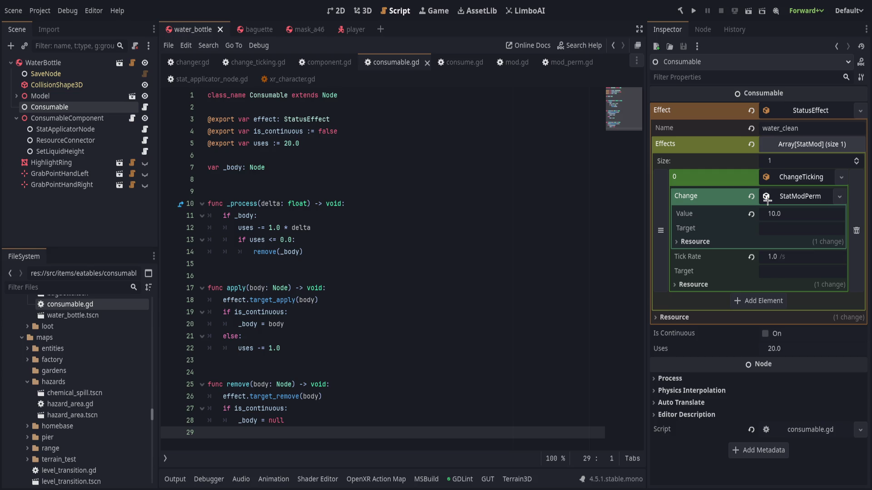
{"action": "left_click", "coordinate": [767, 198]}
{"action": "left_click", "coordinate": [780, 176]}
{"action": "left_click", "coordinate": [789, 144]}
{"action": "left_click", "coordinate": [450, 204]}
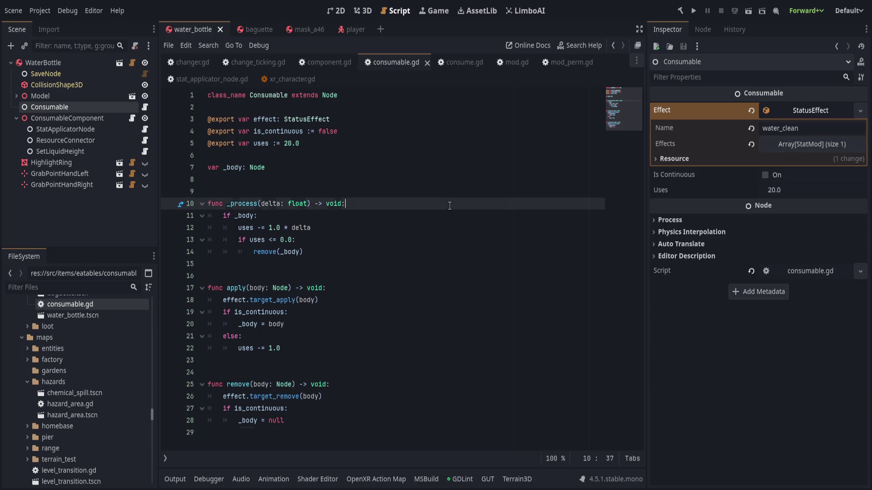
{"action": "left_click", "coordinate": [800, 143]}
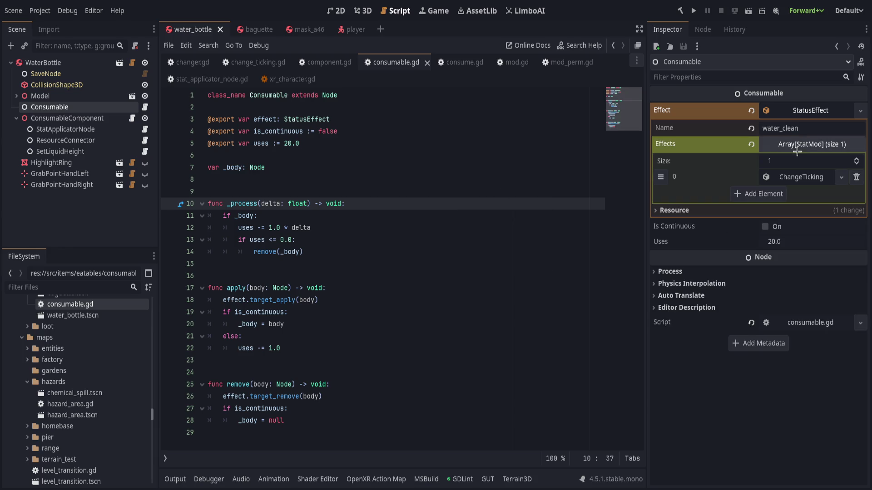
{"action": "left_click", "coordinate": [797, 144]}
{"action": "left_click", "coordinate": [435, 119]}
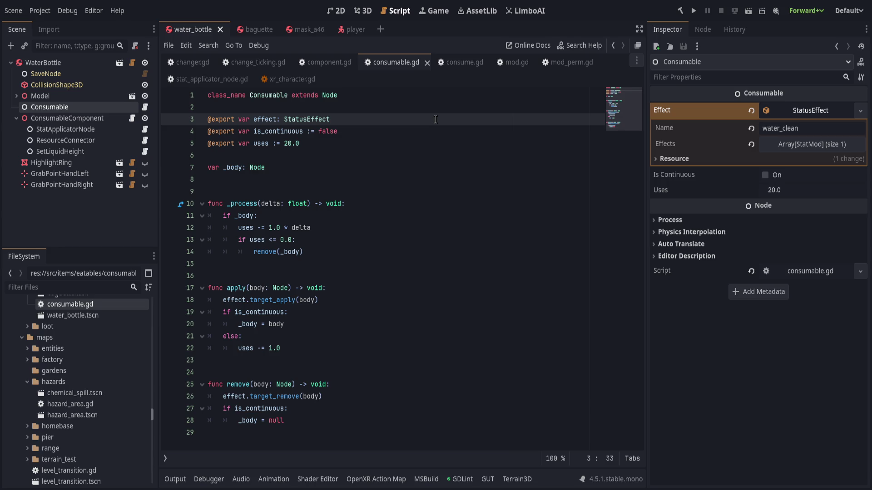
Step: Set the ChangeTicking Target to 'StatSurvival: thirst' and save the water_bottle scene
{"action": "left_click", "coordinate": [799, 144]}
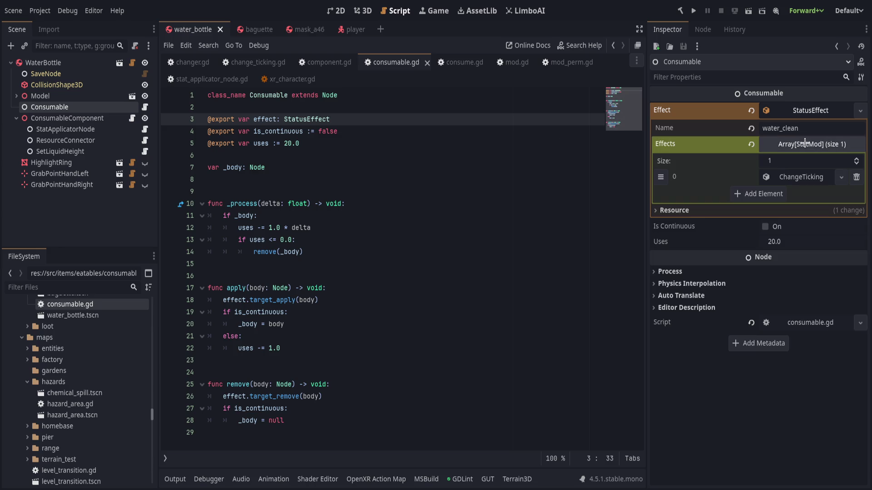
{"action": "left_click", "coordinate": [792, 177]}
{"action": "left_click", "coordinate": [785, 229]}
{"action": "type", "text": "StatSurvival:"}
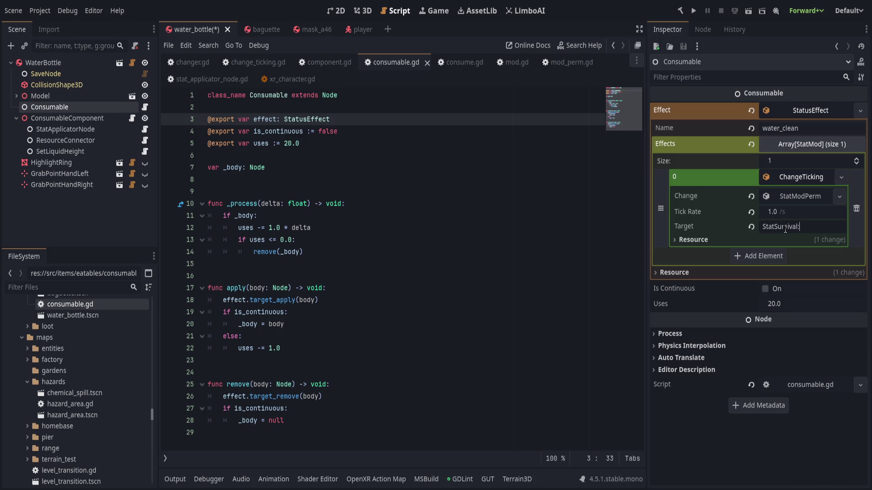
{"action": "type", "text": " thirst"}
{"action": "key", "text": "ctrl+s"}
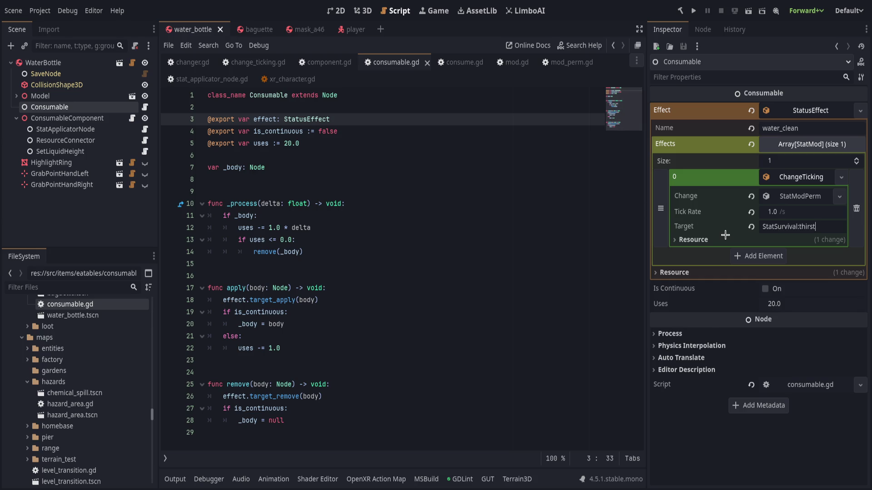
{"action": "left_click", "coordinate": [577, 235]}
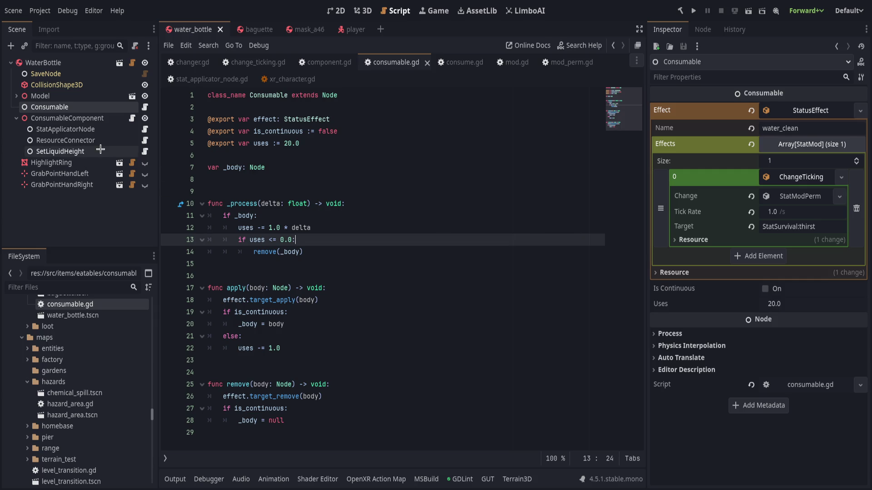
{"action": "left_click", "coordinate": [434, 156]}
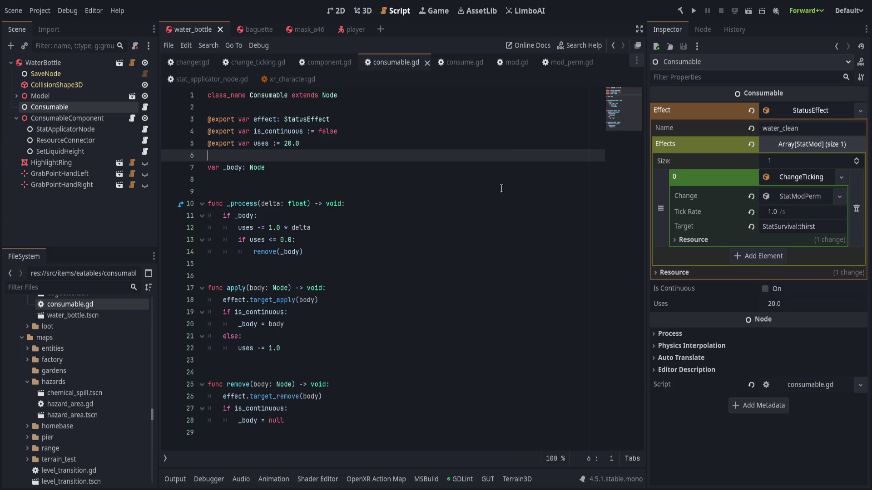
Step: Declare 'signal consumed(uses_remaining)' under the class_name line
{"action": "left_click", "coordinate": [379, 113]}
{"action": "key", "text": "Return"}
{"action": "key", "text": "Return"}
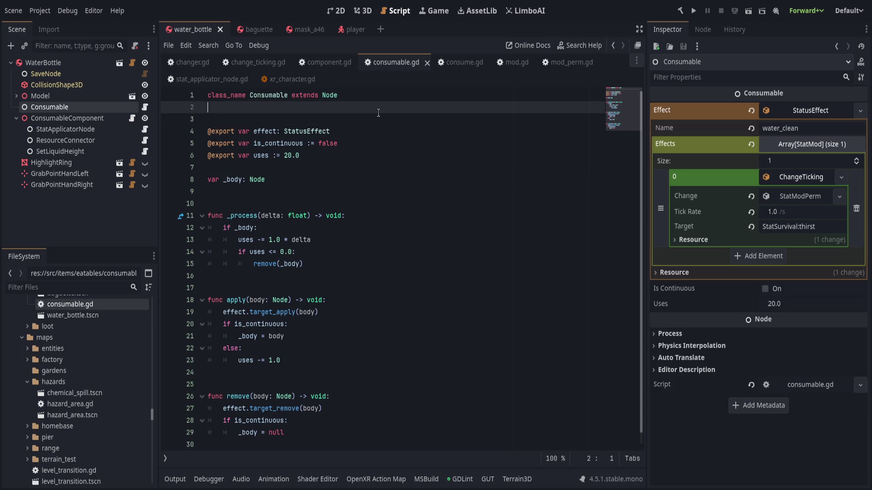
{"action": "key", "text": "Up"}
{"action": "type", "text": "signal u"}
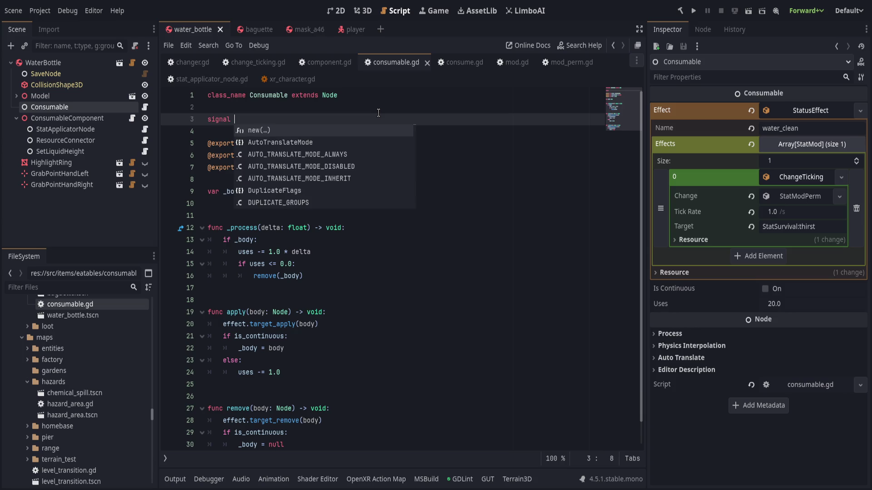
{"action": "key", "text": "BackSpace"}
{"action": "type", "text": "consum"}
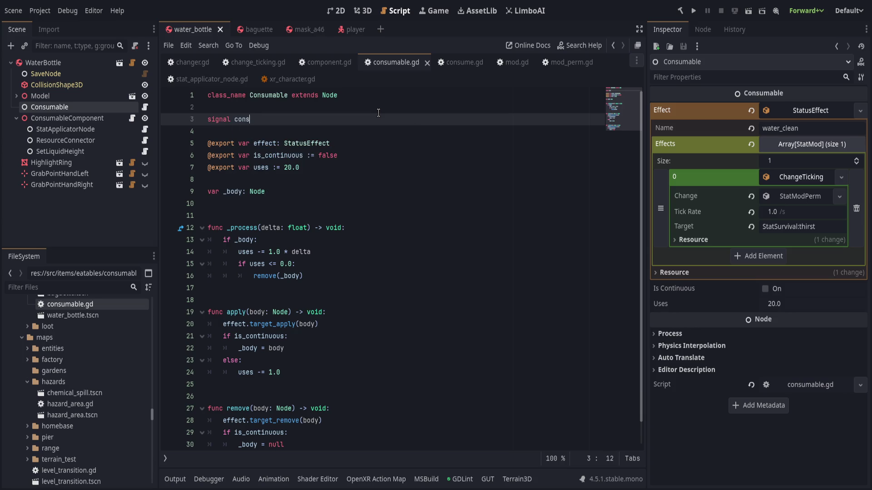
{"action": "type", "text": "ed("}
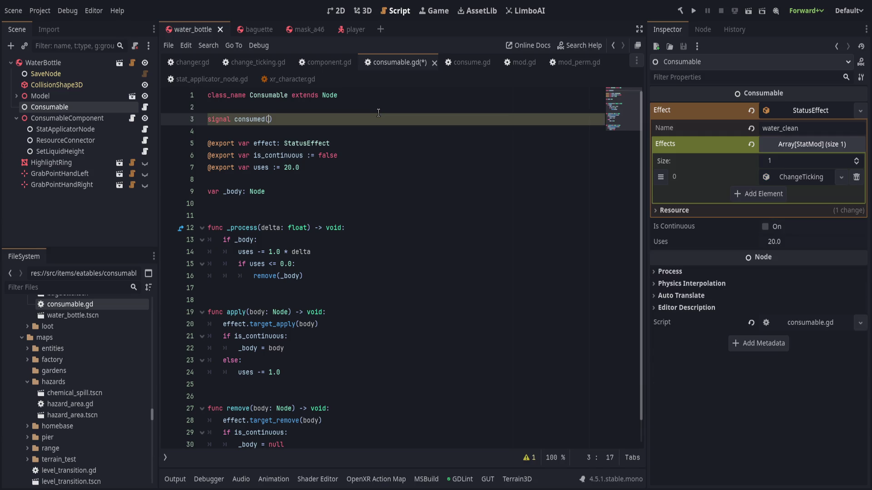
{"action": "type", "text": "uses"}
{"action": "key", "text": "BackSpace"}
{"action": "key", "text": "BackSpace"}
{"action": "key", "text": "BackSpace"}
{"action": "type", "text": "uses_remaining"}
Step: Give the uses export a set(v) block that assigns 'uses = v' and calls consumed.emit(uses)
{"action": "scroll", "coordinate": [244, 145], "scroll_direction": "down", "scroll_amount": 1}
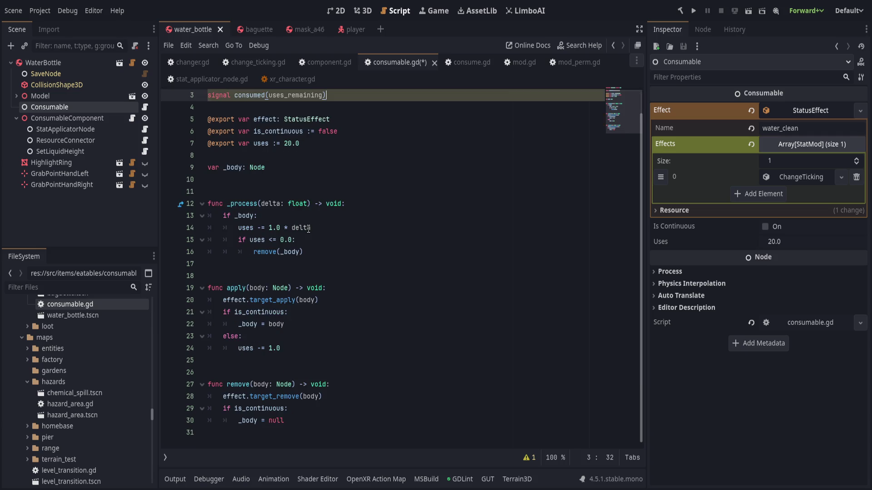
{"action": "left_click", "coordinate": [319, 235]}
{"action": "left_click", "coordinate": [365, 228]}
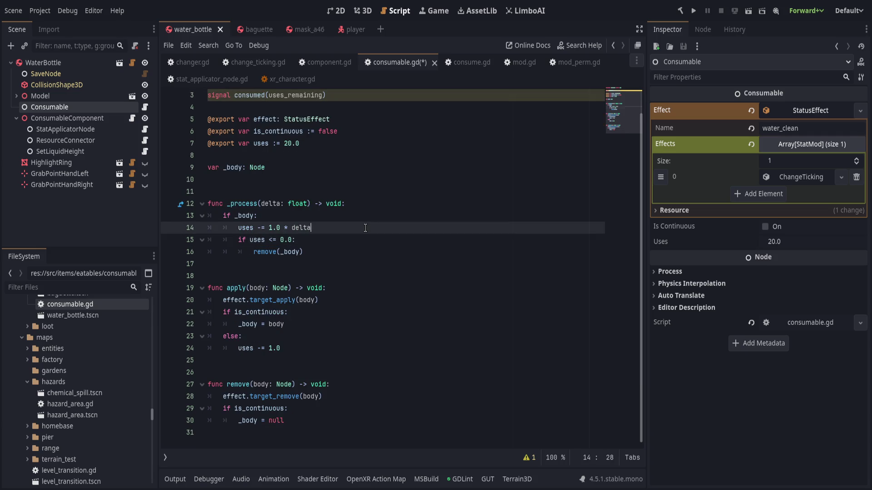
{"action": "key", "text": "Return"}
{"action": "key", "text": "ctrl+z"}
{"action": "left_click", "coordinate": [381, 142]}
{"action": "type", "text": ":"}
{"action": "key", "text": "Return"}
{"action": "type", "text": "set(v):"}
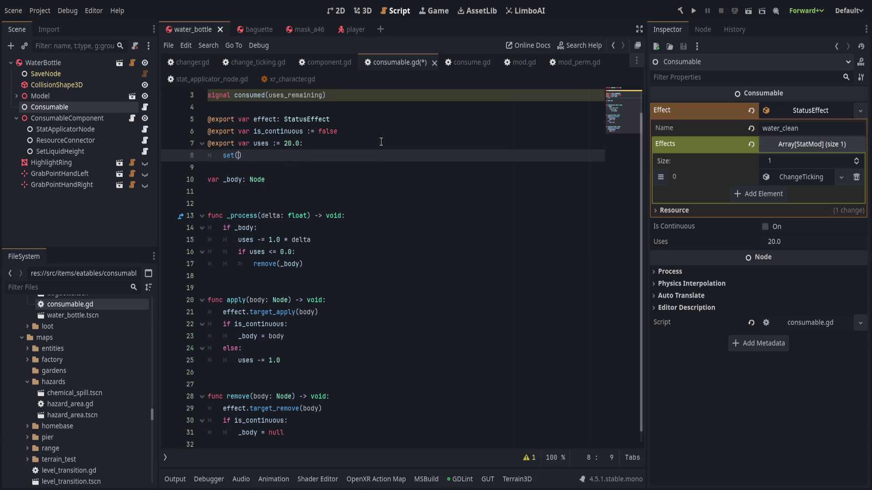
{"action": "key", "text": "Return"}
{"action": "type", "text": "uses = v"}
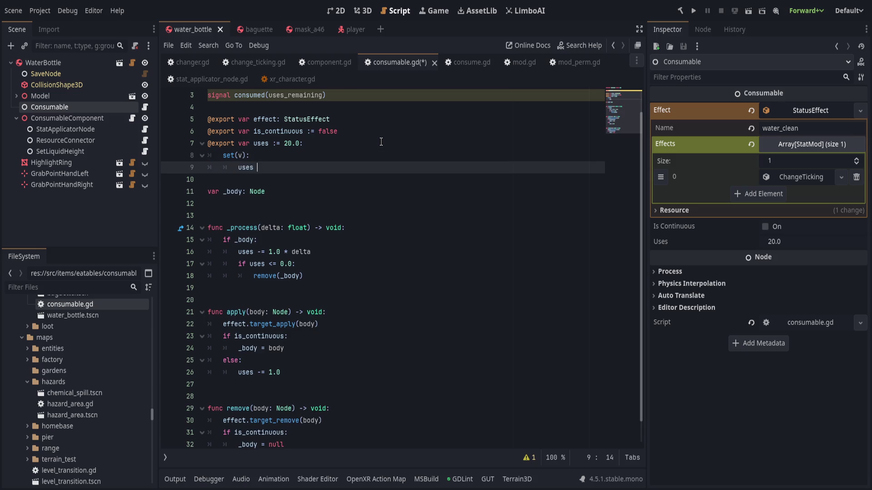
{"action": "key", "text": "Return"}
{"action": "type", "text": "consumed"}
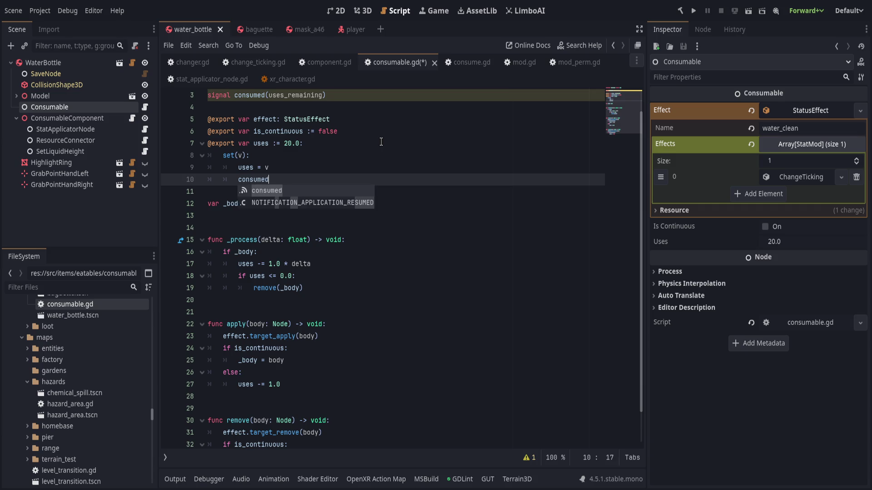
{"action": "type", "text": ".emit(uses)"}
{"action": "left_click", "coordinate": [389, 191]}
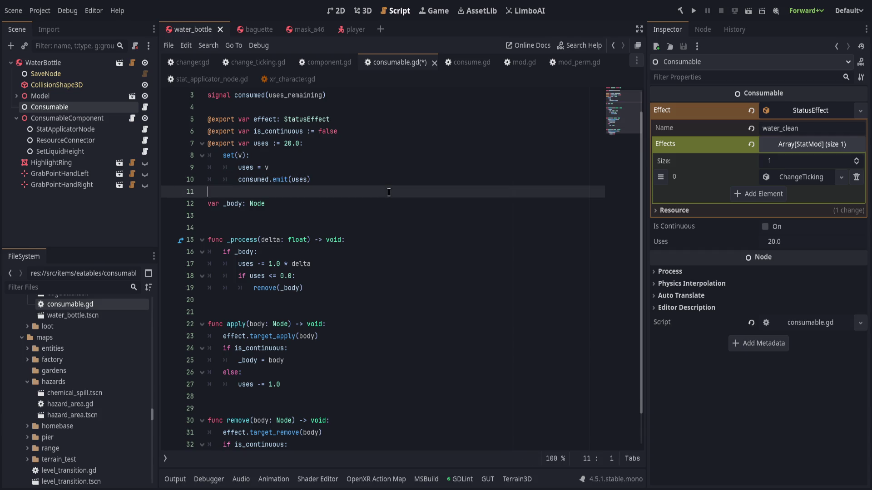
{"action": "scroll", "coordinate": [375, 308], "scroll_direction": "down", "scroll_amount": 1}
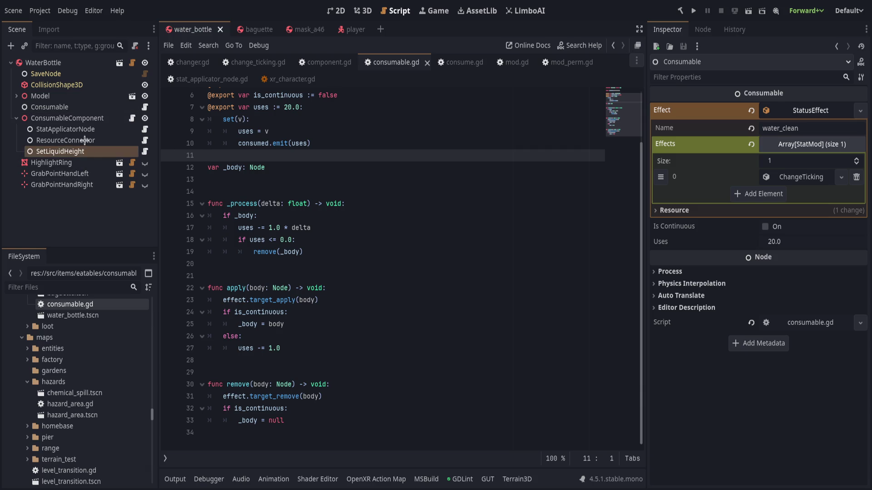
Step: Reparent SetLiquidHeight under Consumable and connect consumed(uses_remaining) to a new SetLiquidHeight handler
{"action": "mouse_move", "coordinate": [68, 151]}
{"action": "left_mouse_down"}
{"action": "mouse_move", "coordinate": [85, 155]}
{"action": "mouse_move", "coordinate": [80, 107]}
{"action": "left_mouse_up"}
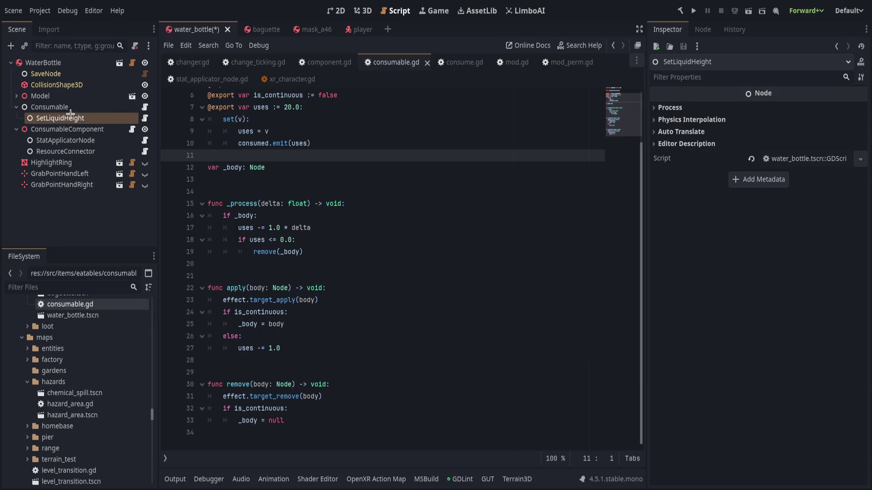
{"action": "left_click", "coordinate": [50, 106]}
{"action": "left_click", "coordinate": [702, 29]}
{"action": "left_click", "coordinate": [731, 89]}
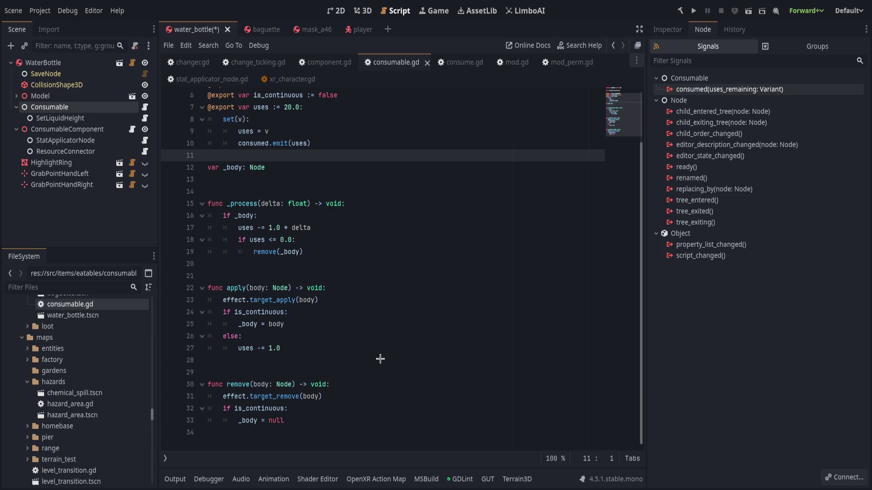
{"action": "left_click", "coordinate": [326, 203]}
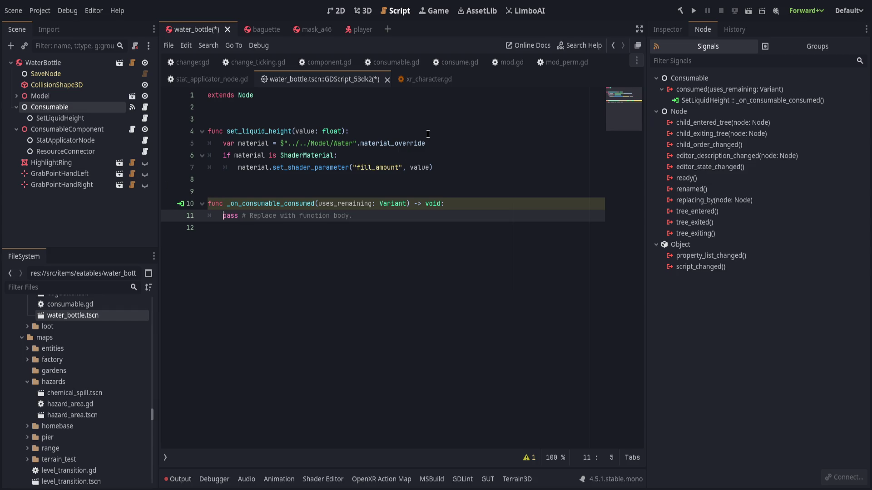
Step: Move the fill_amount shader code into _on_consumable_consumed, delete set_liquid_height, and save
{"action": "left_click_drag", "start_coordinate": [434, 168], "coordinate": [375, 146]}
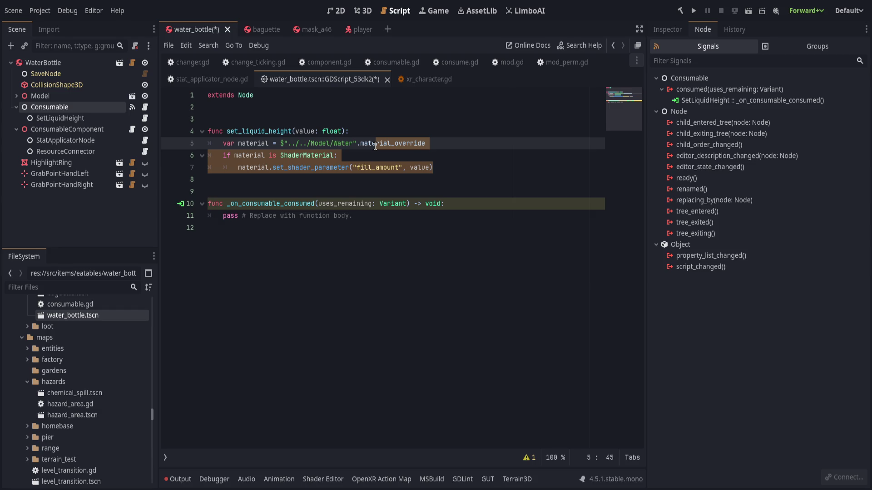
{"action": "key", "text": "alt+Down"}
{"action": "key", "text": "alt+Down"}
{"action": "key", "text": "alt+Down"}
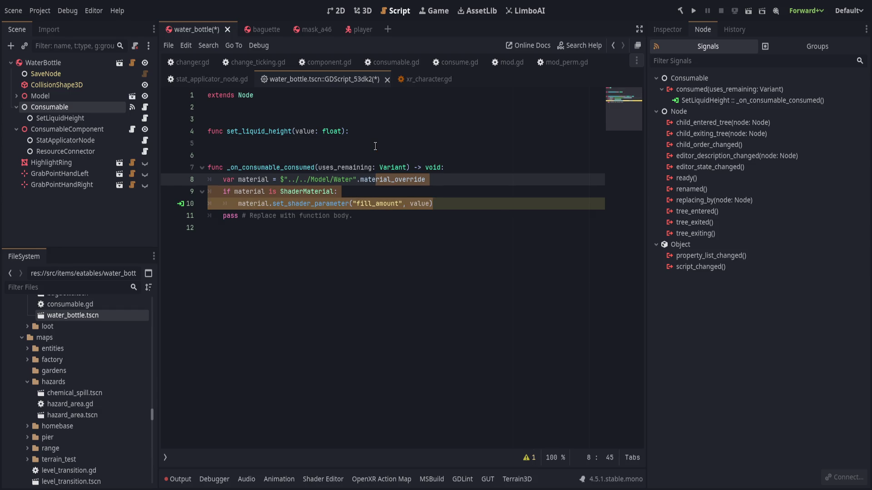
{"action": "key", "text": "Down"}
{"action": "key", "text": "Down"}
{"action": "key", "text": "Down"}
{"action": "key", "text": "ctrl+shift+k"}
{"action": "left_click_drag", "start_coordinate": [355, 152], "coordinate": [355, 119]}
{"action": "key", "text": "BackSpace"}
{"action": "key", "text": "ctrl+s"}
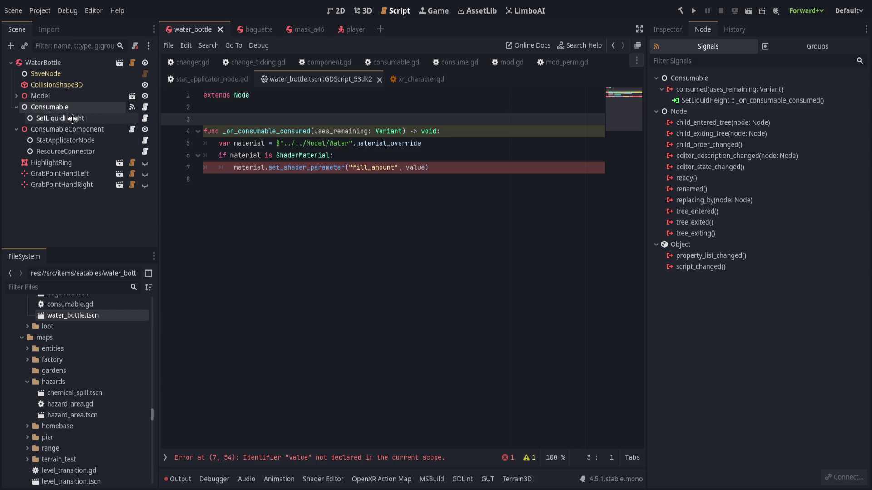
{"action": "left_click", "coordinate": [666, 29]}
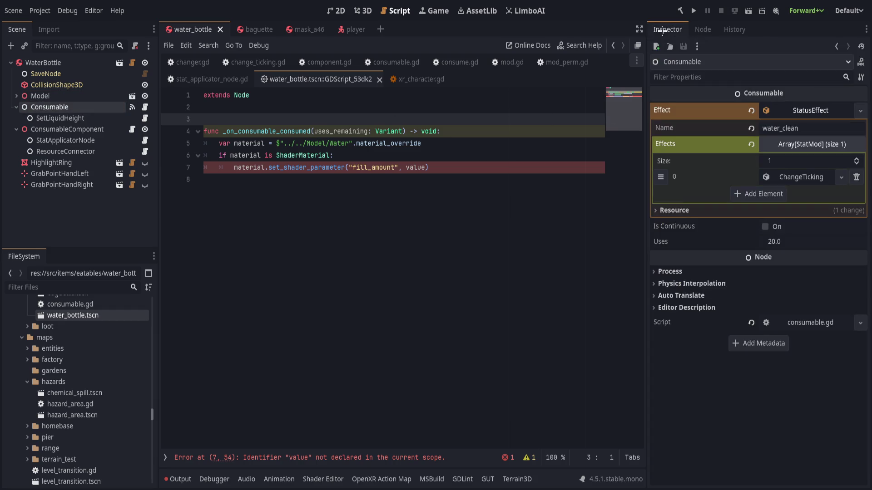
Step: Add a 'var _uses_max := uses' declaration to consumable.gd and save
{"action": "left_click", "coordinate": [477, 243]}
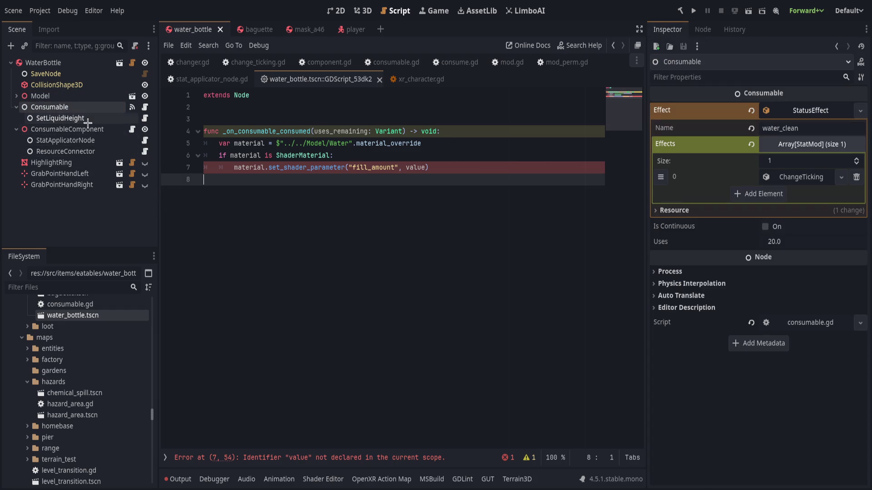
{"action": "left_click", "coordinate": [145, 107]}
{"action": "scroll", "coordinate": [344, 235], "scroll_direction": "up", "scroll_amount": 2}
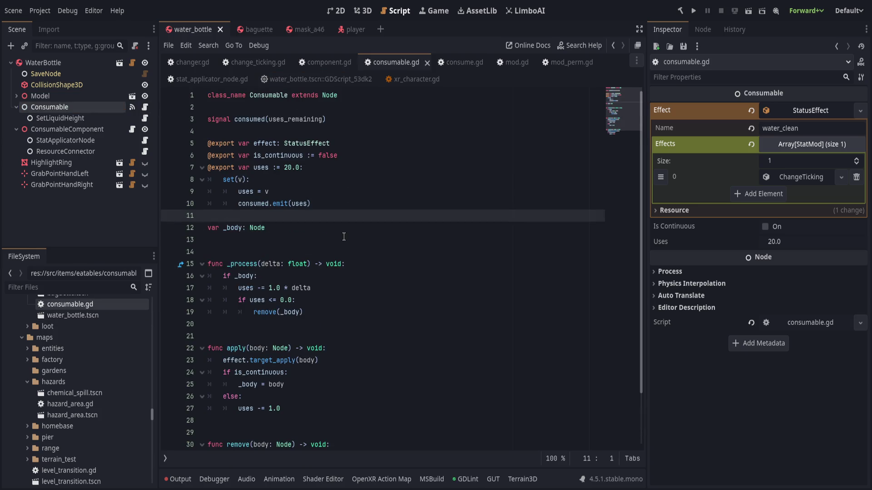
{"action": "left_click", "coordinate": [426, 208]}
{"action": "key", "text": "Return"}
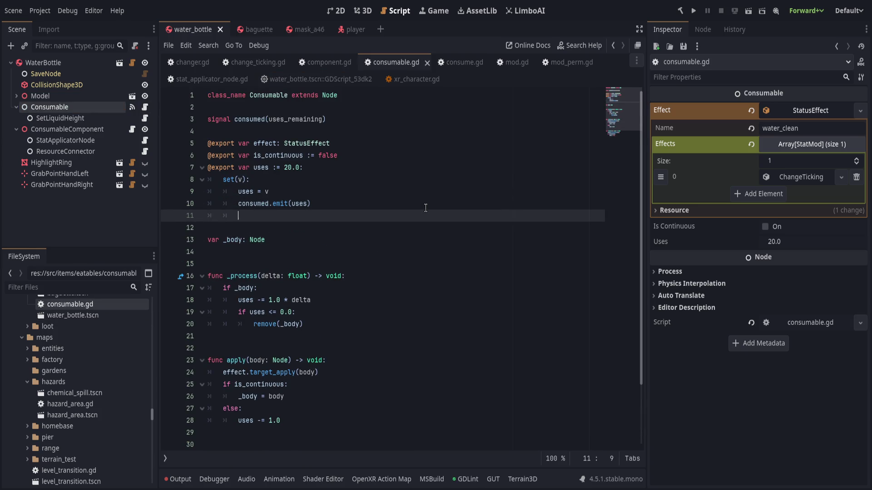
{"action": "key", "text": "Return"}
{"action": "type", "text": "var _max"}
{"action": "key", "text": "BackSpace"}
{"action": "type", "text": "uses_max := "}
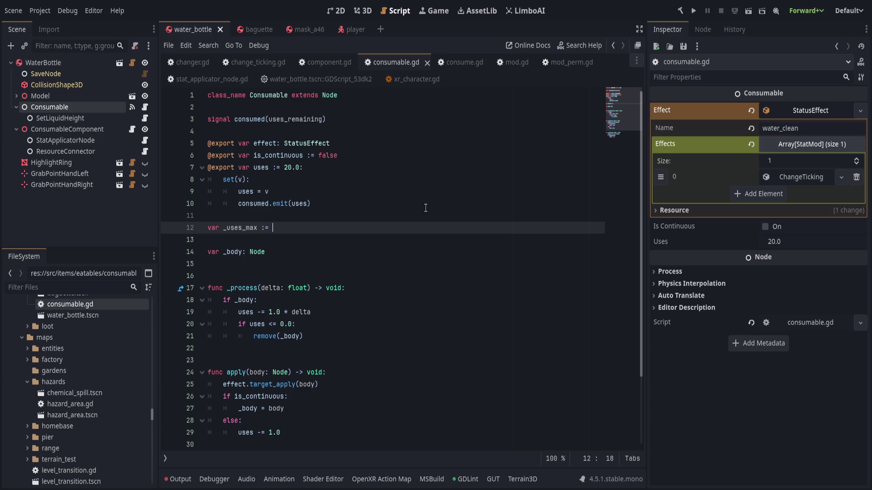
{"action": "type", "text": "uses"}
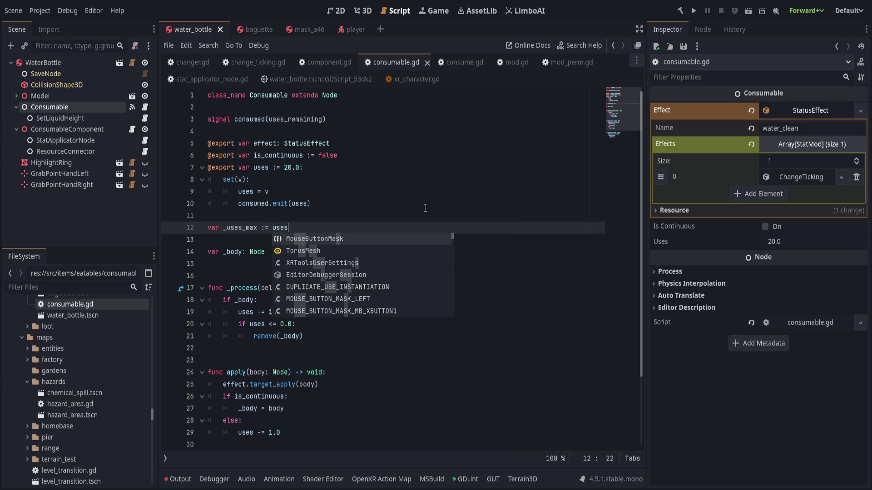
{"action": "key", "text": "Escape"}
{"action": "key", "text": "Down"}
{"action": "key", "text": "Delete"}
{"action": "key", "text": "ctrl+s"}
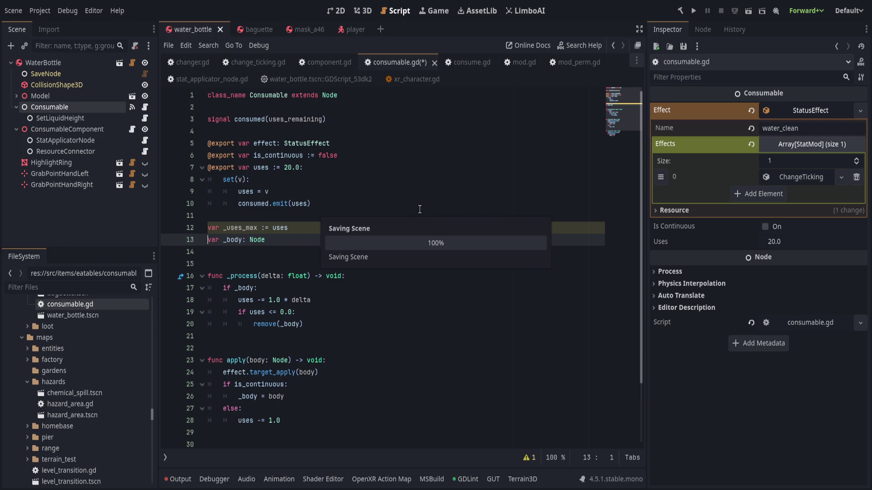
Step: Remove the uses_remaining parameter from the consumed signal declaration and save
{"action": "left_click", "coordinate": [145, 118]}
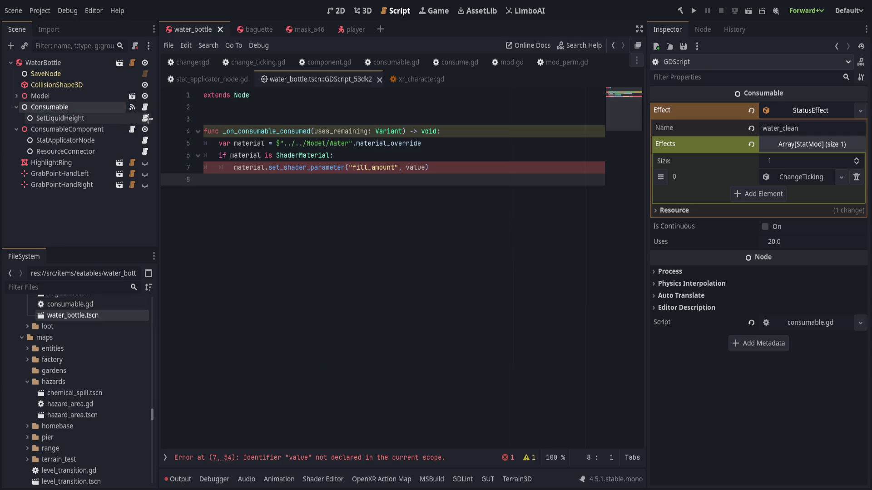
{"action": "left_click", "coordinate": [136, 111]}
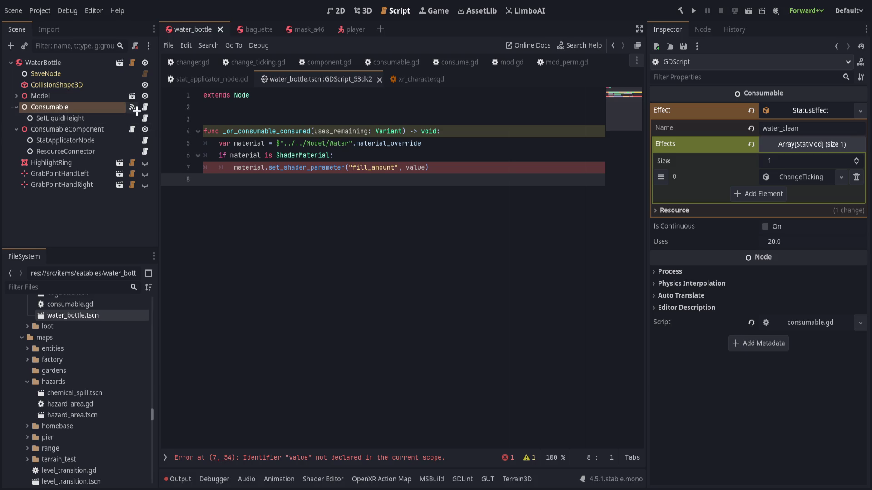
{"action": "left_click", "coordinate": [143, 107]}
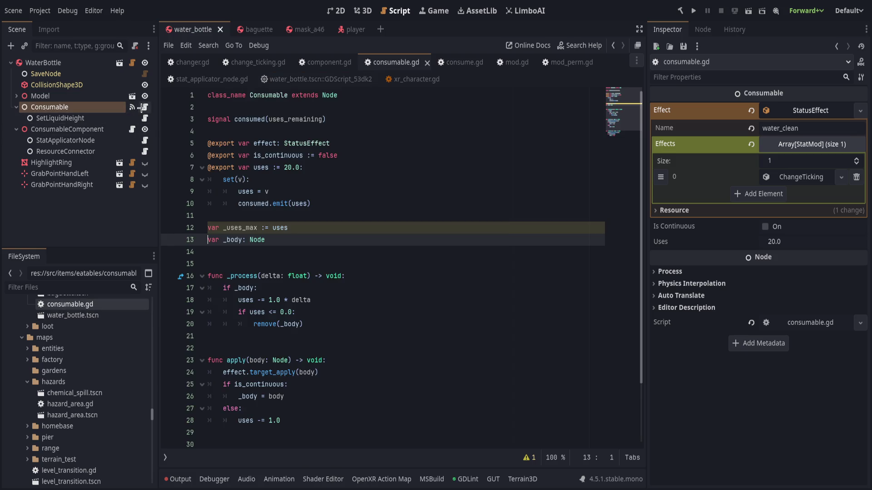
{"action": "left_click", "coordinate": [285, 120]}
{"action": "double_click", "coordinate": [285, 122]}
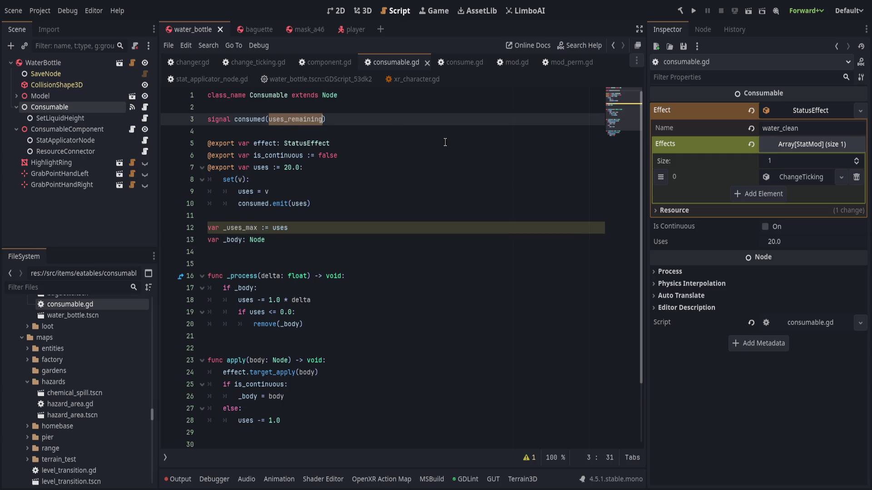
{"action": "key", "text": "BackSpace"}
{"action": "key", "text": "BackSpace"}
{"action": "key", "text": "ctrl+s"}
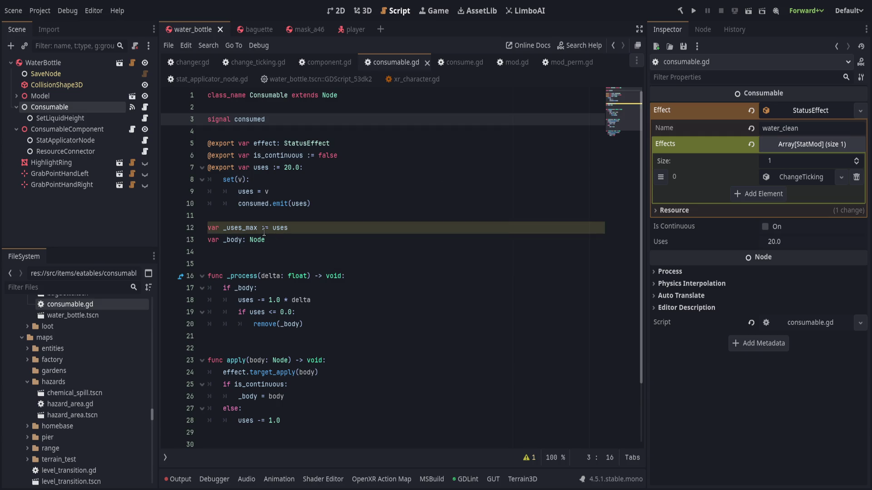
Step: Delete the uses argument from consumed.emit() and review the script warnings list
{"action": "left_click", "coordinate": [268, 204]}
{"action": "left_click", "coordinate": [296, 203]}
{"action": "double_click", "coordinate": [296, 203]}
{"action": "key", "text": "BackSpace"}
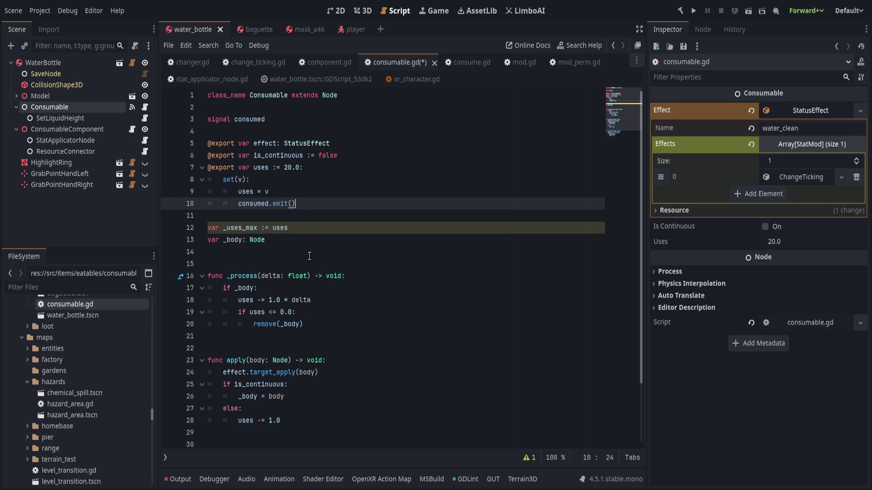
{"action": "left_click", "coordinate": [528, 458]}
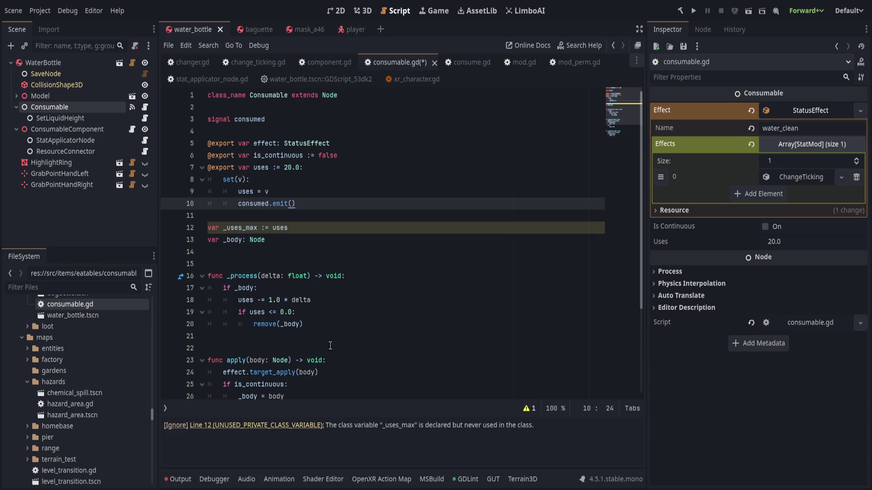
{"action": "left_click", "coordinate": [341, 229]}
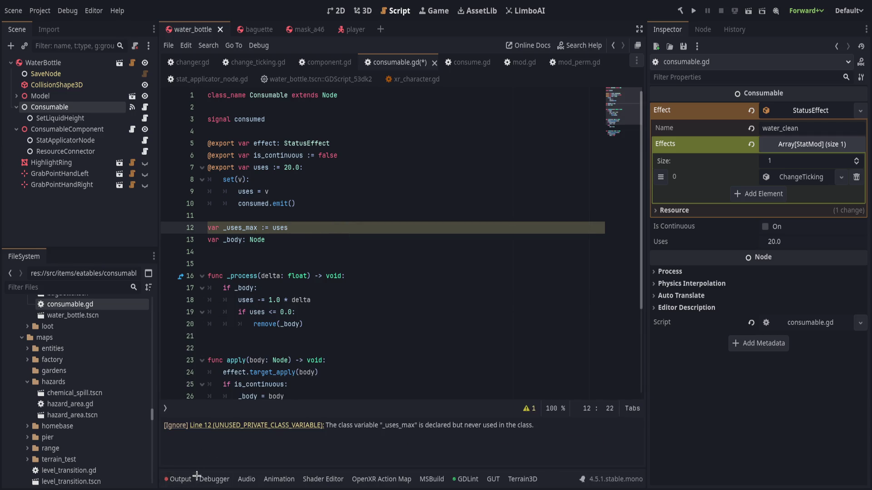
{"action": "left_click", "coordinate": [529, 409]}
Step: Insert a blank line after the _process function
{"action": "scroll", "coordinate": [370, 297], "scroll_direction": "down", "scroll_amount": 2}
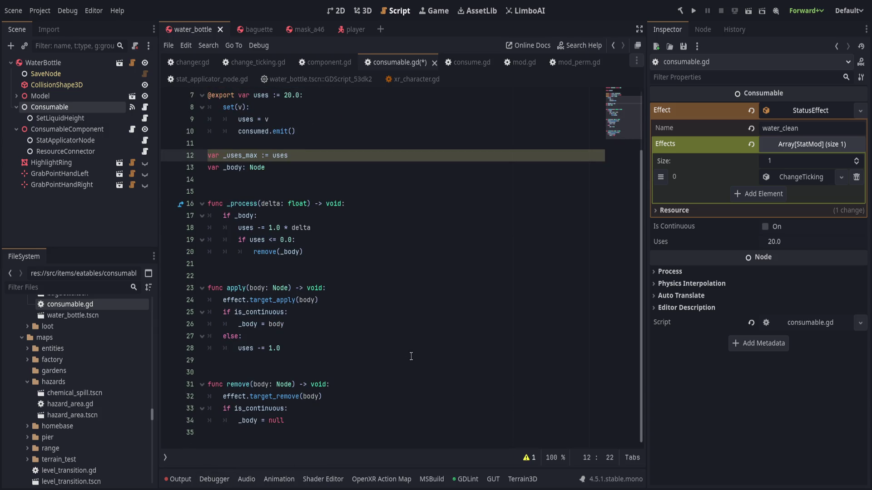
{"action": "scroll", "coordinate": [406, 355], "scroll_direction": "up", "scroll_amount": 2}
{"action": "left_click", "coordinate": [417, 337]}
{"action": "key", "text": "Return"}
{"action": "key", "text": "Up"}
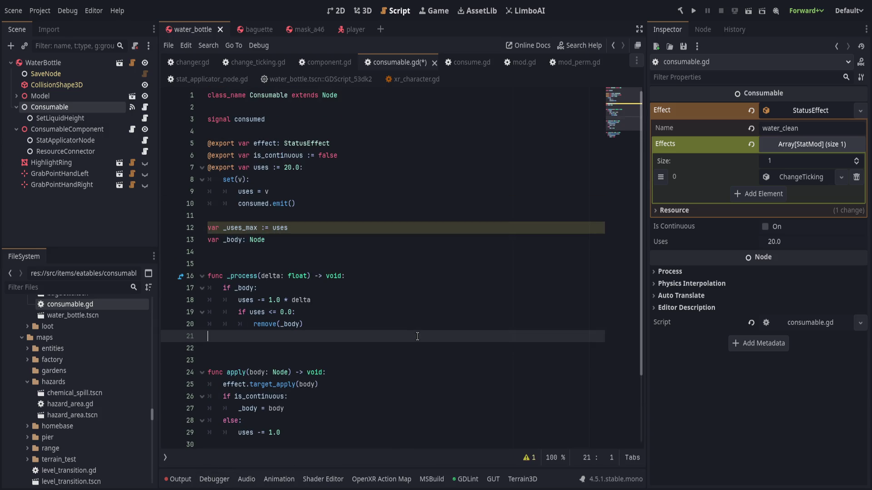
Step: Start a get_percent_remaining() -> float function with a return statement below _process
{"action": "key", "text": "Return"}
{"action": "type", "text": "func get_percent_r"}
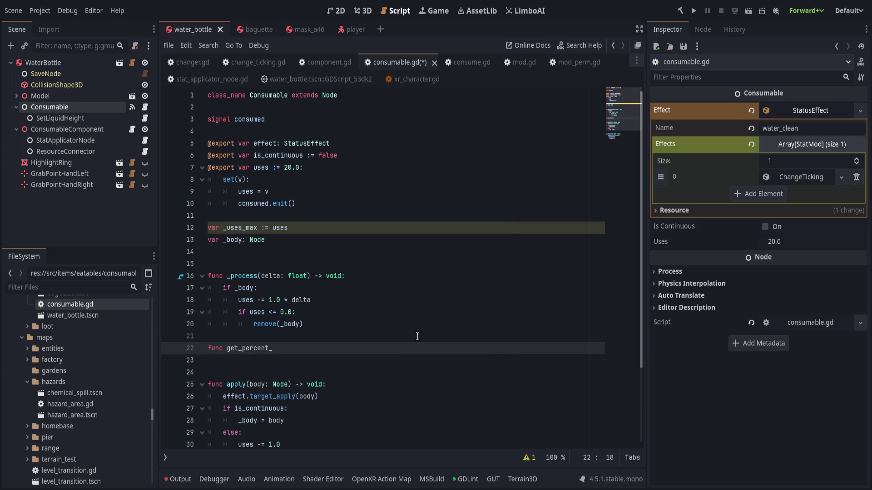
{"action": "type", "text": "emaining() -"}
{"action": "type", "text": "> fl"}
{"action": "key", "text": "Return"}
{"action": "type", "text": ":"}
{"action": "key", "text": "Return"}
{"action": "type", "text": "return"}
{"action": "key", "text": "Return"}
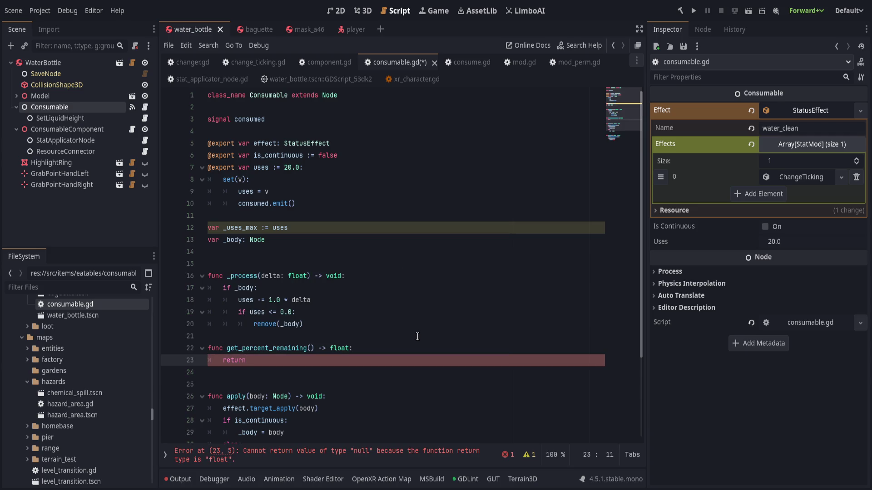
Step: Rename it get_remaining, add a '## Returns' doc comment, return uses / _uses_max + 0.001, and save
{"action": "left_click", "coordinate": [276, 342]}
{"action": "double_click", "coordinate": [276, 348]}
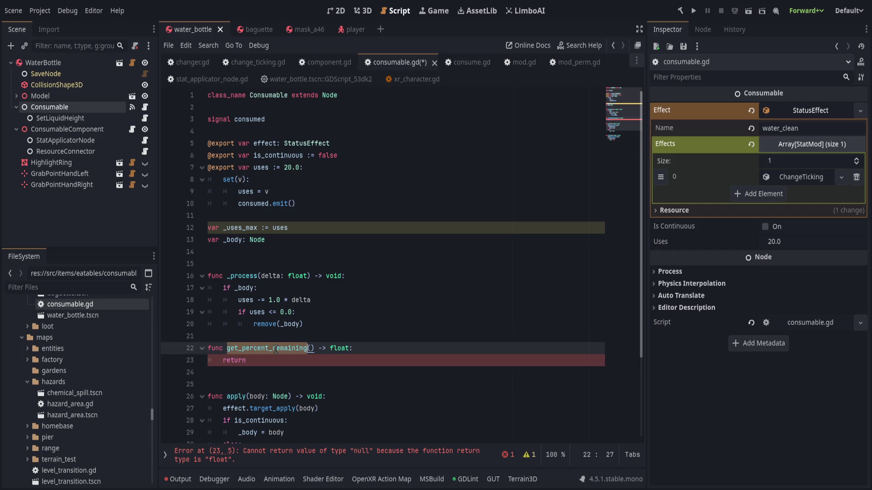
{"action": "type", "text": "get_remaini"}
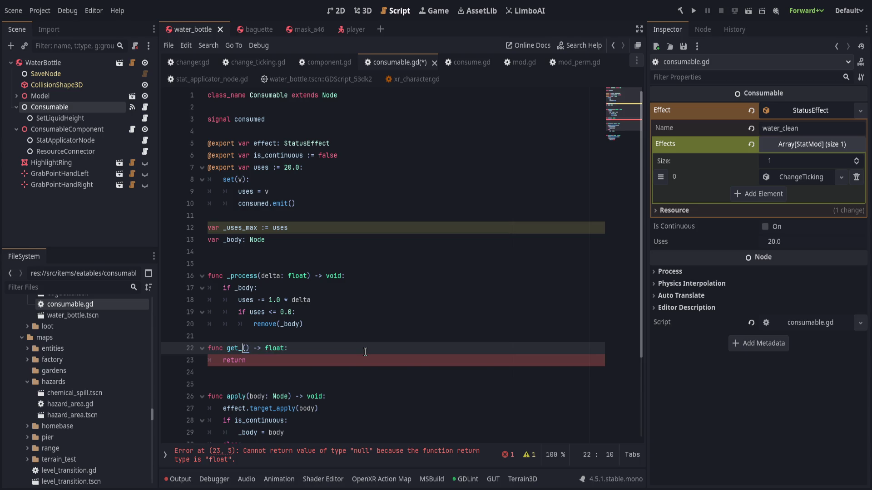
{"action": "type", "text": "ng"}
{"action": "key", "text": "ctrl+shift+Return"}
{"action": "type", "text": "## Returns 0.0 -"}
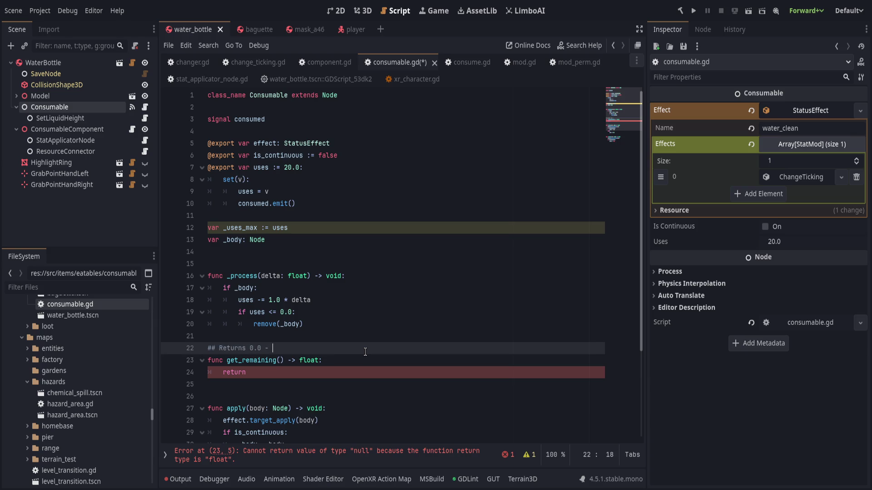
{"action": "key", "text": "Down"}
{"action": "key", "text": "Down"}
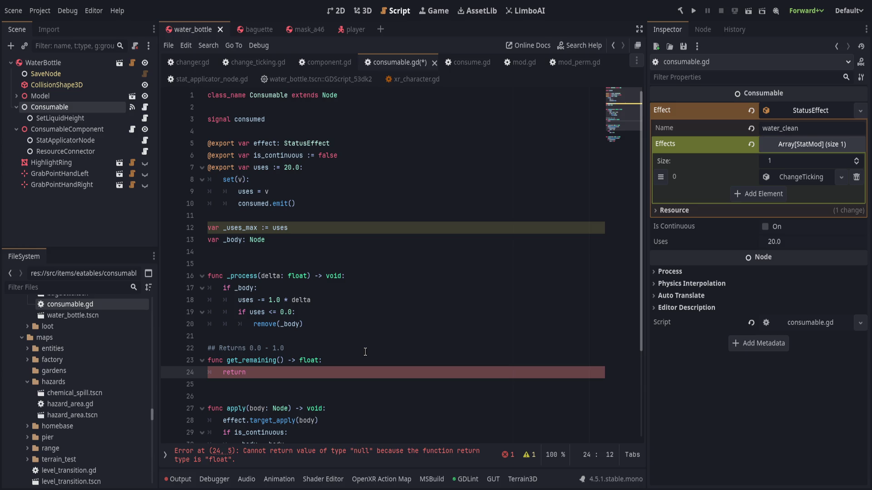
{"action": "type", "text": "es / _u"}
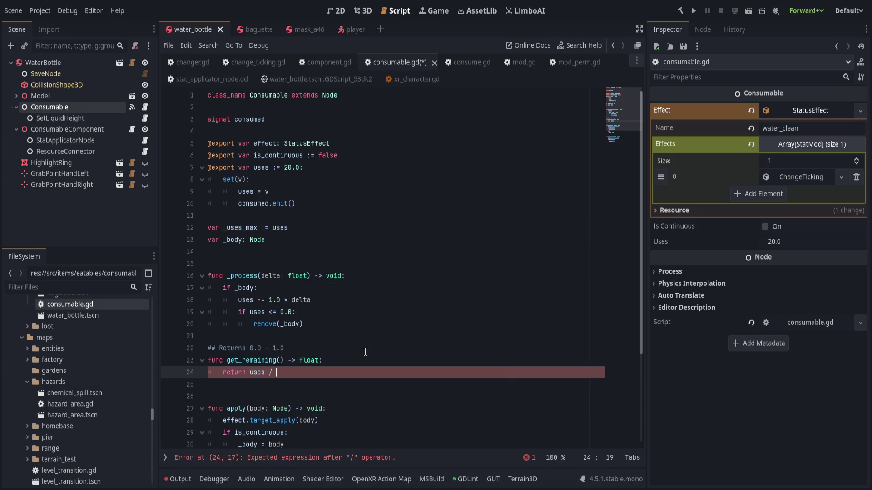
{"action": "type", "text": "ses_m"}
{"action": "key", "text": "Return"}
{"action": "type", "text": "+ 0.00"}
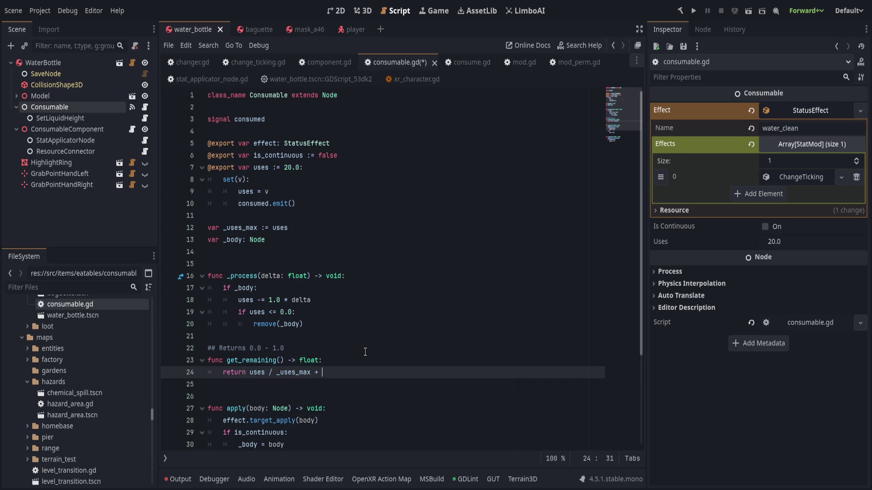
{"action": "type", "text": "1"}
{"action": "key", "text": "ctrl+s"}
{"action": "left_click", "coordinate": [366, 375]}
Step: Replace '+ 0.001' in get_remaining with 'if !is_zero_approx(_uses_max) else 0.0' and save
{"action": "double_click", "coordinate": [258, 372]}
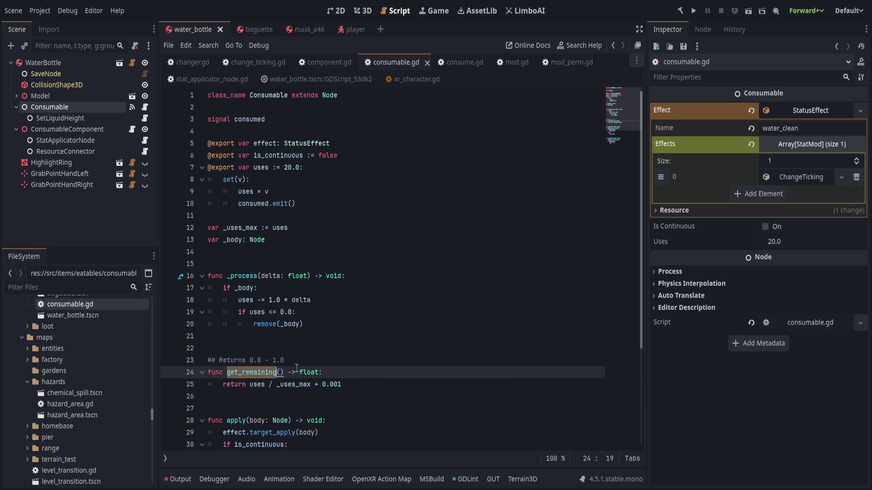
{"action": "left_click", "coordinate": [335, 386]}
{"action": "left_click", "coordinate": [311, 384]}
{"action": "left_click", "coordinate": [390, 384], "text": "shift"}
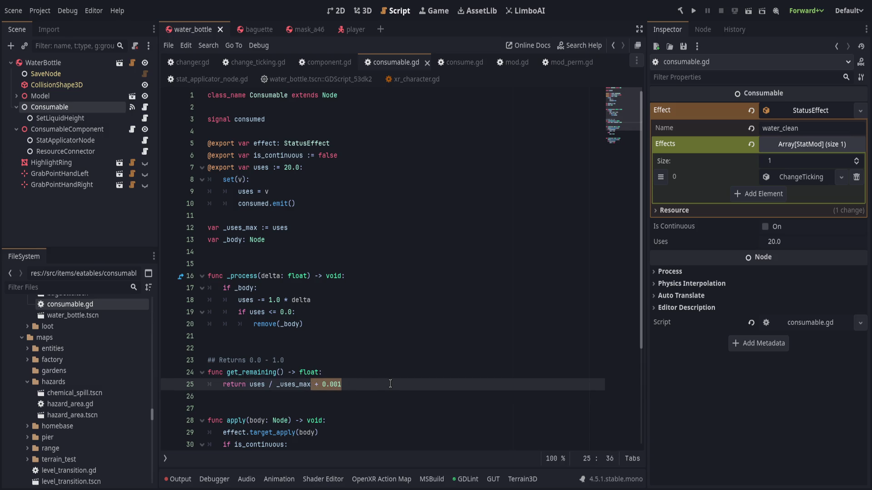
{"action": "type", "text": "if _"}
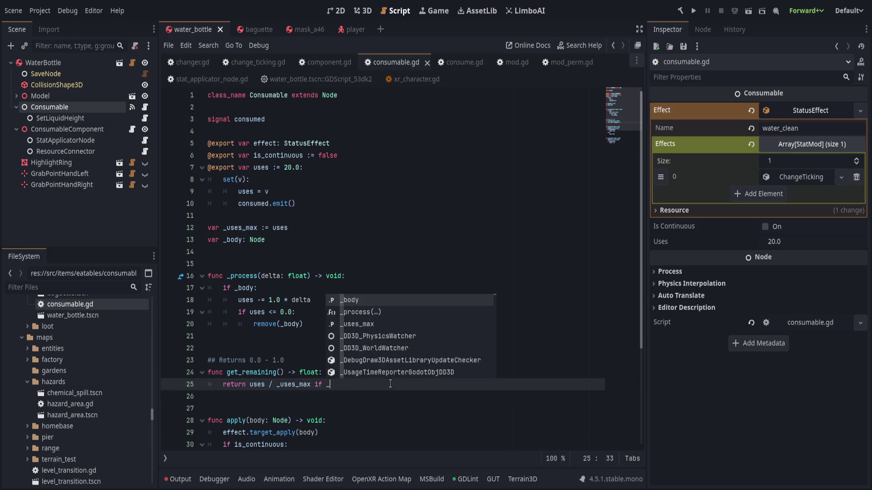
{"action": "key", "text": "BackSpace"}
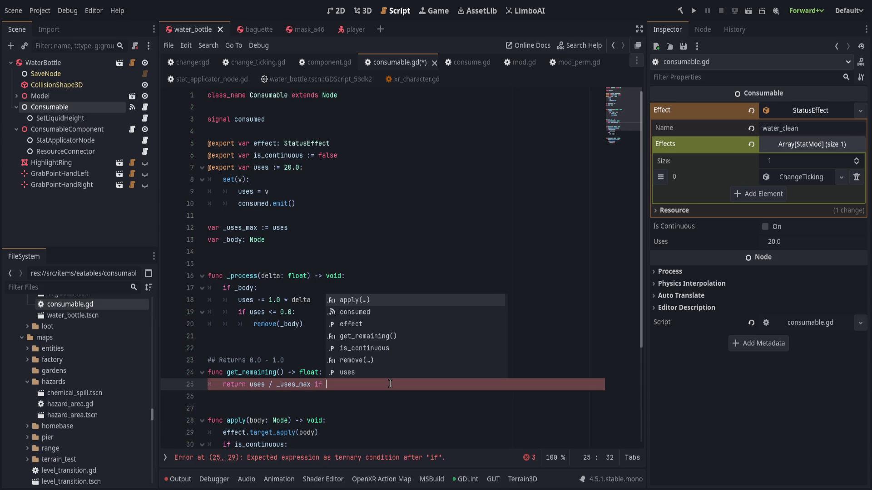
{"action": "type", "text": "!is_ze"}
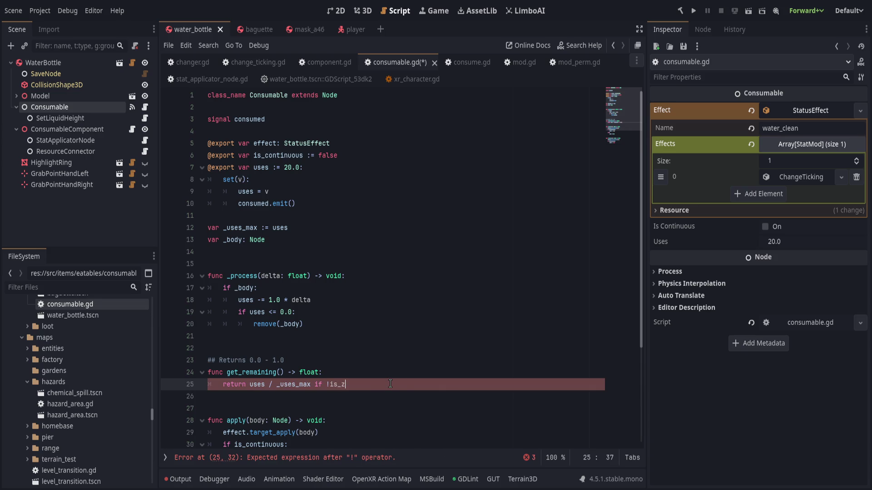
{"action": "type", "text": "r"}
{"action": "key", "text": "Return"}
{"action": "type", "text": "_uses_max)"}
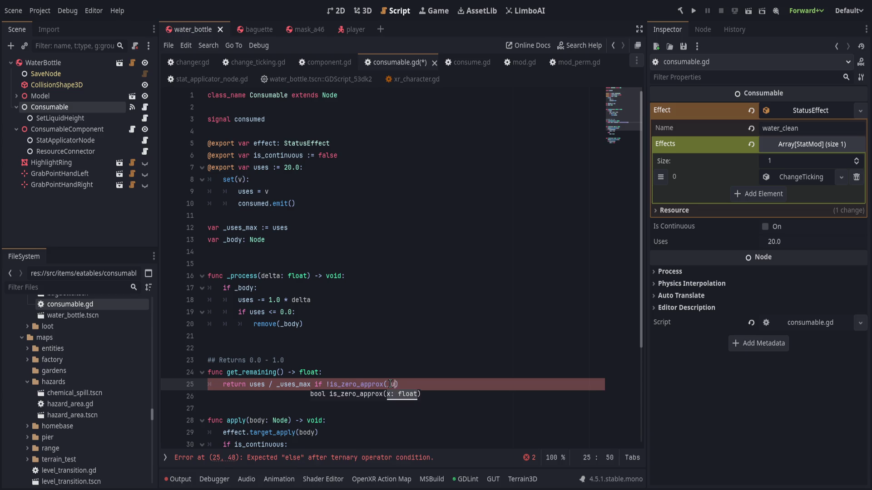
{"action": "type", "text": " else 0.0"}
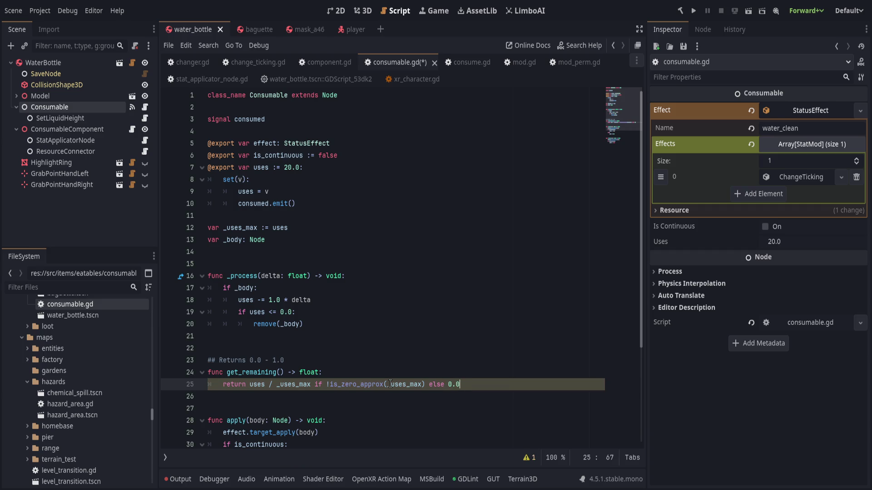
{"action": "key", "text": "ctrl+s"}
{"action": "key", "text": "ctrl+Left"}
{"action": "key", "text": "ctrl+Left"}
{"action": "key", "text": "ctrl+Left"}
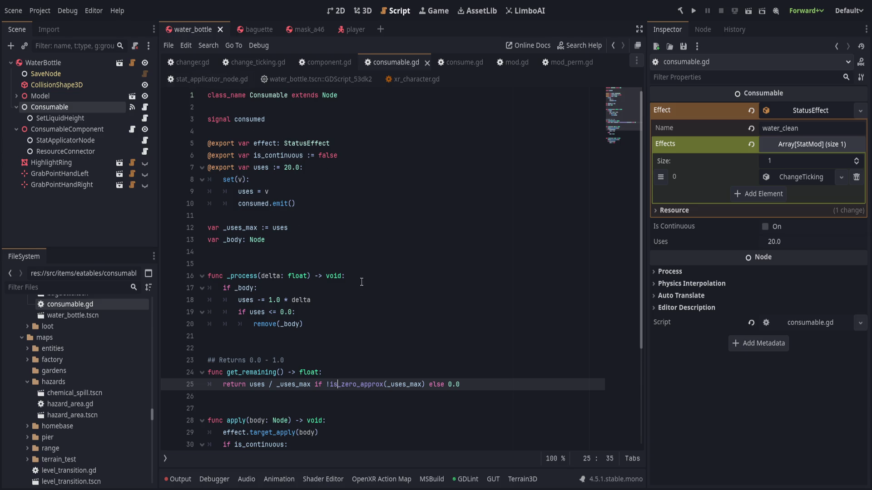
{"action": "left_click", "coordinate": [314, 333]}
{"action": "left_click", "coordinate": [267, 118]}
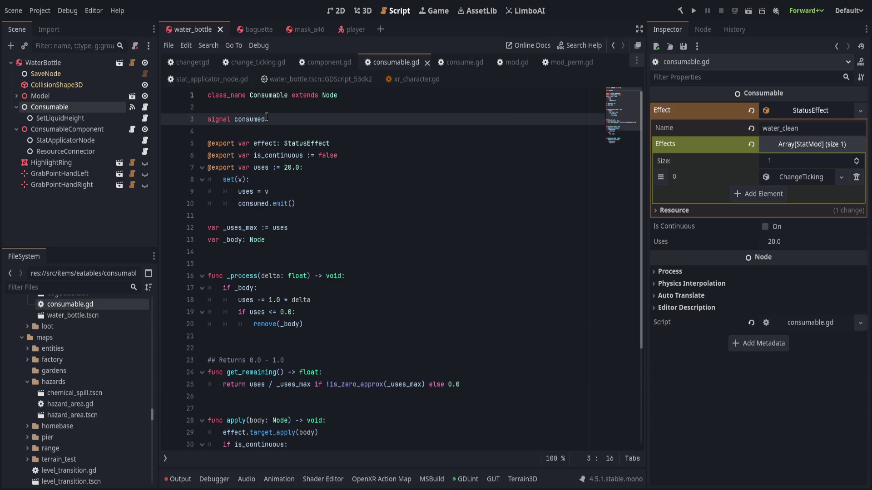
Step: In the water bottle's built-in script, add a _ready() function calling get_parent().consumed.connect
{"action": "left_click", "coordinate": [204, 79]}
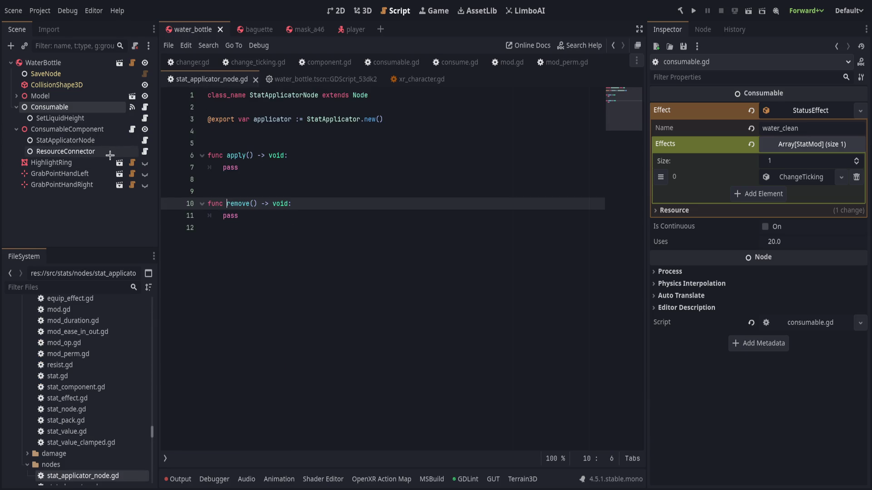
{"action": "left_click", "coordinate": [145, 118]}
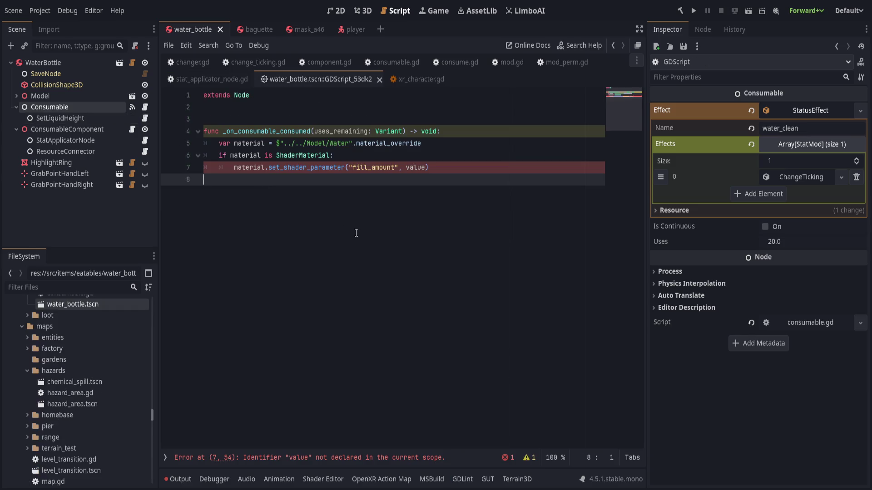
{"action": "left_click", "coordinate": [337, 112]}
{"action": "key", "text": "Return"}
{"action": "type", "text": "func _ready() -> voi"}
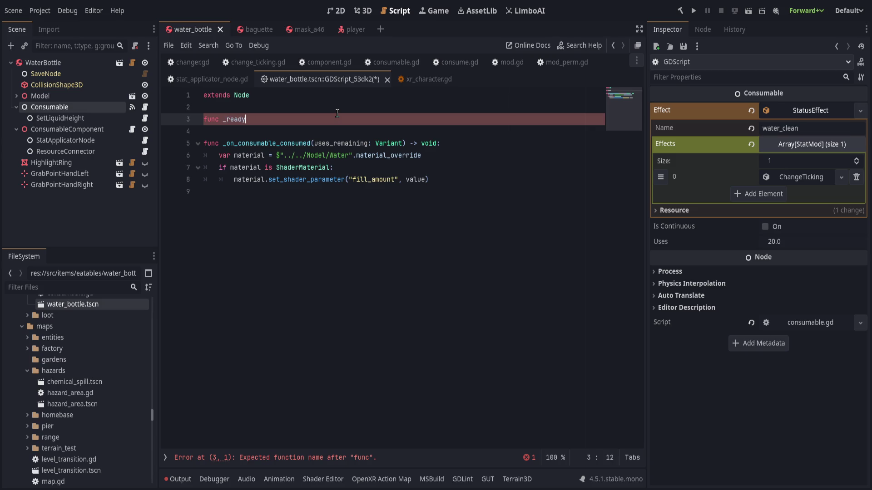
{"action": "type", "text": "d:"}
{"action": "key", "text": "Return"}
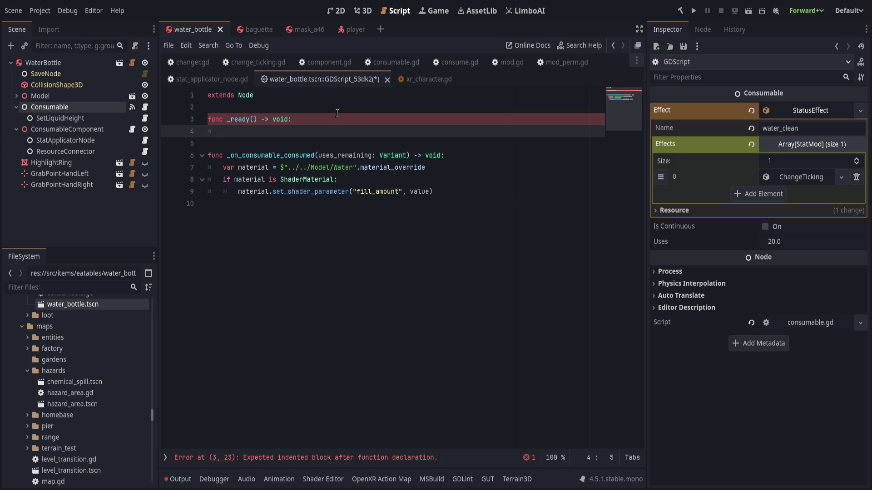
{"action": "type", "text": "get_parent()."}
{"action": "type", "text": "consumed.connect"}
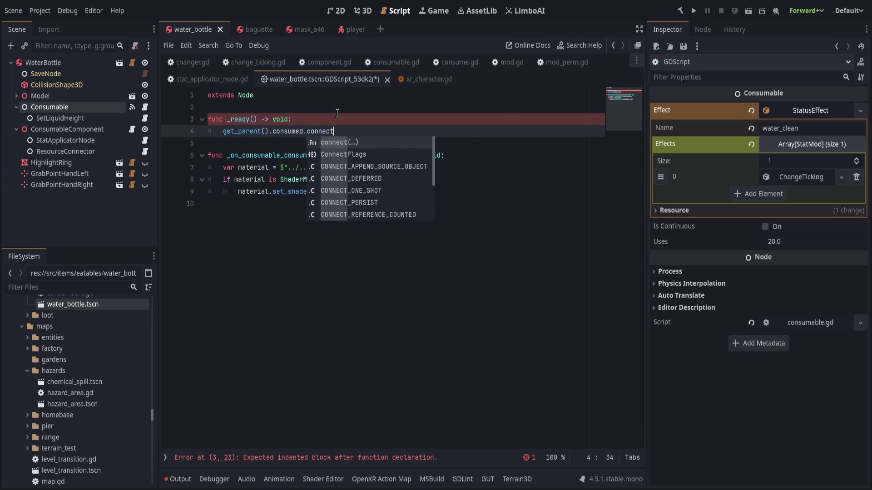
{"action": "key", "text": "Return"}
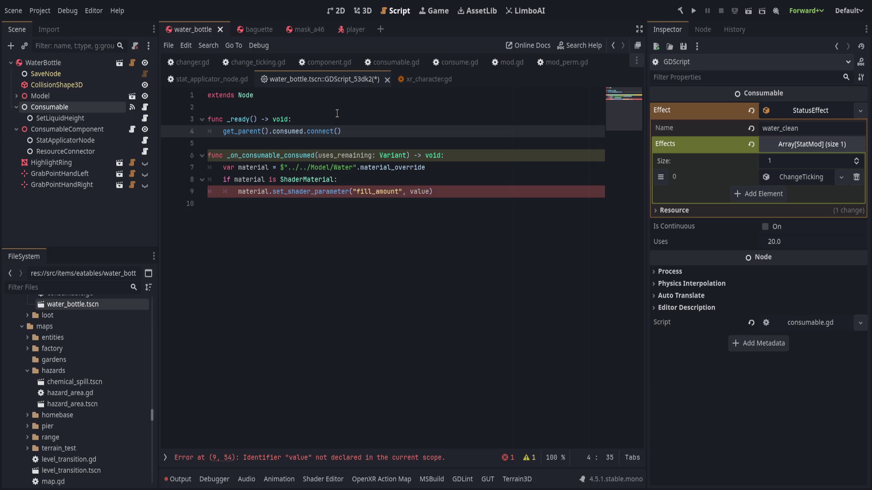
Step: Pass _on_consumable_consumed and the CONNECT_APPEND_SOURCE_OBJECT flag to the connect call
{"action": "type", "text": "\""}
{"action": "key", "text": "BackSpace"}
{"action": "type", "text": "_on_"}
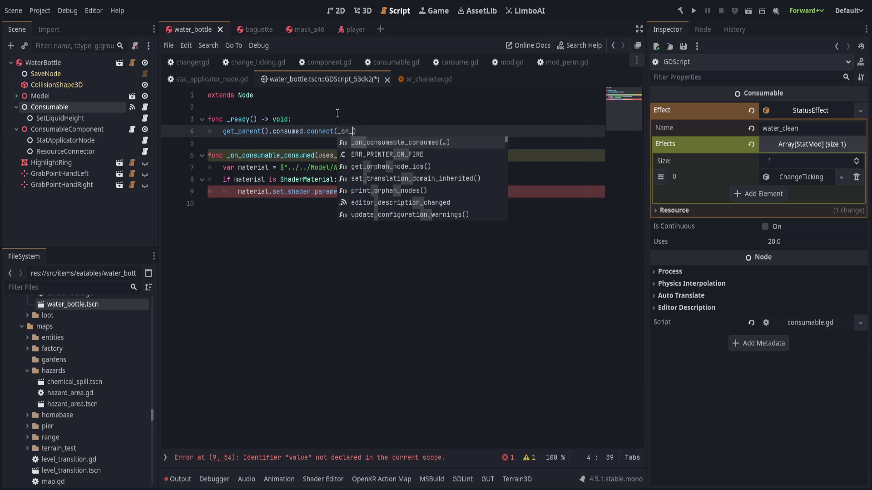
{"action": "key", "text": "Return"}
{"action": "key", "text": "BackSpace"}
{"action": "type", "text": ", B"}
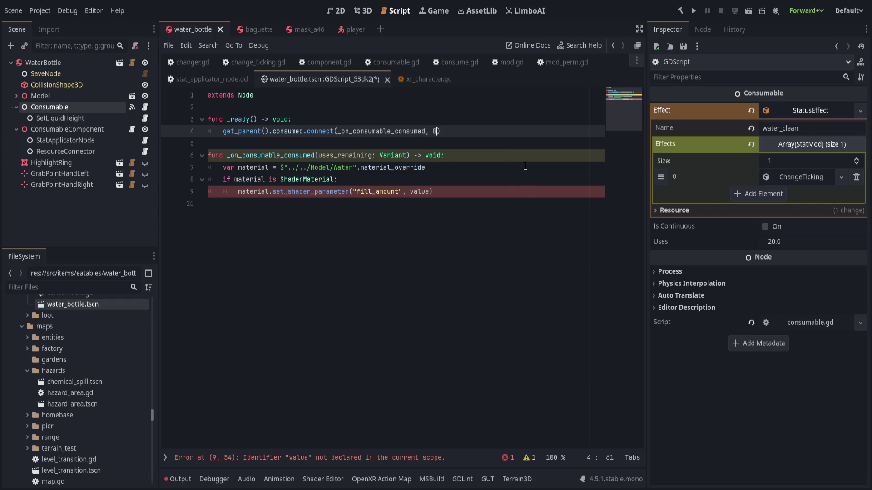
{"action": "key", "text": "ctrl+space"}
{"action": "type", "text": "CONNE"}
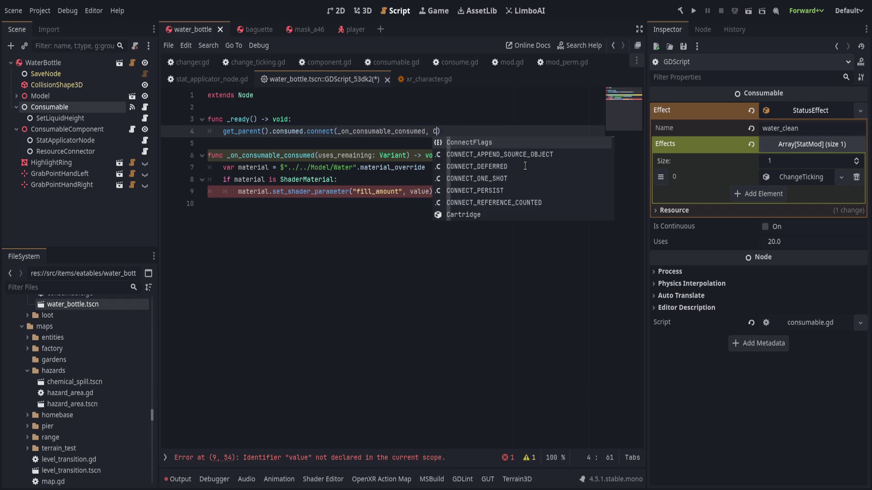
{"action": "key", "text": "Return"}
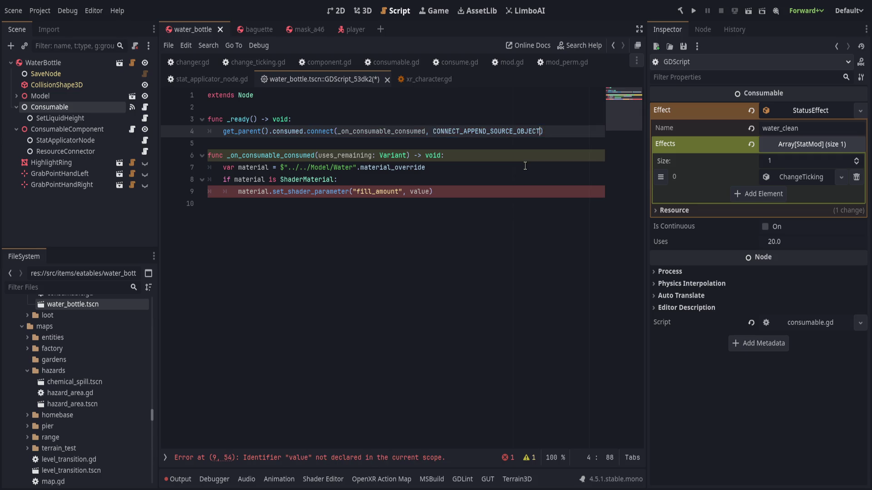
{"action": "key", "text": "Down"}
Step: Replace the handler's uses_remaining parameter with 'consumable: Consumable'
{"action": "left_click_drag", "start_coordinate": [318, 156], "coordinate": [407, 156]}
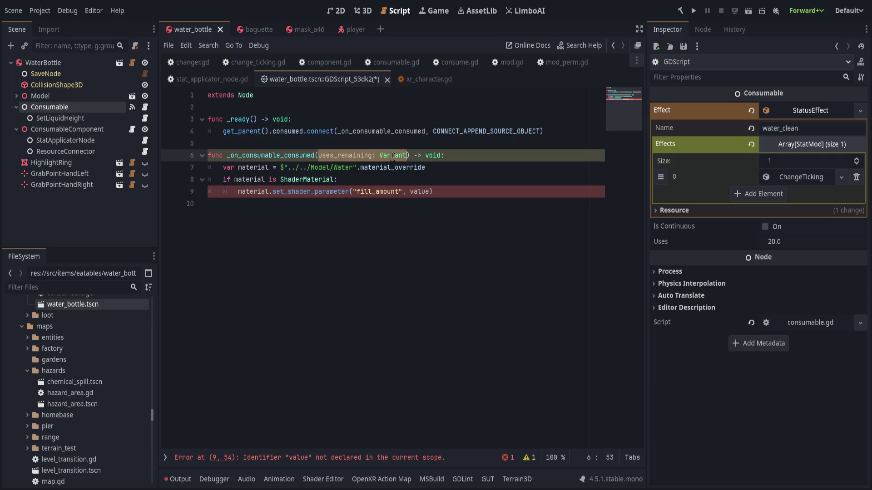
{"action": "type", "text": "consumable"}
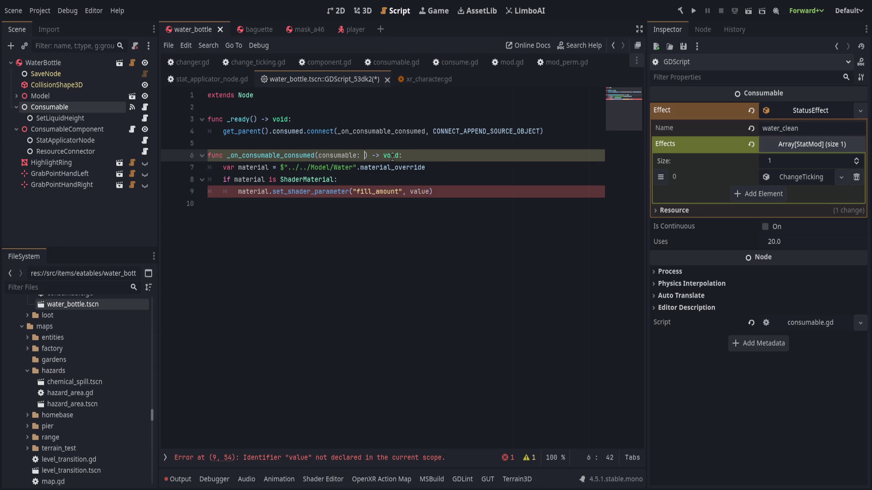
{"action": "type", "text": ": Con"}
{"action": "key", "text": "Return"}
{"action": "key", "text": "End"}
{"action": "key", "text": "Down"}
{"action": "key", "text": "Down"}
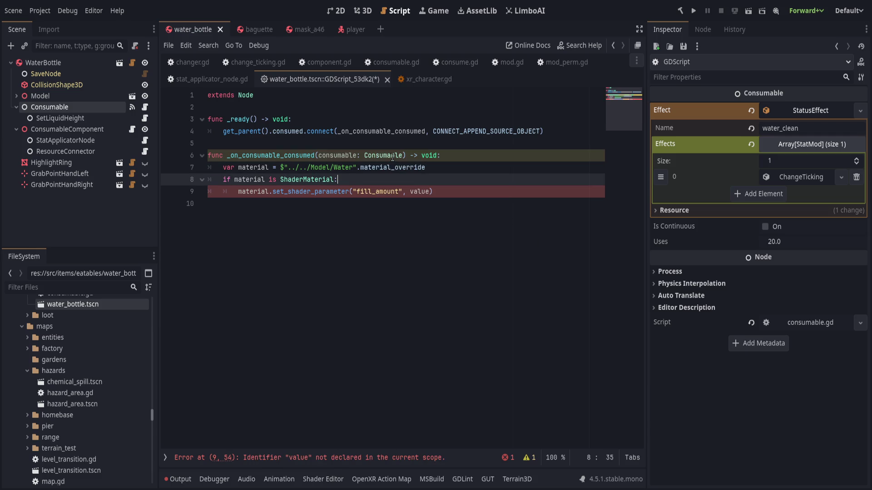
Step: Set fill_amount from consumable.get_remaining() instead of value, and save the script
{"action": "double_click", "coordinate": [348, 156]}
{"action": "key", "text": "ctrl+c"}
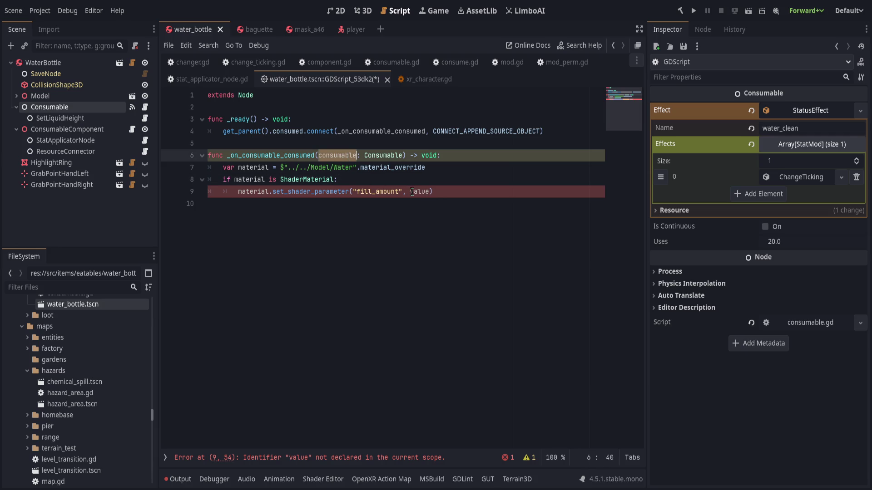
{"action": "double_click", "coordinate": [412, 191]}
{"action": "key", "text": "ctrl+v"}
{"action": "type", "text": ".get_"}
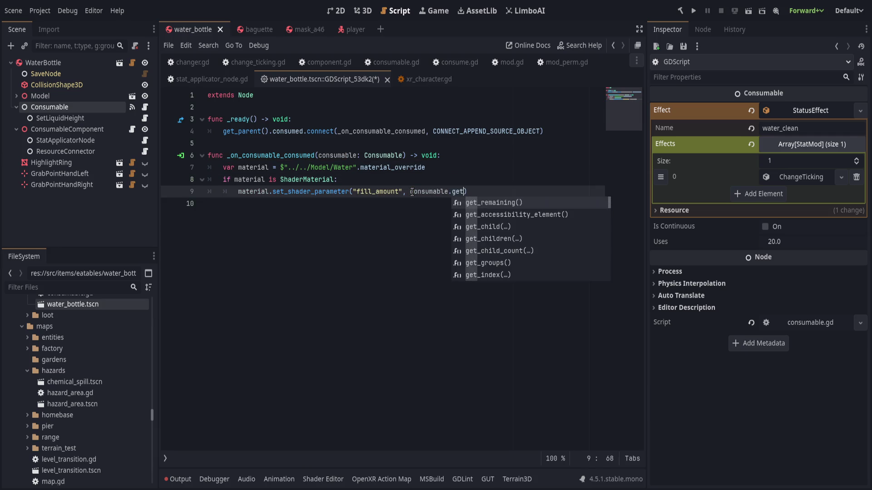
{"action": "key", "text": "Return"}
{"action": "key", "text": "ctrl+s"}
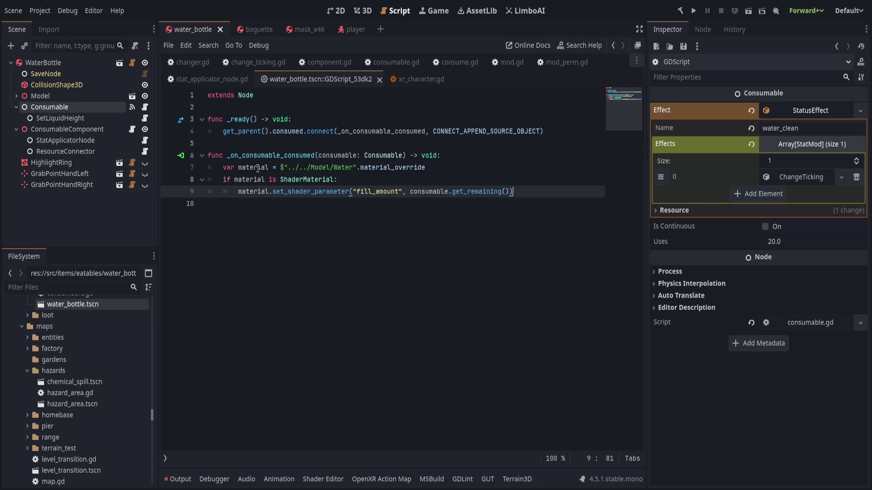
{"action": "left_click", "coordinate": [703, 29]}
Step: Remove the old SetLiquidHeight signal connection and delete the _ready() function, then save
{"action": "left_click", "coordinate": [750, 101]}
{"action": "key", "text": "Delete"}
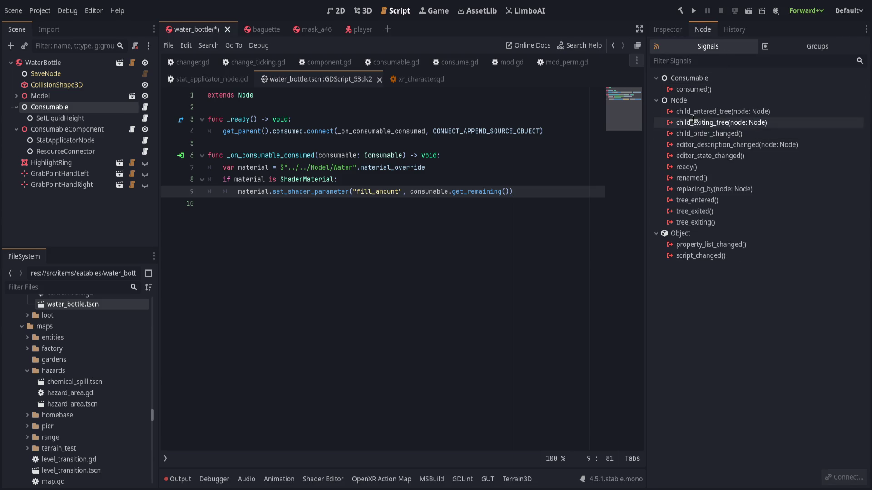
{"action": "left_click", "coordinate": [332, 146]}
{"action": "left_click_drag", "start_coordinate": [241, 104], "coordinate": [298, 142]}
{"action": "key", "text": "BackSpace"}
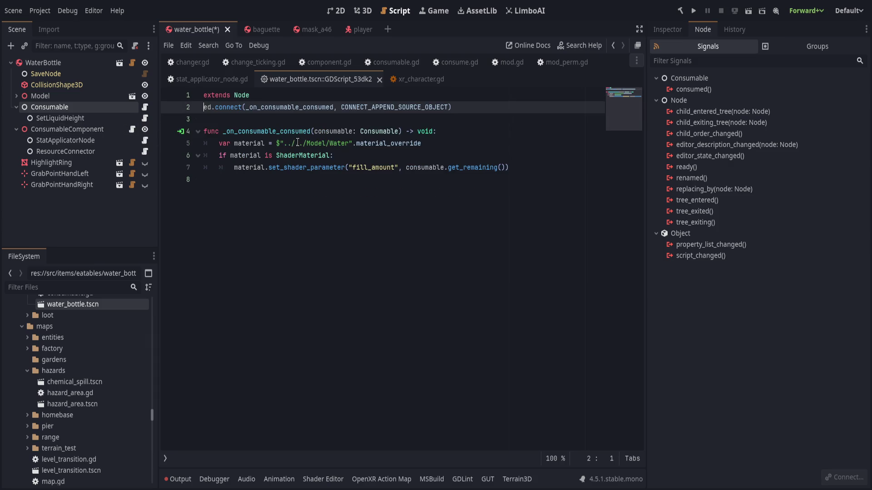
{"action": "key", "text": "Delete"}
{"action": "key", "text": "ctrl+s"}
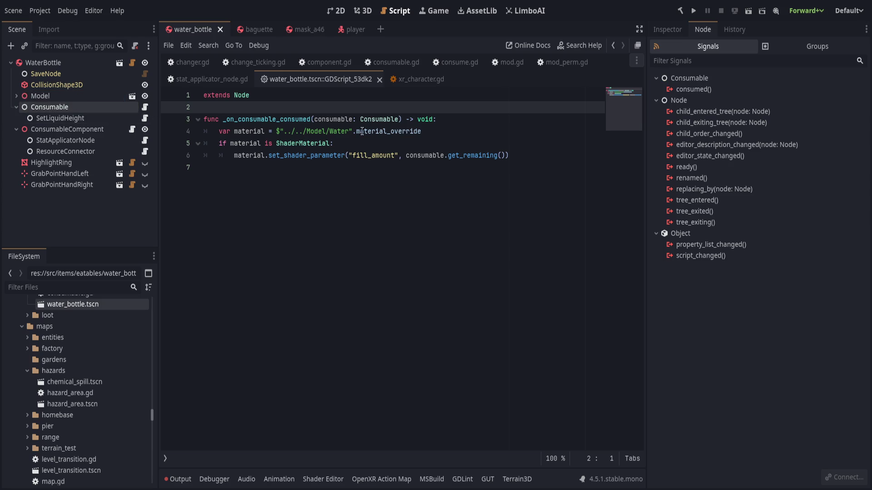
Step: Connect consumed to SetLiquidHeight's handler in the editor, save, and expand ResourceConnector's used_percent connections
{"action": "left_click", "coordinate": [736, 89]}
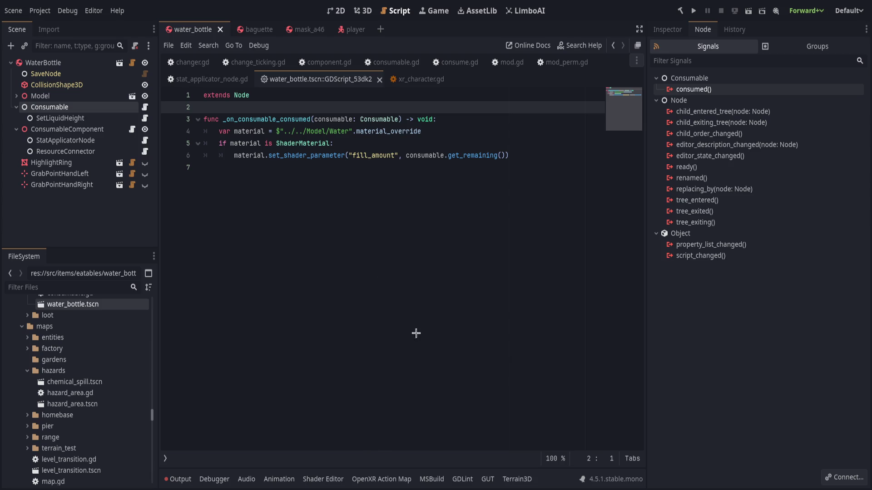
{"action": "left_click_drag", "start_coordinate": [375, 359], "coordinate": [427, 222]}
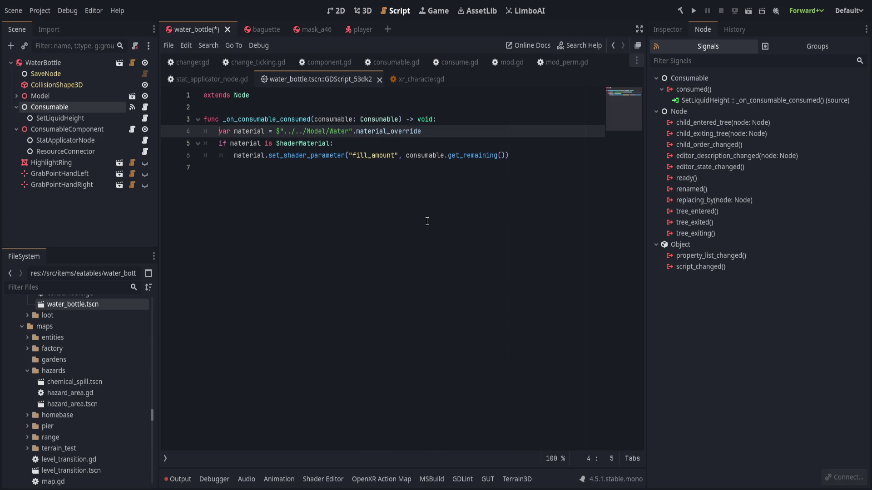
{"action": "left_click", "coordinate": [407, 232]}
{"action": "key", "text": "ctrl+s"}
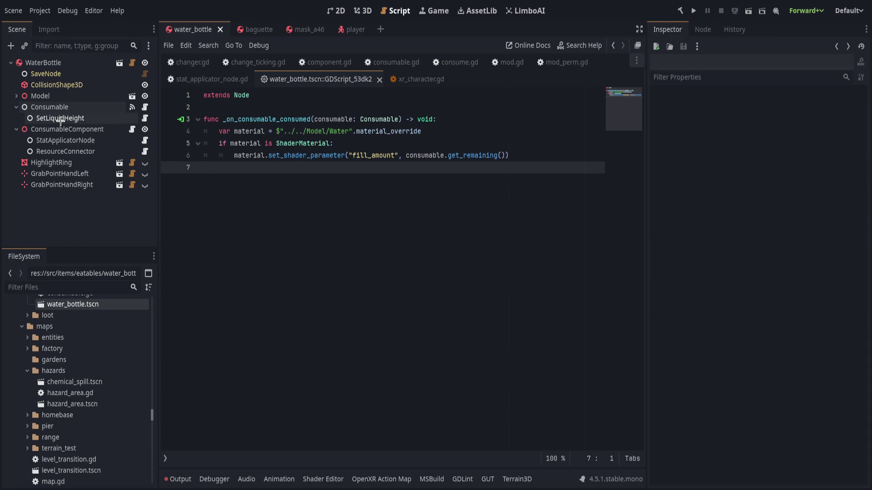
{"action": "left_click", "coordinate": [74, 141]}
{"action": "left_click", "coordinate": [73, 152]}
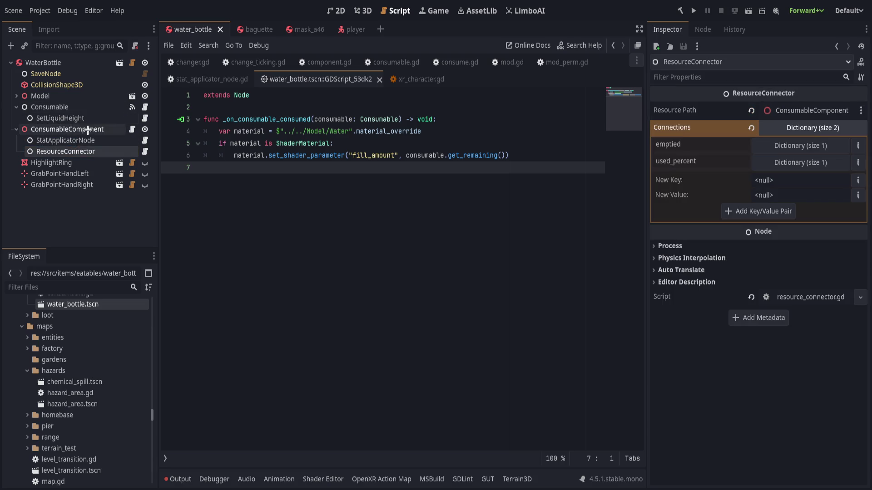
{"action": "left_click", "coordinate": [800, 162]}
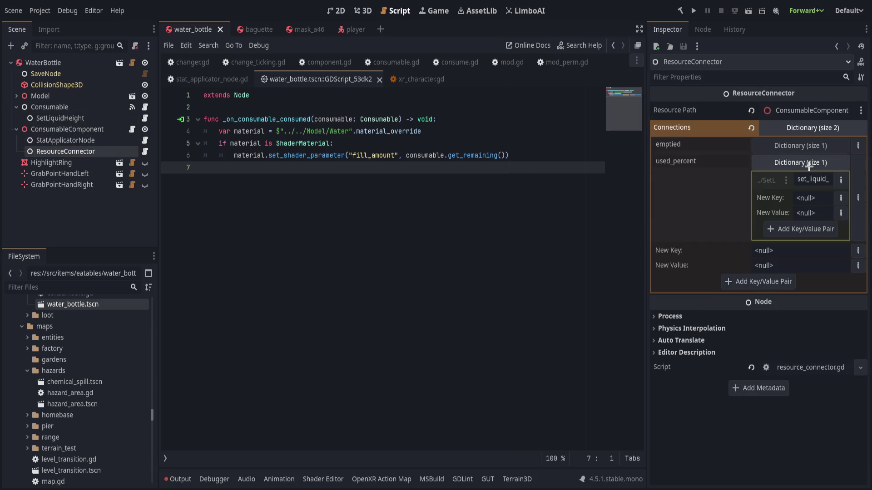
Step: Widen the Inspector and store consumable.get_remaining() in a new variable p in the handler
{"action": "mouse_move", "coordinate": [647, 208]}
{"action": "left_mouse_down"}
{"action": "mouse_move", "coordinate": [417, 208]}
{"action": "mouse_move", "coordinate": [732, 208]}
{"action": "mouse_move", "coordinate": [614, 208]}
{"action": "mouse_move", "coordinate": [716, 192]}
{"action": "left_mouse_up"}
{"action": "left_click", "coordinate": [548, 120]}
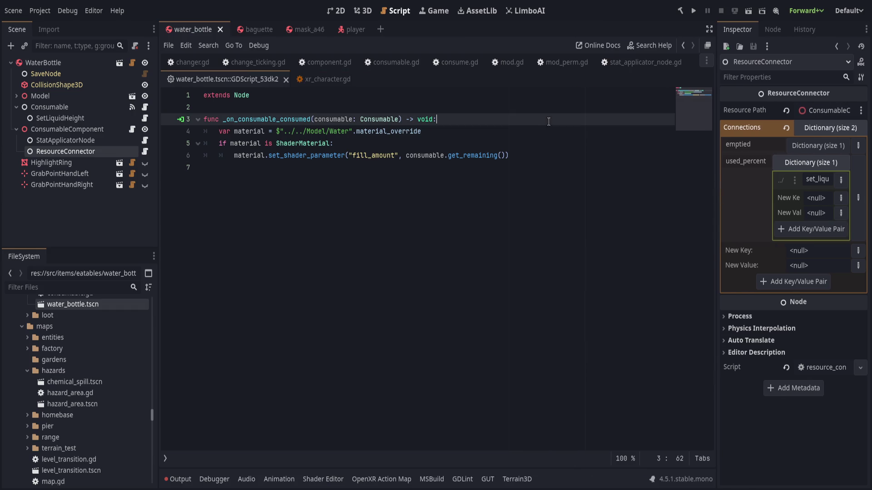
{"action": "key", "text": "Return"}
{"action": "type", "text": "var p "}
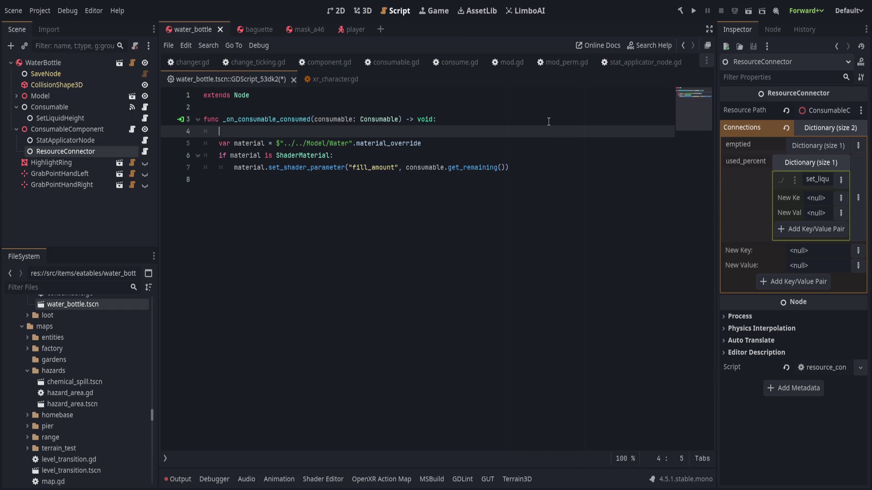
{"action": "type", "text": "= consumable.get"}
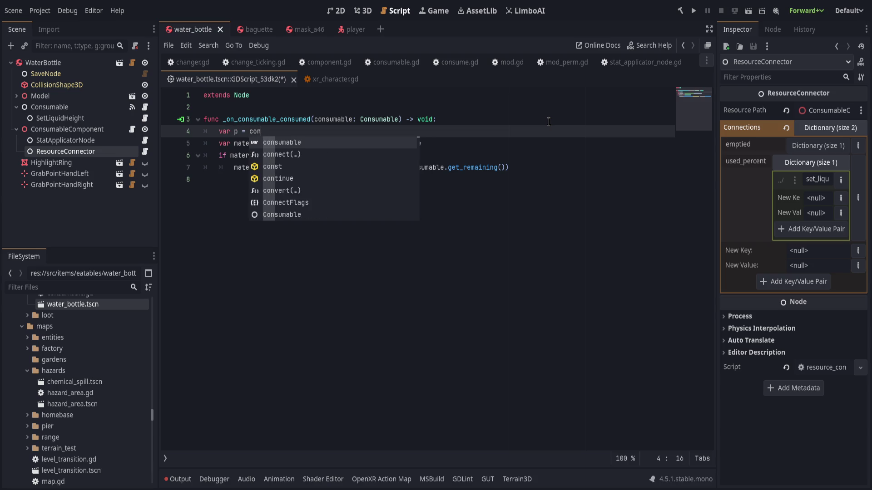
{"action": "key", "text": "Return"}
{"action": "key", "text": "Return"}
{"action": "key", "text": "Return"}
{"action": "key", "text": "Return"}
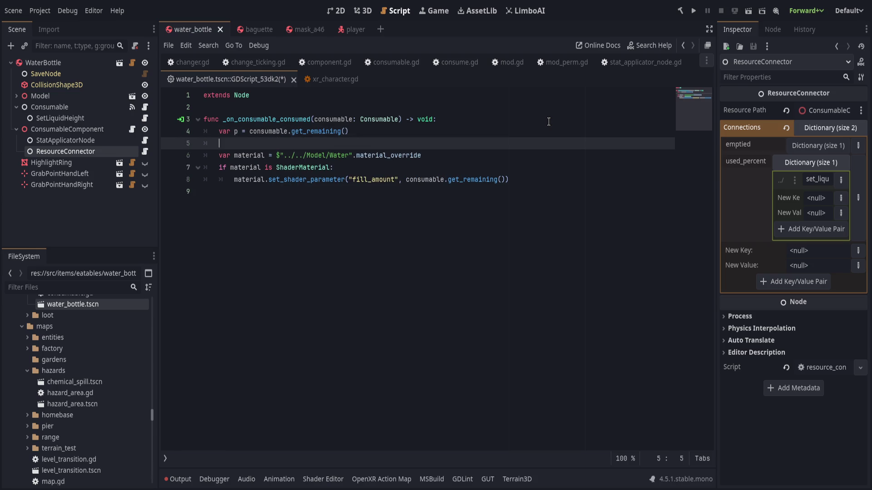
Step: Add an 'if is_zero_approx(p):' check with an indented body, then expand the emptied connection
{"action": "key", "text": "Up"}
{"action": "key", "text": "Up"}
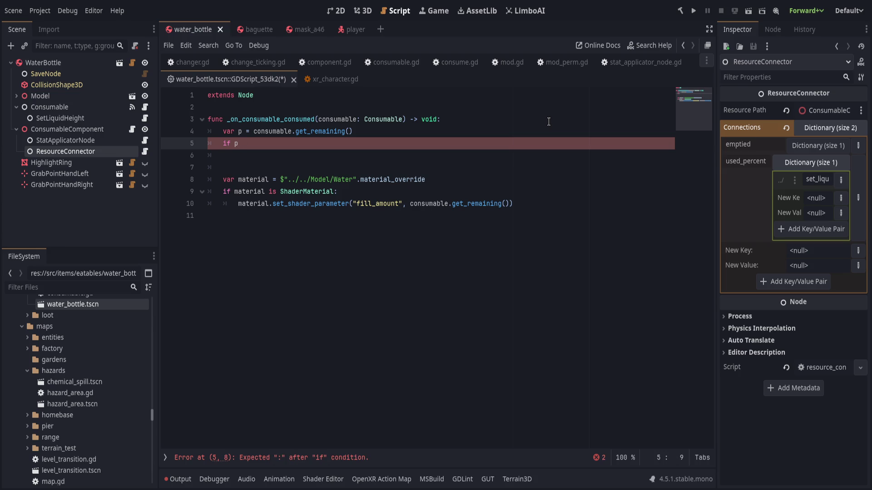
{"action": "type", "text": "s_ze"}
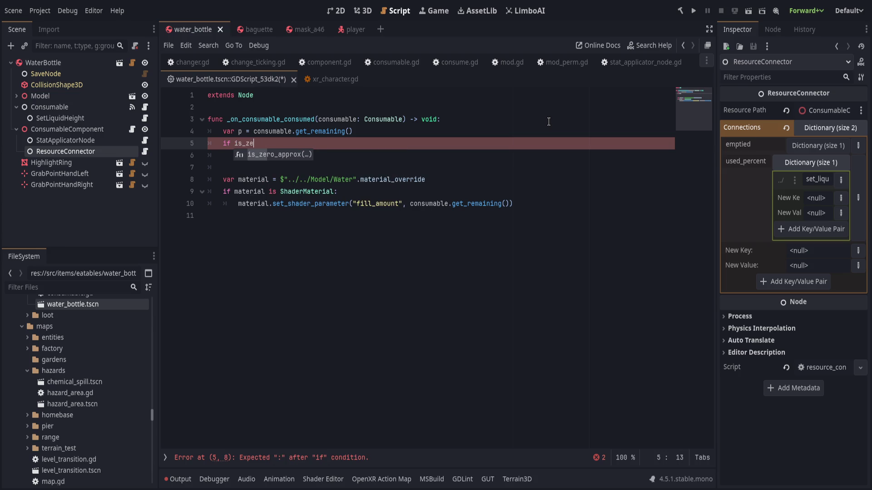
{"action": "key", "text": "Return"}
{"action": "type", "text": "p):"}
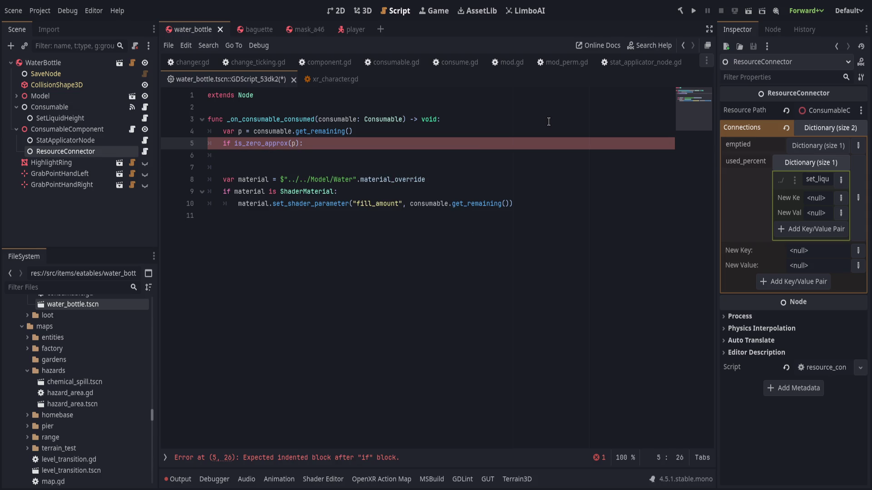
{"action": "key", "text": "Return"}
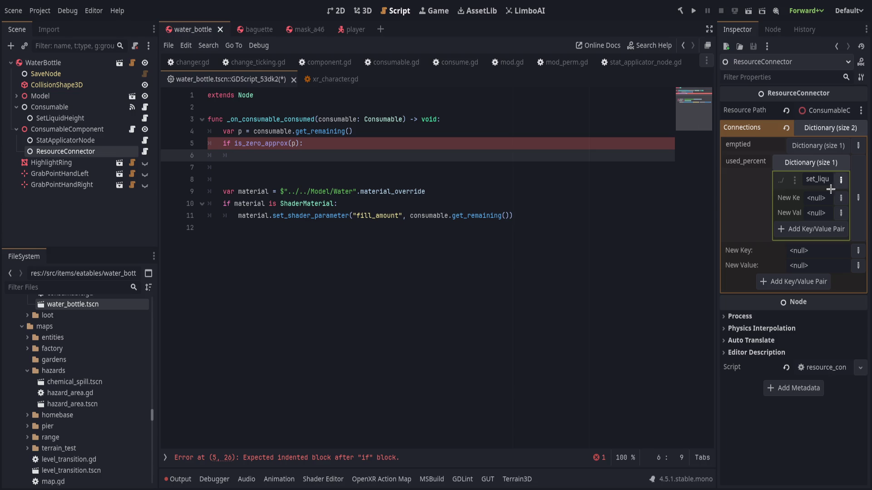
{"action": "left_click_drag", "start_coordinate": [716, 221], "coordinate": [362, 244]}
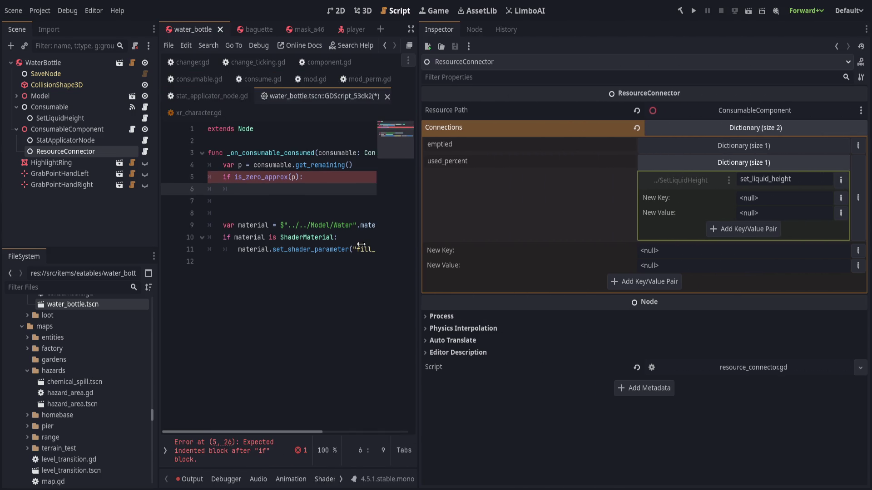
{"action": "left_click", "coordinate": [668, 145]}
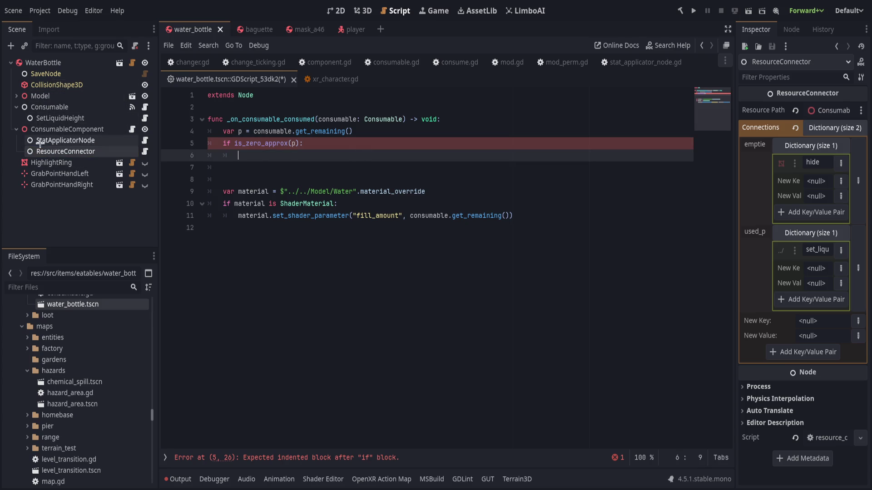
Step: Add the Water node path with .hide() on line 6, remove the extra else branch, and save
{"action": "left_click", "coordinate": [16, 96]}
{"action": "left_click_drag", "start_coordinate": [46, 129], "coordinate": [315, 155]}
{"action": "type", "text": ".hide"}
{"action": "key", "text": "Return"}
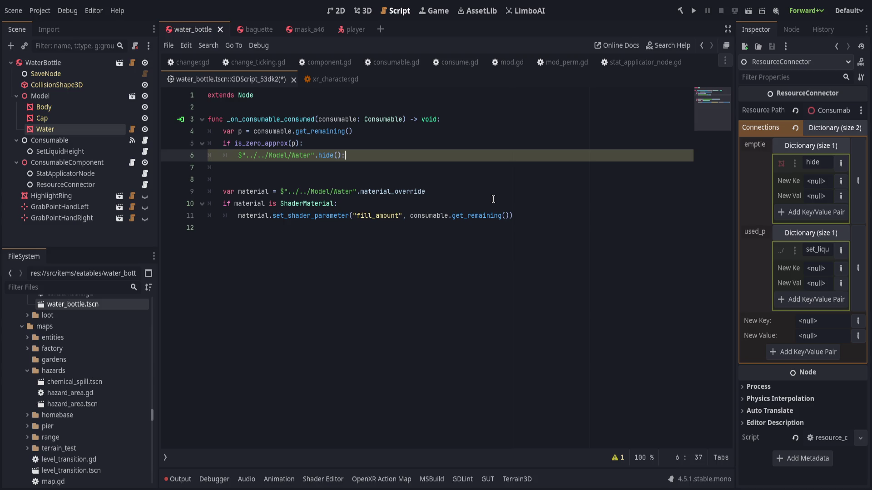
{"action": "key", "text": "Return"}
{"action": "type", "text": "lse:"}
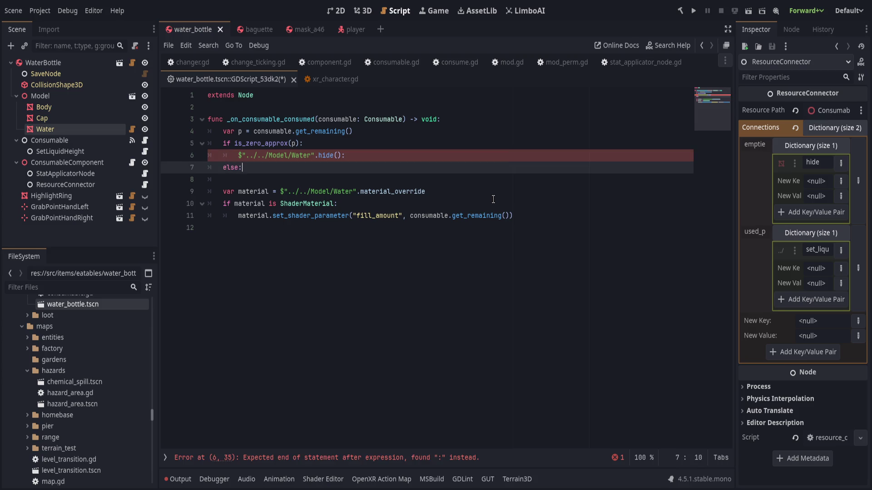
{"action": "key", "text": "Return"}
{"action": "left_click", "coordinate": [359, 168]}
{"action": "key", "text": "BackSpace"}
{"action": "key", "text": "BackSpace"}
{"action": "key", "text": "BackSpace"}
{"action": "key", "text": "Delete"}
{"action": "key", "text": "Delete"}
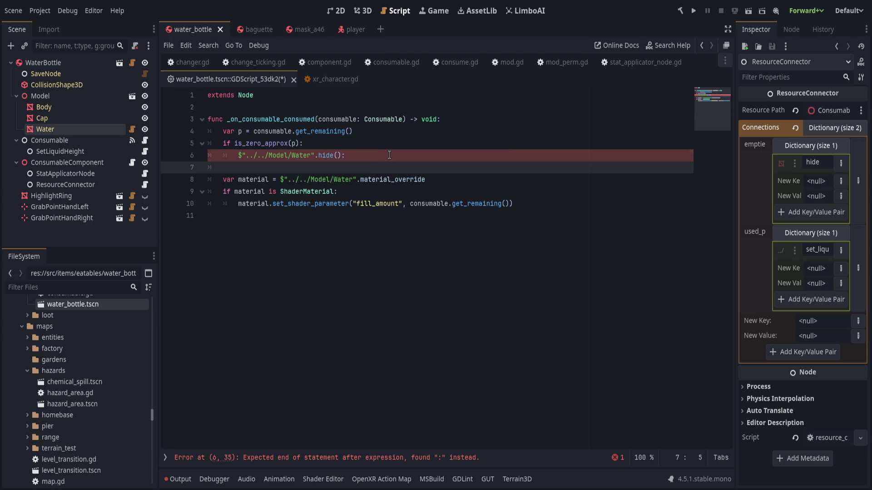
{"action": "left_click", "coordinate": [390, 155]}
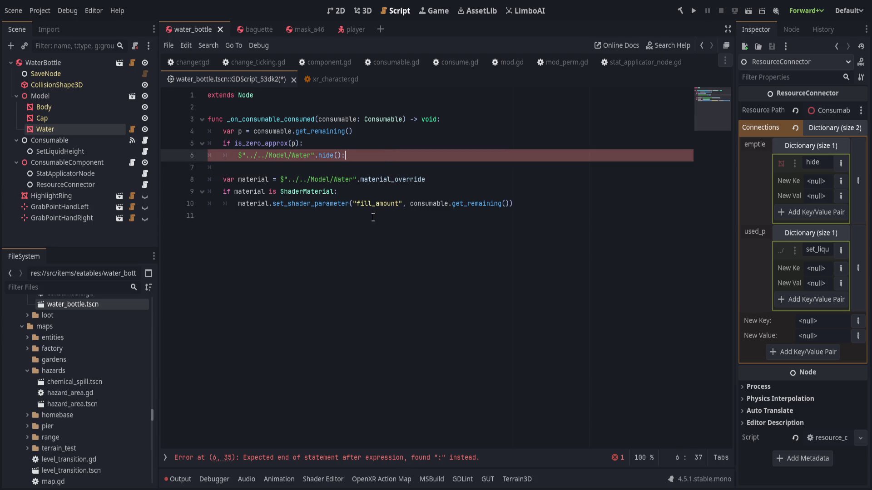
{"action": "left_click", "coordinate": [389, 168]}
{"action": "key", "text": "ctrl+s"}
Step: Rename p to perc on lines 4–5, replace consumable.get_remaining() on line 10 with perc, and save
{"action": "left_click", "coordinate": [246, 133]}
{"action": "type", "text": "erc"}
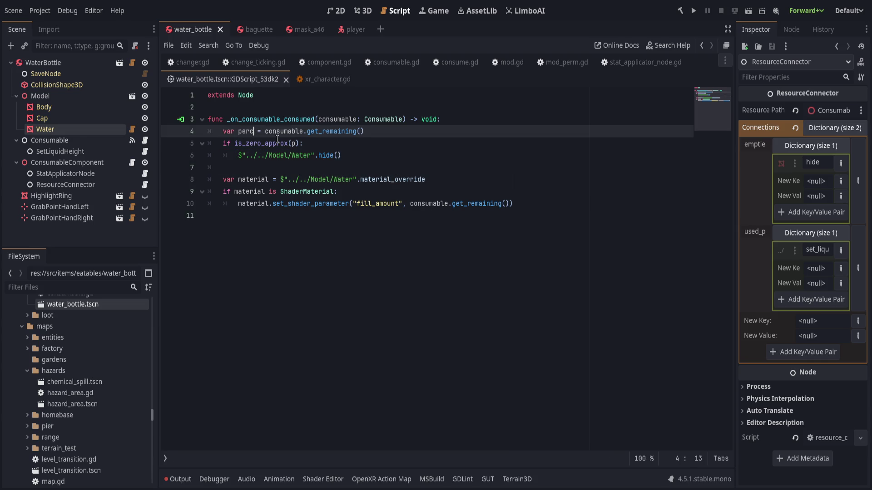
{"action": "left_click", "coordinate": [296, 143]}
{"action": "type", "text": "erc"}
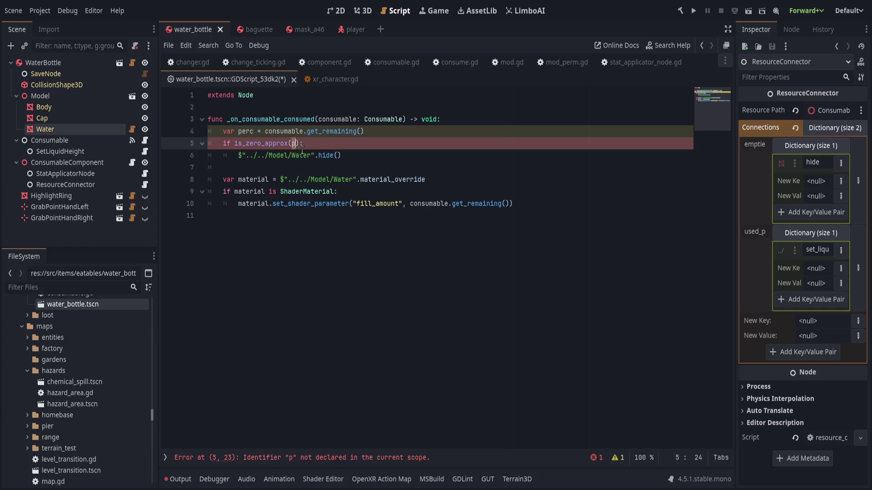
{"action": "left_click_drag", "start_coordinate": [410, 204], "coordinate": [508, 204]}
{"action": "type", "text": "perc"}
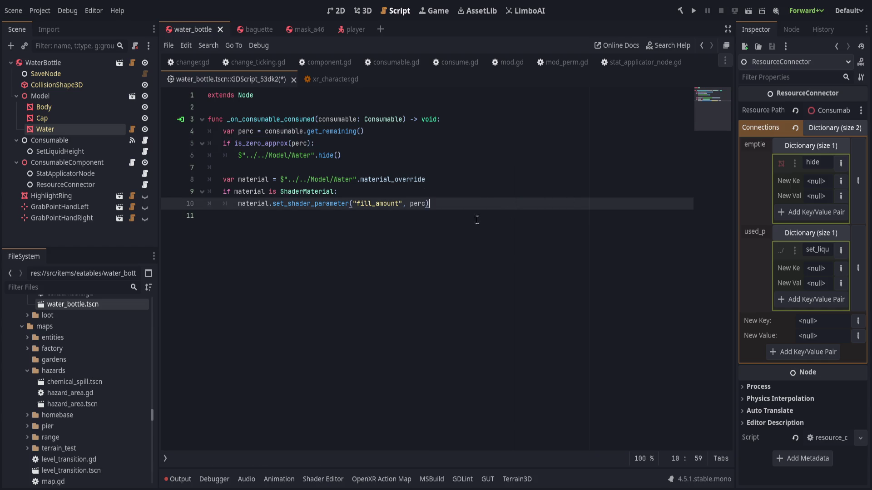
{"action": "key", "text": "ctrl+s"}
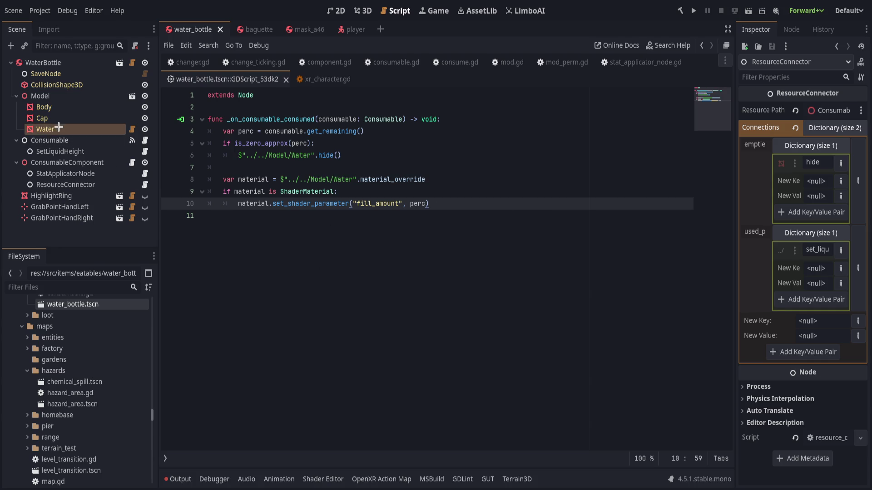
{"action": "left_click_drag", "start_coordinate": [735, 161], "coordinate": [633, 174]}
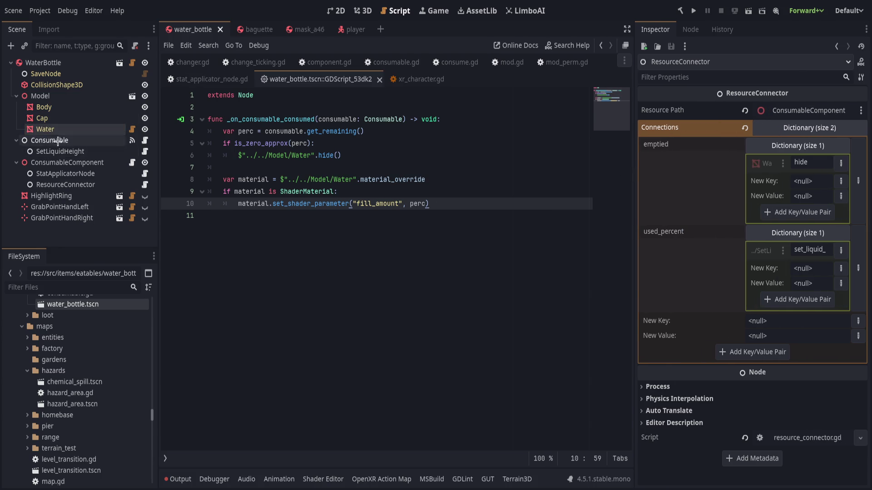
Step: Select the Water node and expand its Liquid Shader Material, shader code and Shader Parameters
{"action": "left_click_drag", "start_coordinate": [41, 118], "coordinate": [62, 129]}
{"action": "left_click", "coordinate": [61, 129]}
{"action": "left_click", "coordinate": [688, 108]}
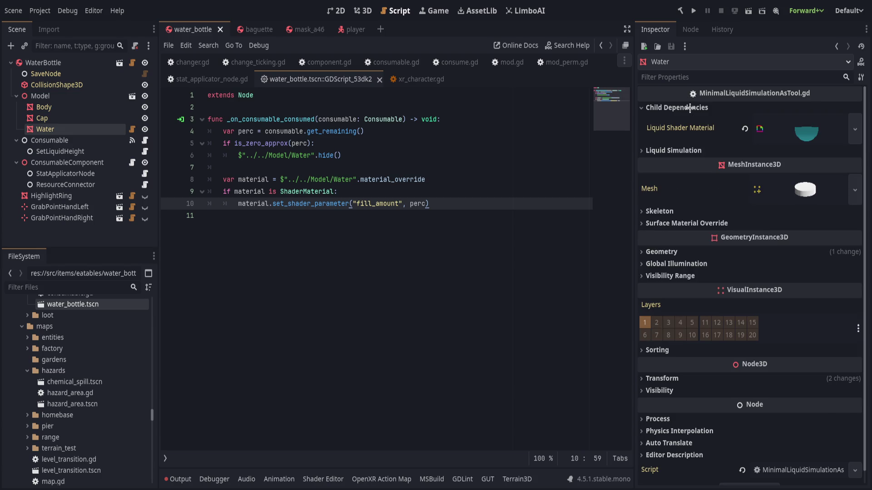
{"action": "left_click", "coordinate": [686, 151]}
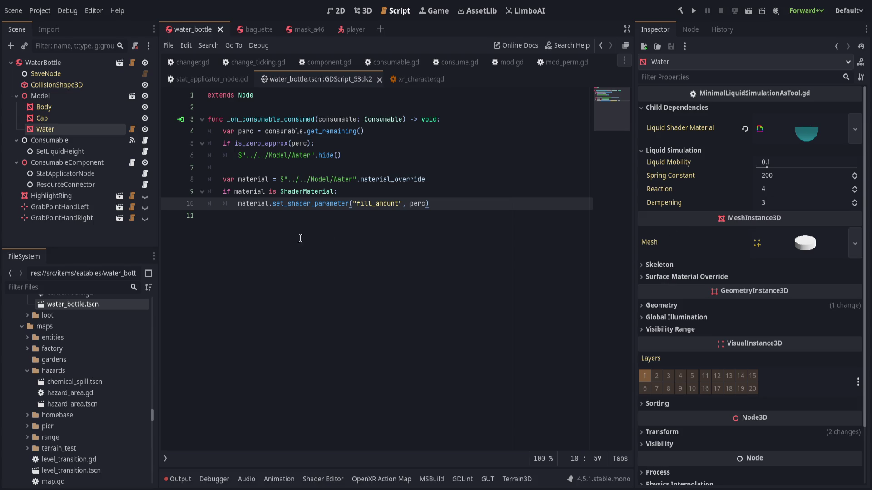
{"action": "left_click", "coordinate": [803, 134]}
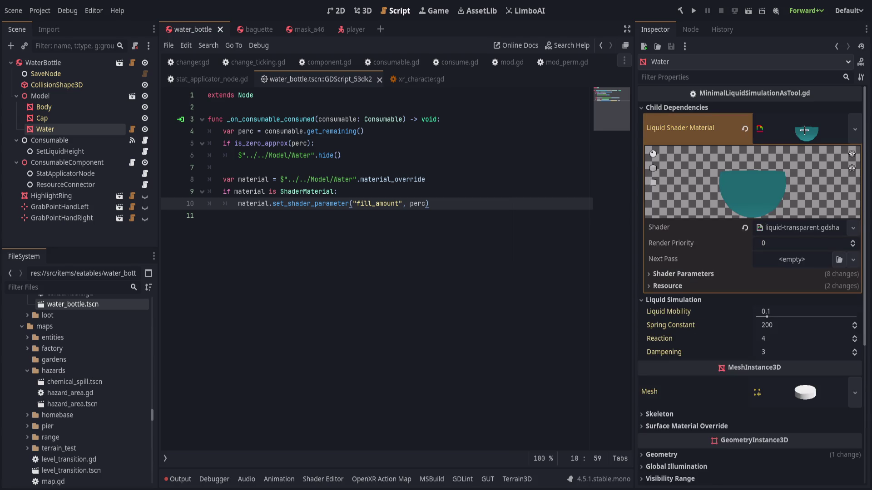
{"action": "left_click", "coordinate": [783, 227]}
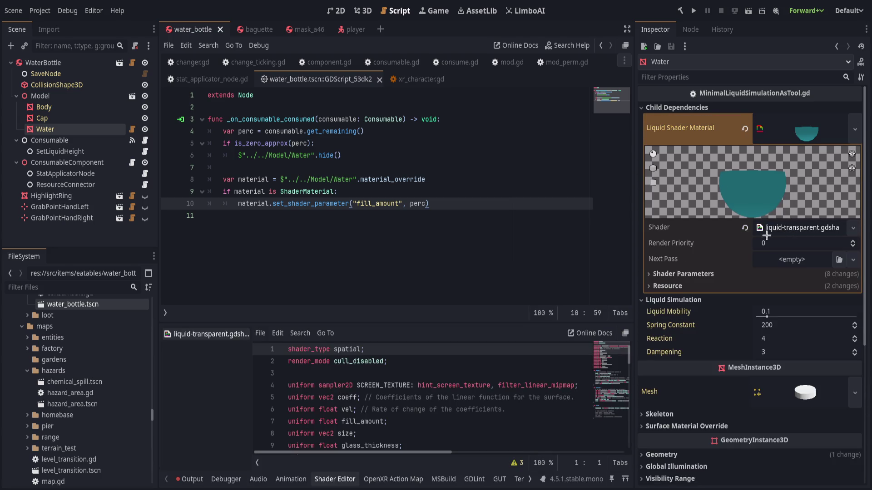
{"action": "left_click", "coordinate": [697, 274]}
Step: Scroll through the shader parameters including Fill Amount, then close the shader code panel
{"action": "scroll", "coordinate": [697, 274], "scroll_direction": "down", "scroll_amount": 2}
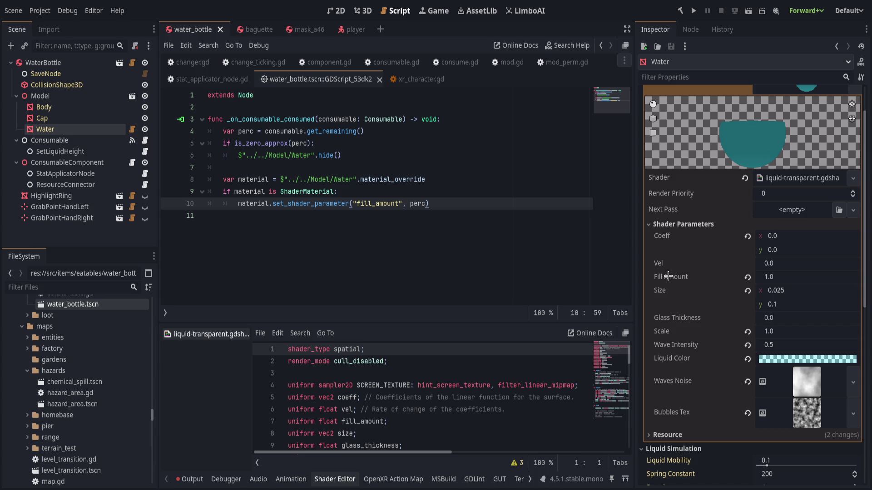
{"action": "scroll", "coordinate": [453, 396], "scroll_direction": "down", "scroll_amount": 10}
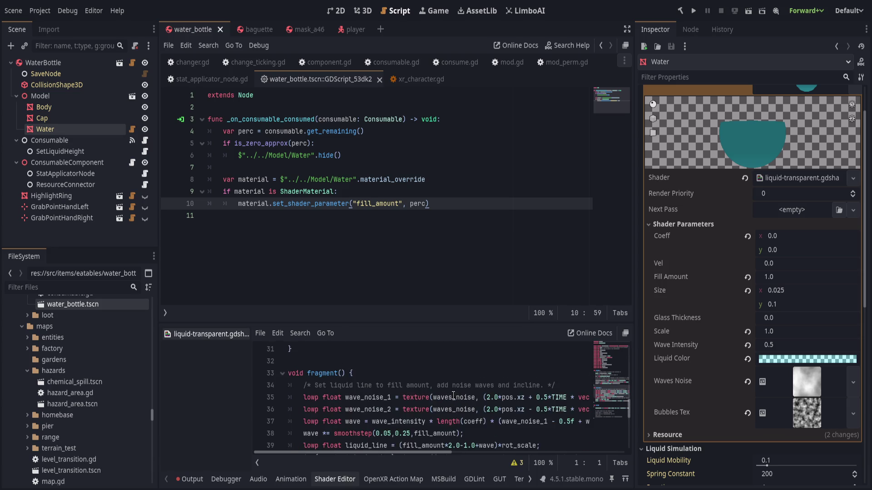
{"action": "scroll", "coordinate": [455, 396], "scroll_direction": "down", "scroll_amount": 3}
{"action": "scroll", "coordinate": [458, 396], "scroll_direction": "up", "scroll_amount": 4}
{"action": "left_click", "coordinate": [394, 480]}
{"action": "left_click", "coordinate": [350, 480]}
{"action": "left_click", "coordinate": [350, 480]}
{"action": "left_click", "coordinate": [382, 273]}
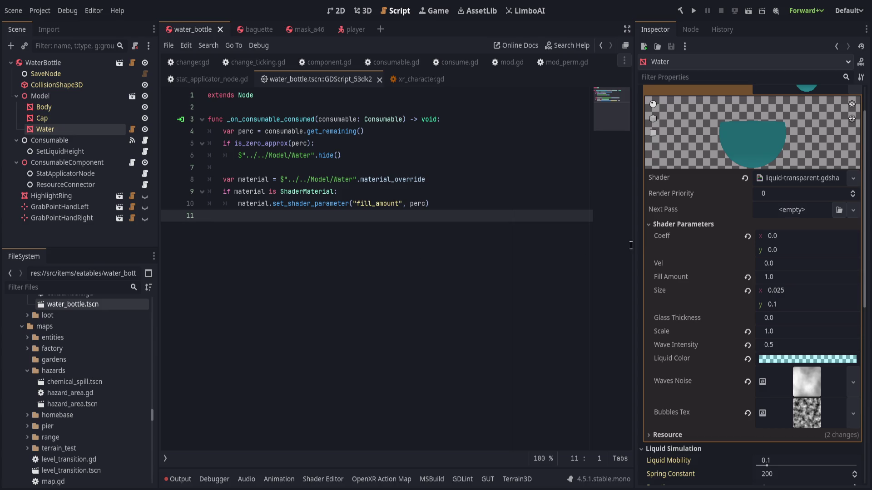
{"action": "left_click_drag", "start_coordinate": [631, 245], "coordinate": [712, 246]}
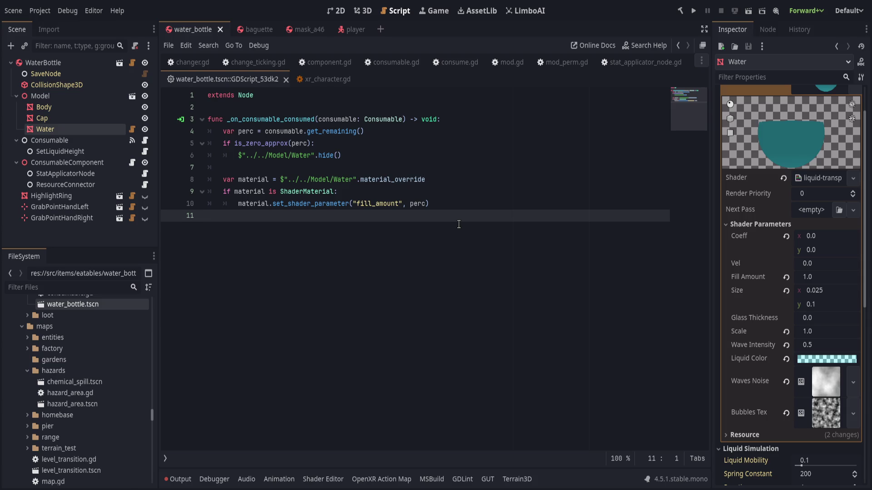
{"action": "left_click", "coordinate": [17, 96]}
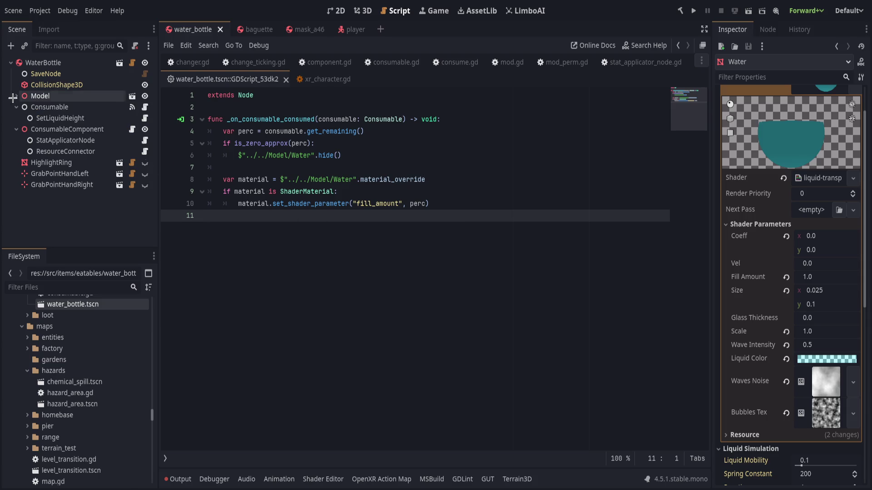
Step: In the baguette scene, delete the ConsumableComponent and move the new Consumable node below Model
{"action": "left_click", "coordinate": [254, 30]}
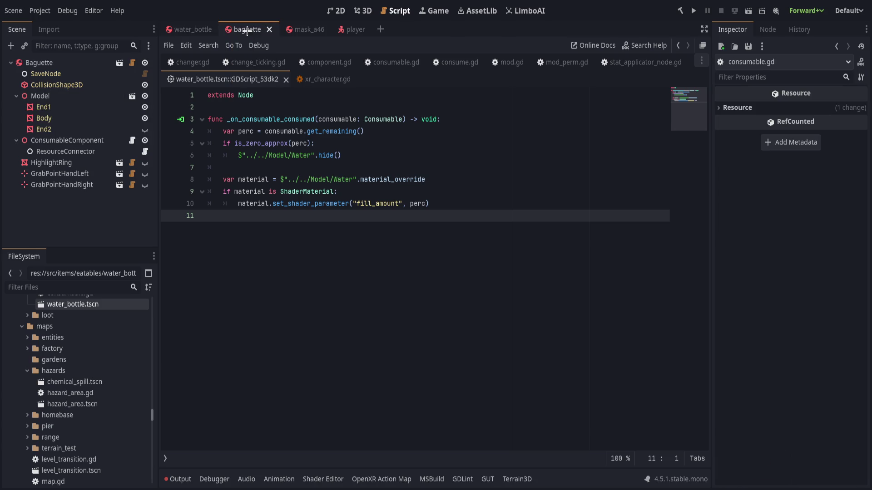
{"action": "left_click", "coordinate": [79, 141]}
{"action": "key", "text": "Delete"}
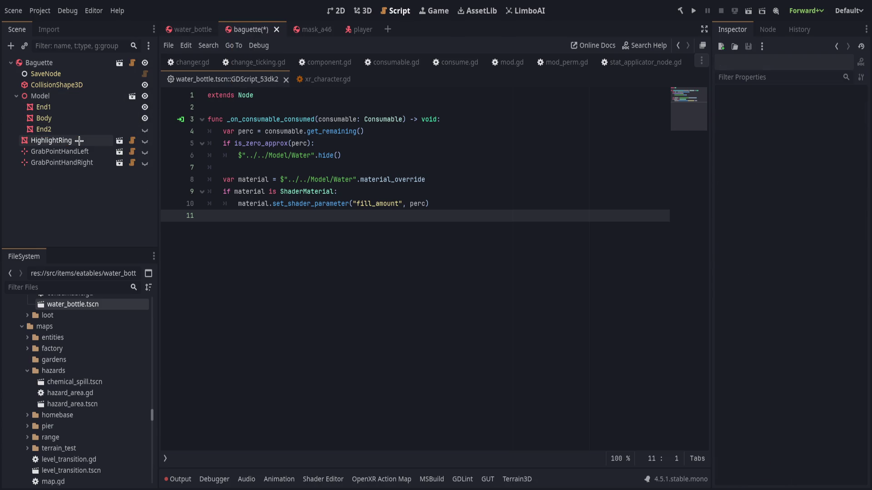
{"action": "left_click", "coordinate": [16, 95]}
{"action": "left_click", "coordinate": [53, 63]}
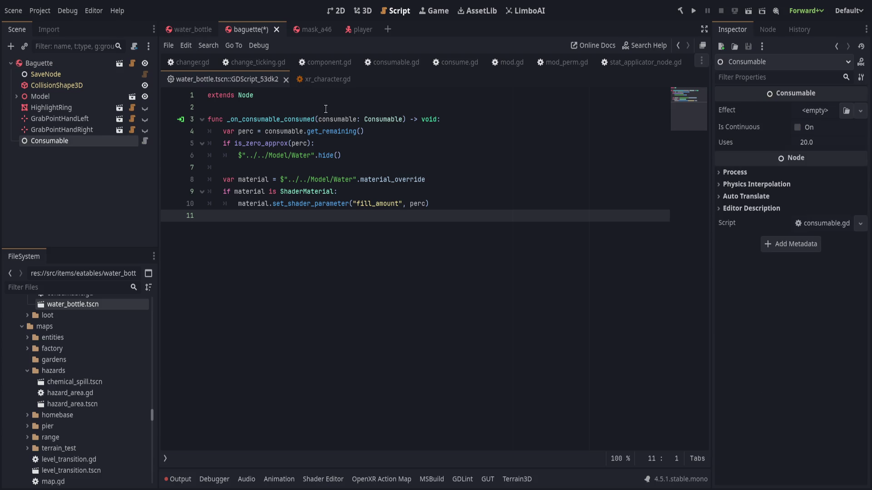
{"action": "mouse_move", "coordinate": [49, 141]}
{"action": "left_mouse_down"}
{"action": "mouse_move", "coordinate": [86, 89]}
{"action": "mouse_move", "coordinate": [87, 102]}
{"action": "left_mouse_up"}
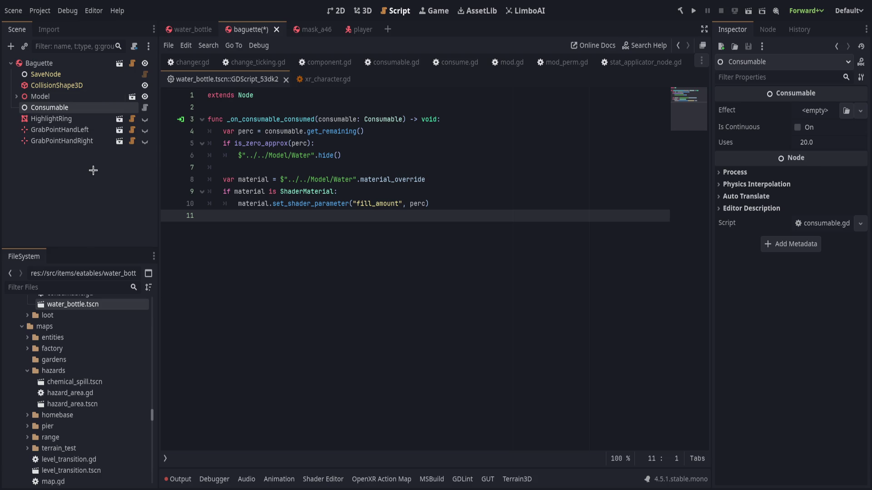
Step: Try an eat_bread StatusEffect for the baguette's Effect, then clear it back to empty and save
{"action": "left_click", "coordinate": [817, 110]}
{"action": "type", "text": "eat_bread"}
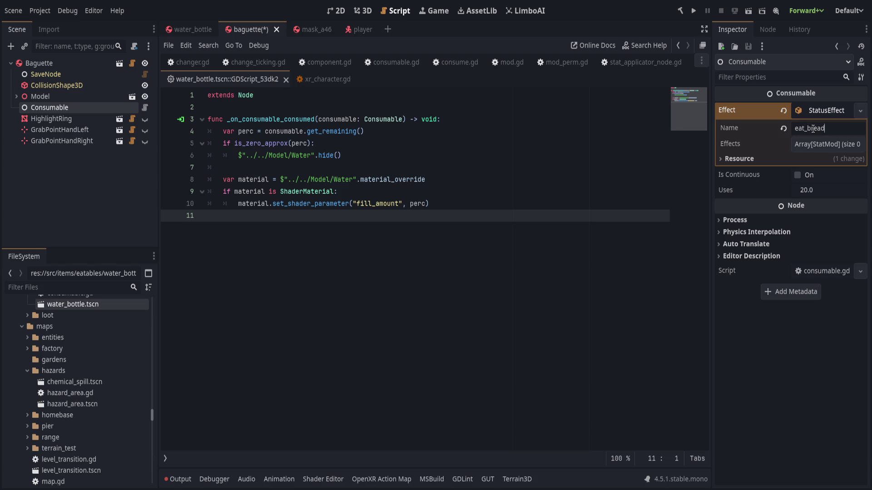
{"action": "left_click", "coordinate": [741, 158]}
{"action": "left_click", "coordinate": [740, 159]}
{"action": "left_click", "coordinate": [796, 144]}
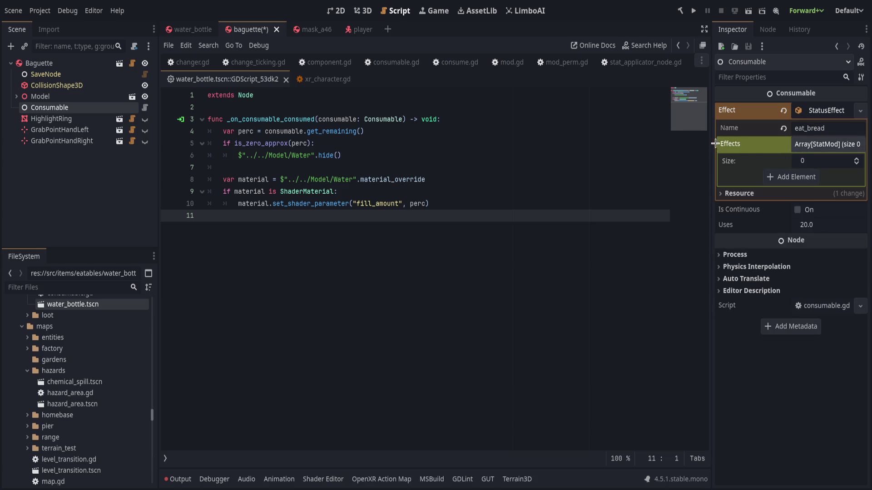
{"action": "left_click_drag", "start_coordinate": [714, 143], "coordinate": [679, 144]}
{"action": "left_click", "coordinate": [857, 160]}
{"action": "left_click", "coordinate": [857, 160]}
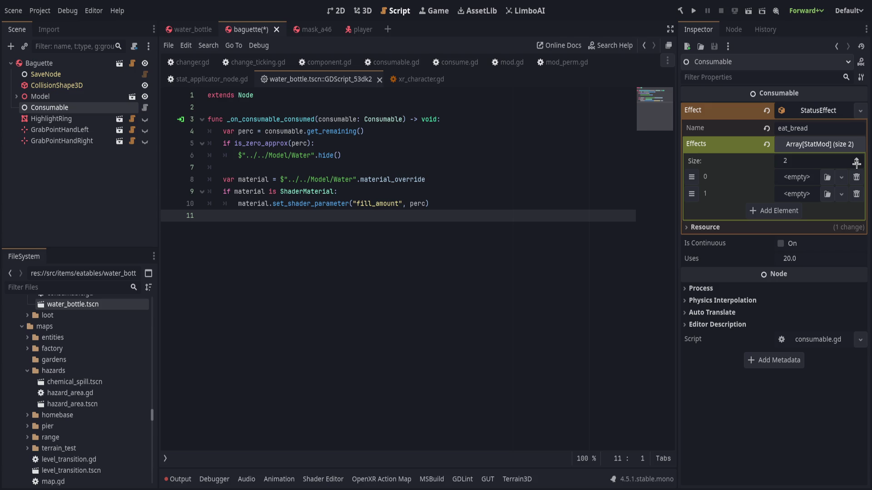
{"action": "left_click", "coordinate": [855, 165]}
{"action": "left_click", "coordinate": [855, 165]}
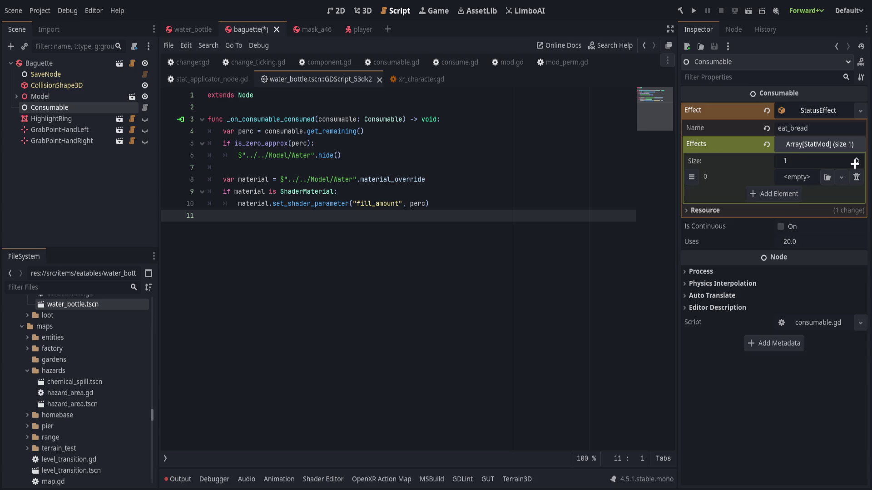
{"action": "left_click", "coordinate": [767, 110]}
{"action": "left_click", "coordinate": [580, 149]}
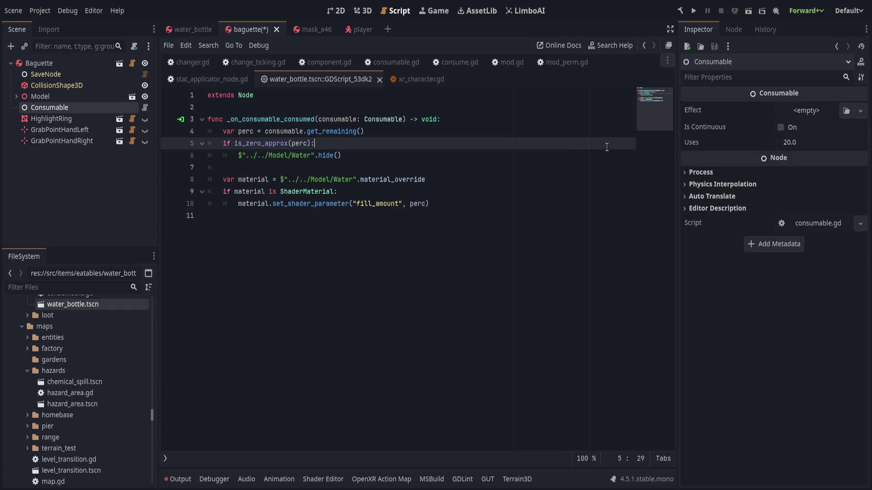
{"action": "key", "text": "ctrl+s"}
Step: In the water_bottle scene, select the Consumable node and open consumable.gd
{"action": "left_click", "coordinate": [193, 29]}
{"action": "left_click", "coordinate": [49, 140]}
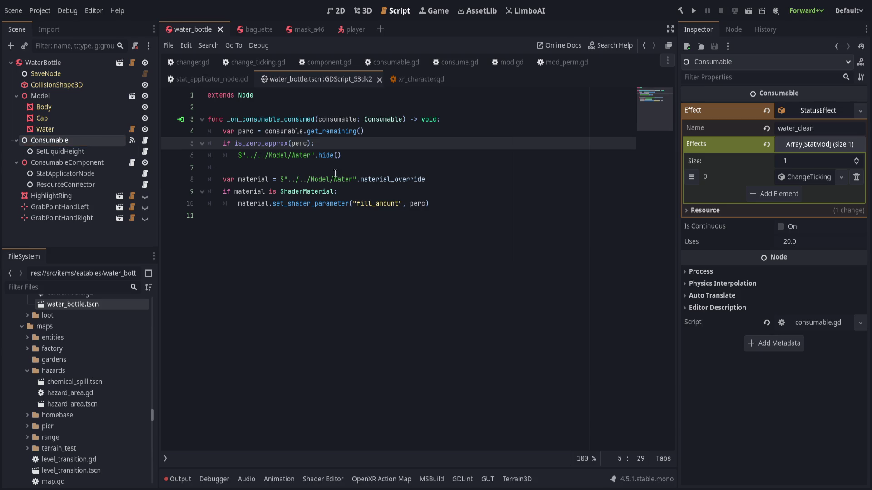
{"action": "left_click", "coordinate": [16, 96]}
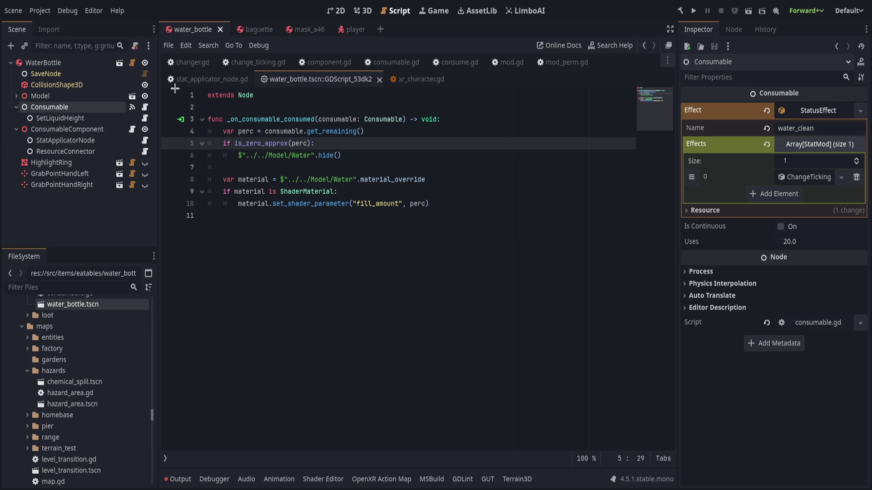
{"action": "left_click", "coordinate": [181, 119]}
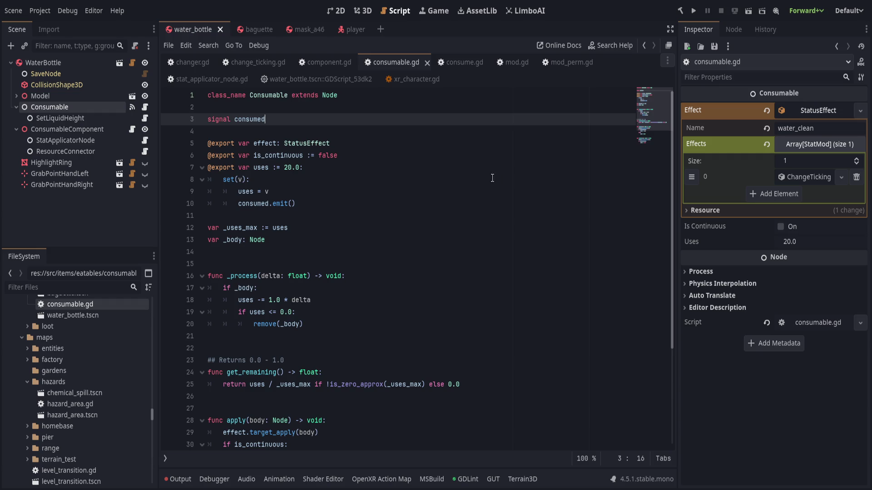
{"action": "left_click", "coordinate": [411, 143]}
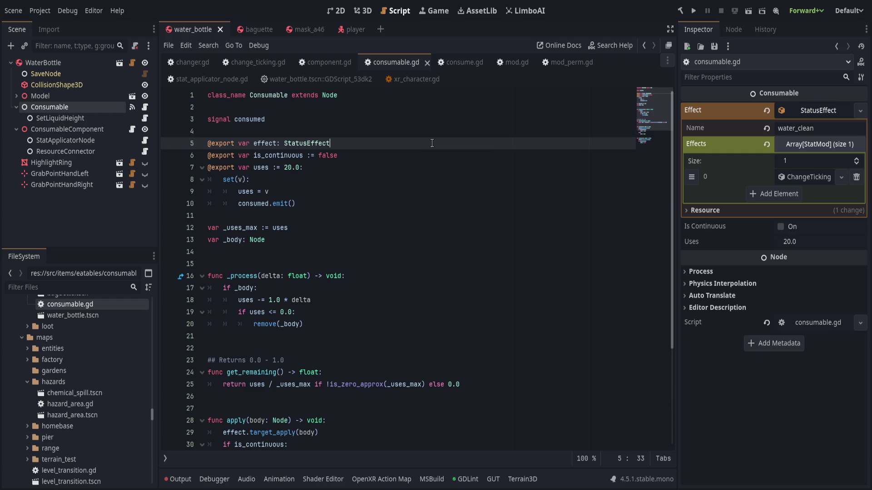
{"action": "key", "text": "ctrl+shift+Return"}
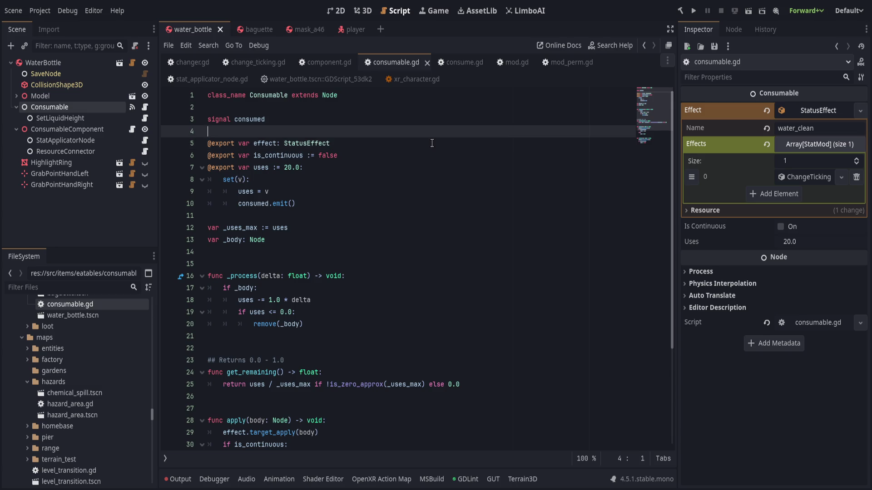
{"action": "type", "text": "@export var applic"}
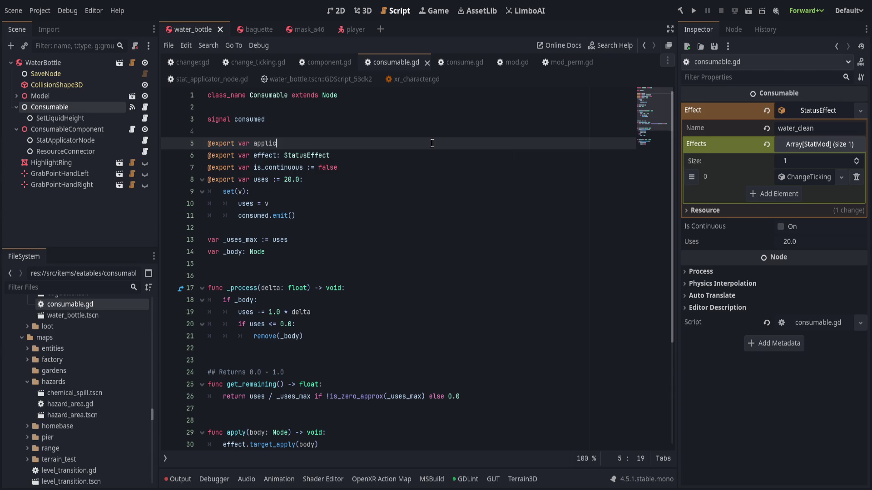
{"action": "type", "text": ": Stat"}
{"action": "key", "text": "Return"}
{"action": "key", "text": "ctrl+s"}
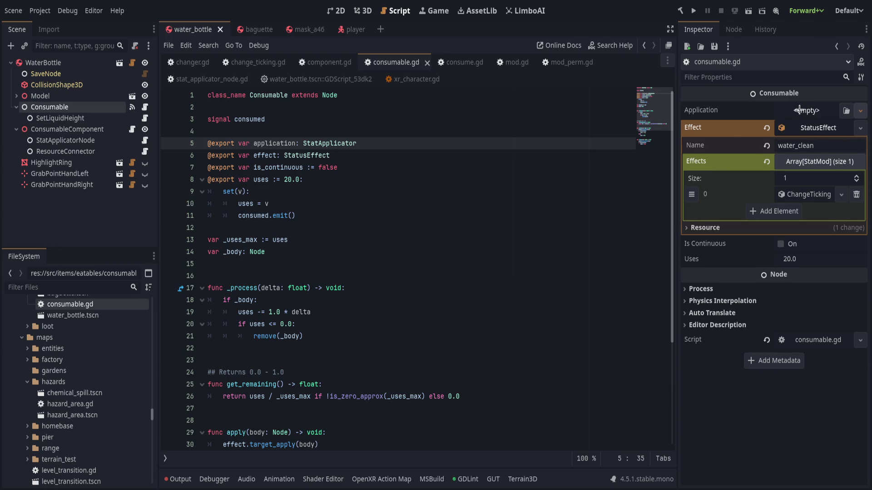
Step: Give application a new StatApplicator with a ChangeTicking StatModPerm modifier of value 10 and tick rate 0.2
{"action": "left_click", "coordinate": [800, 110]}
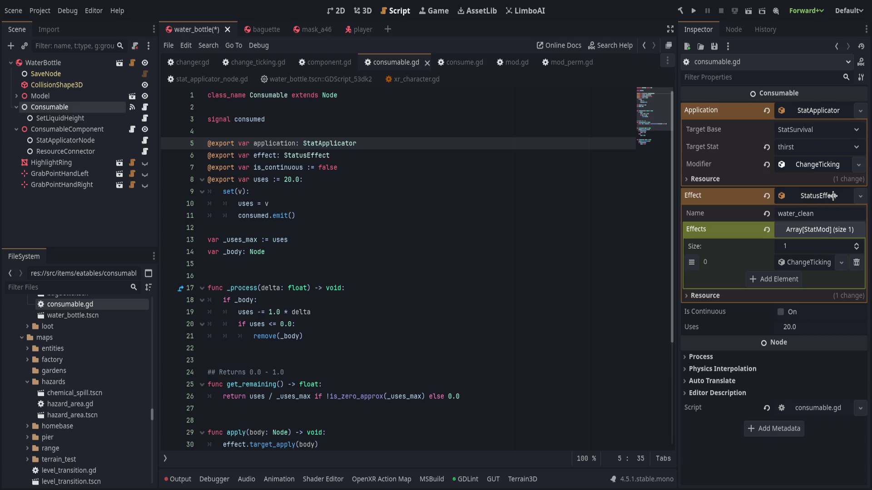
{"action": "left_click", "coordinate": [801, 164]}
{"action": "left_click", "coordinate": [809, 199]}
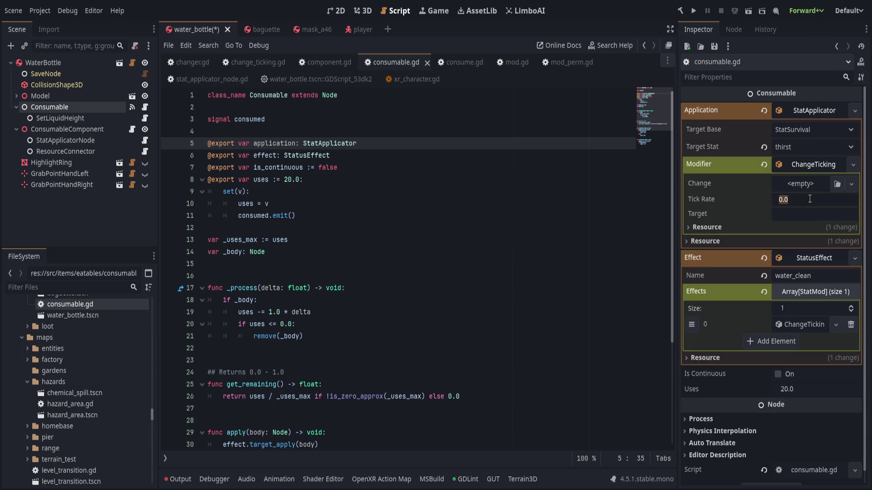
{"action": "key", "text": "Return"}
{"action": "mouse_move", "coordinate": [781, 185]}
{"action": "left_mouse_down"}
{"action": "mouse_move", "coordinate": [807, 209]}
{"action": "mouse_move", "coordinate": [806, 185]}
{"action": "left_mouse_up"}
{"action": "left_click", "coordinate": [806, 205]}
{"action": "type", "text": "10"}
{"action": "key", "text": "Tab"}
{"action": "type", "text": "1"}
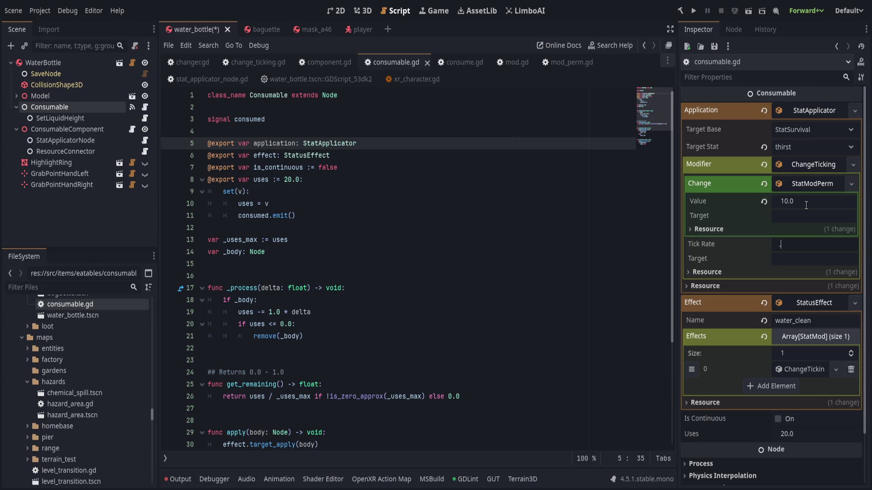
{"action": "key", "text": "Return"}
Step: Collapse and re-check the ChangeTicking modifier details in the Inspector
{"action": "left_click", "coordinate": [792, 184]}
{"action": "left_click", "coordinate": [800, 166]}
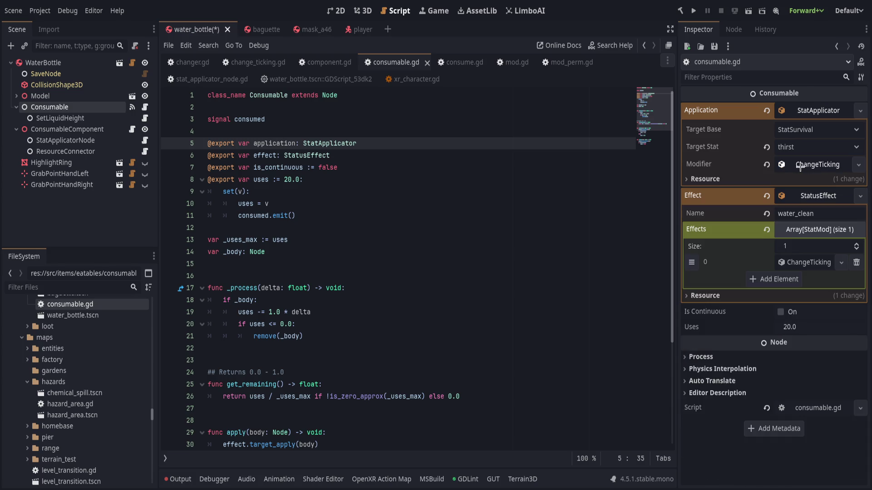
{"action": "left_click", "coordinate": [531, 208]}
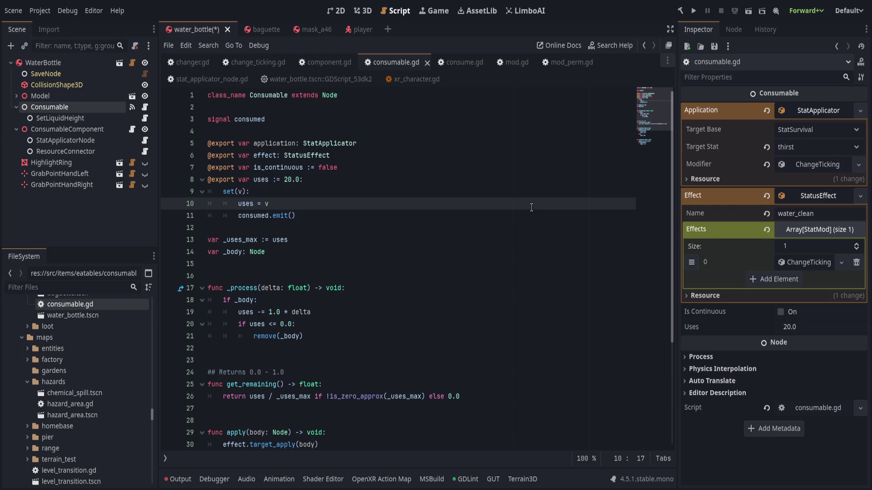
{"action": "left_click", "coordinate": [811, 167]}
{"action": "left_click", "coordinate": [793, 164]}
{"action": "left_click", "coordinate": [517, 156]}
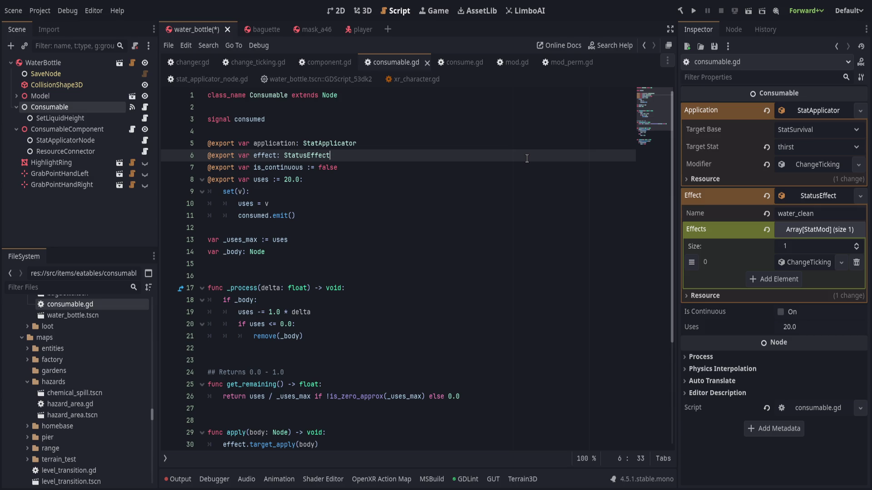
Step: Cut the effect export and replace effect.target_apply with application.apply(body) in apply()
{"action": "key", "text": "ctrl+x"}
{"action": "double_click", "coordinate": [264, 143]}
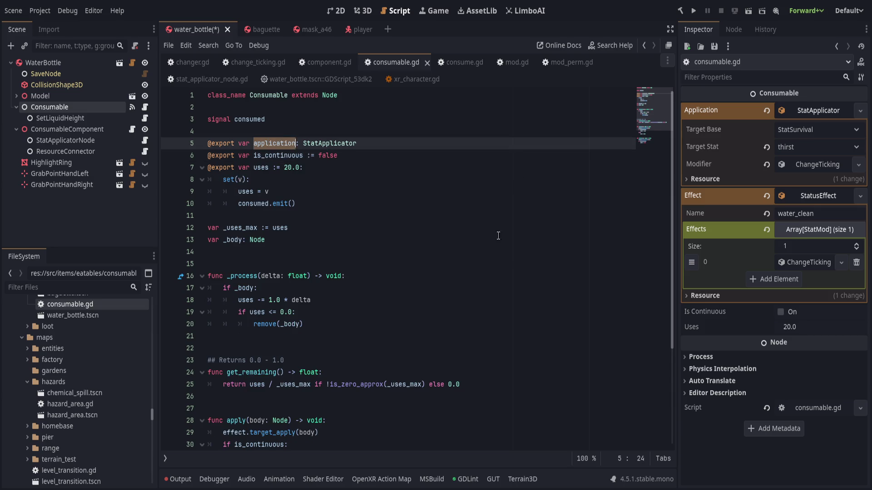
{"action": "scroll", "coordinate": [496, 246], "scroll_direction": "down", "scroll_amount": 3}
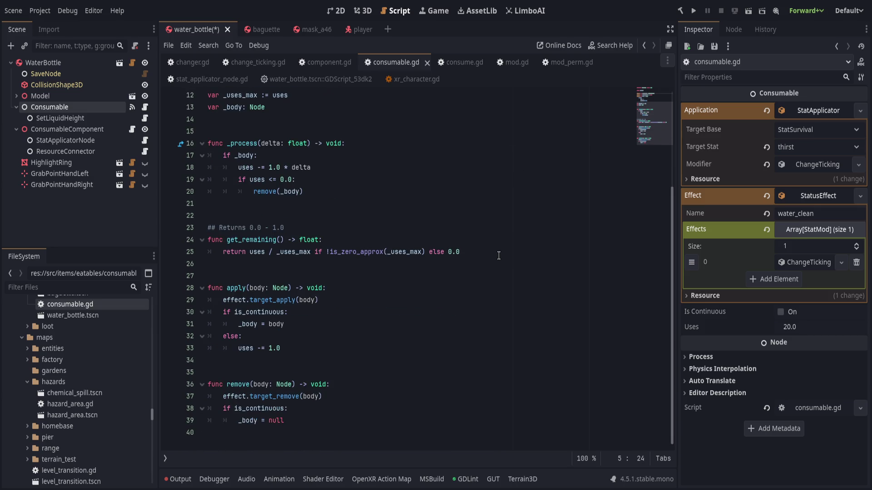
{"action": "left_click", "coordinate": [413, 297]}
{"action": "key", "text": "Return"}
{"action": "key", "text": "ctrl+v"}
{"action": "type", "text": "."}
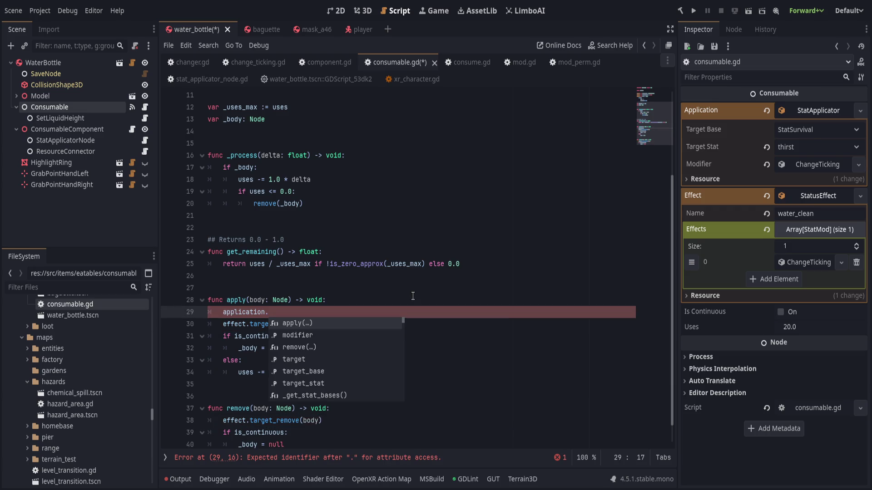
{"action": "key", "text": "Return"}
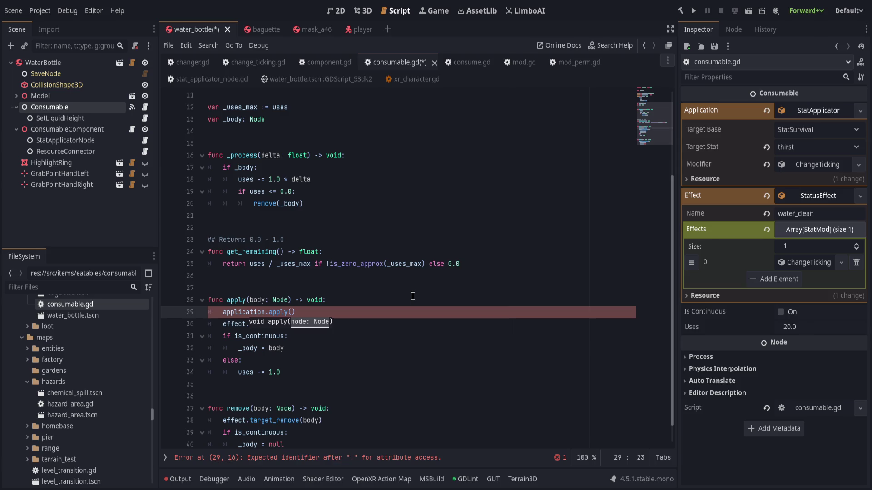
{"action": "type", "text": "body"}
{"action": "key", "text": "Escape"}
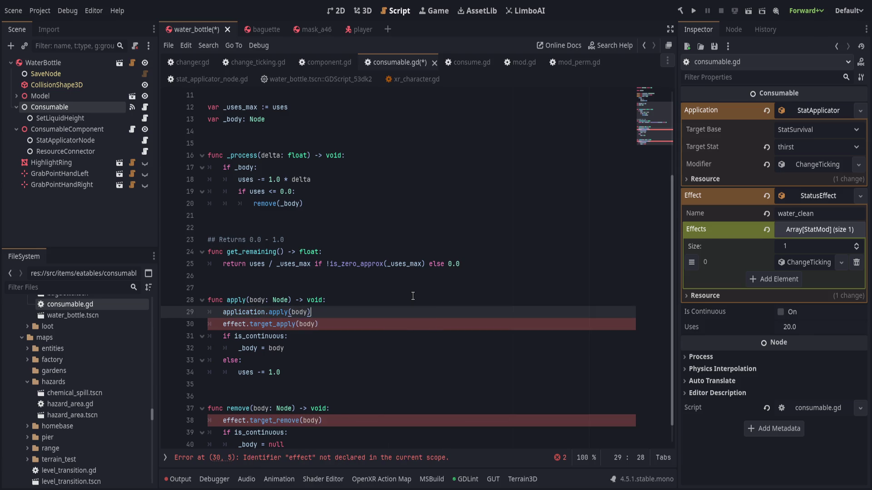
{"action": "key", "text": "Down"}
{"action": "key", "text": "ctrl+shift+k"}
Step: Replace effect.target_remove with application.remove(body) in remove() and save the script
{"action": "left_click", "coordinate": [246, 310]}
{"action": "double_click", "coordinate": [247, 310]}
{"action": "left_click_drag", "start_coordinate": [246, 310], "coordinate": [383, 317]}
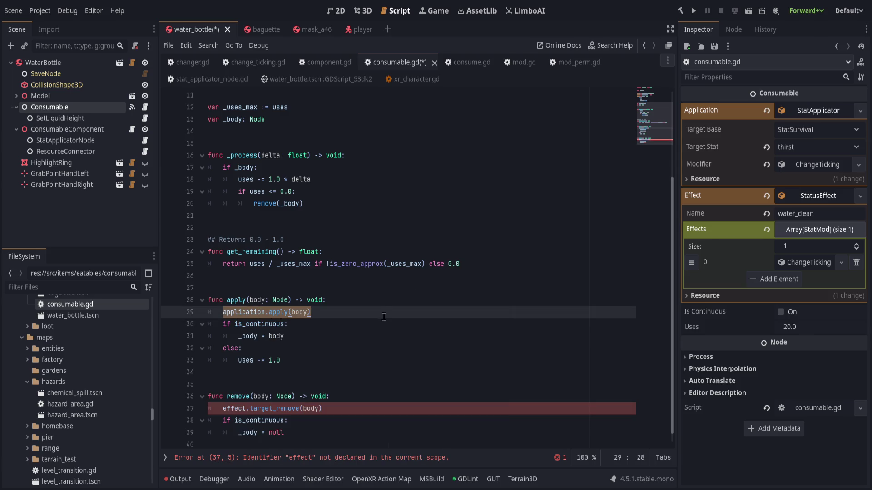
{"action": "left_click_drag", "start_coordinate": [223, 408], "coordinate": [322, 408]}
{"action": "key", "text": "ctrl+v"}
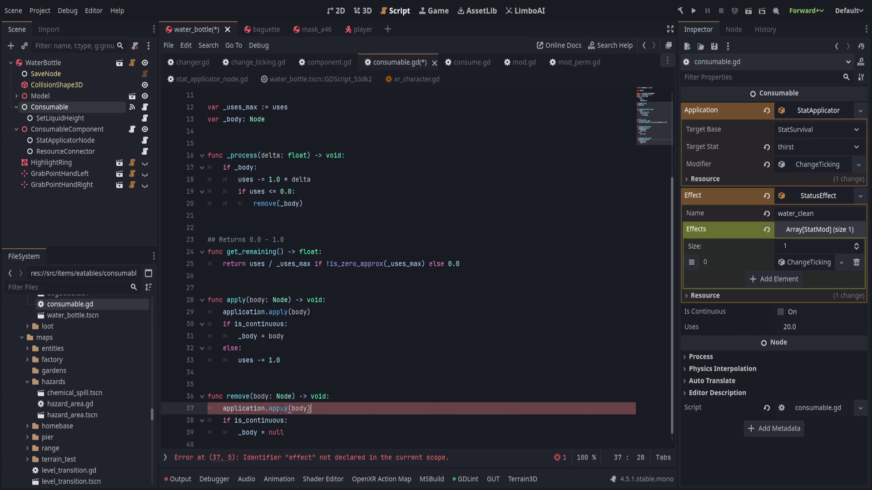
{"action": "double_click", "coordinate": [278, 408]}
{"action": "type", "text": "remove"}
{"action": "key", "text": "End"}
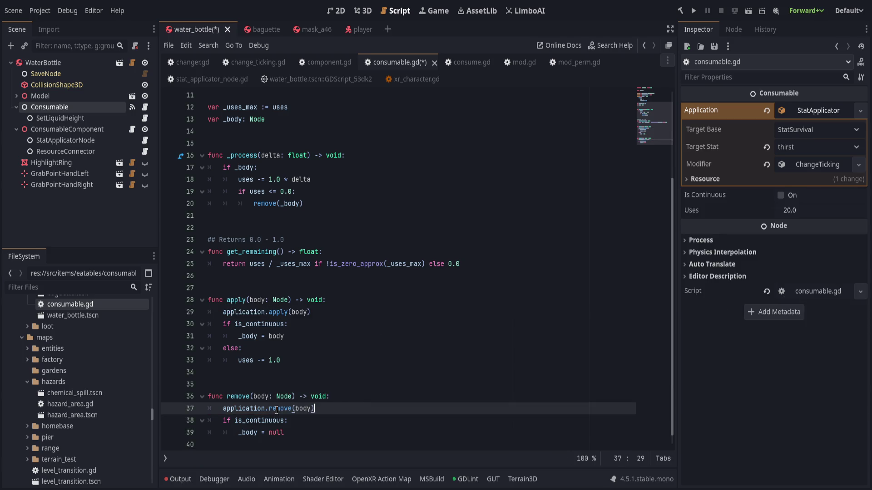
{"action": "left_click", "coordinate": [363, 384]}
{"action": "key", "text": "ctrl+s"}
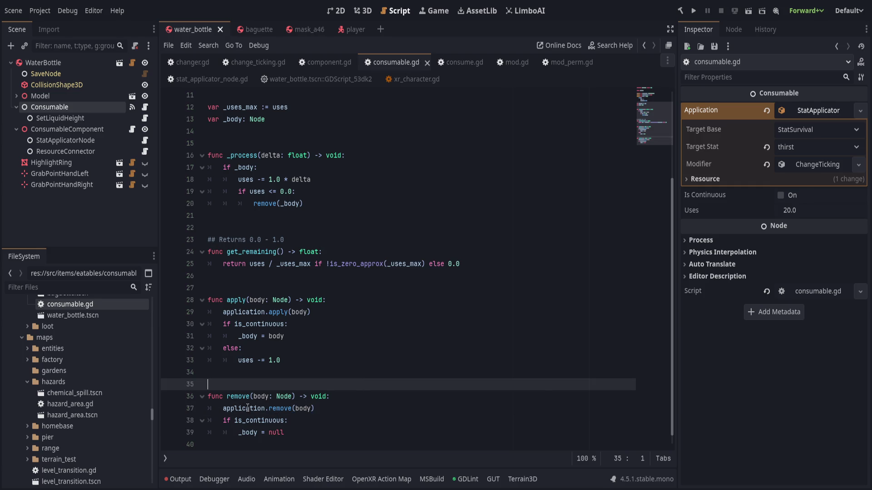
{"action": "left_click", "coordinate": [242, 409]}
{"action": "key", "text": "F12"}
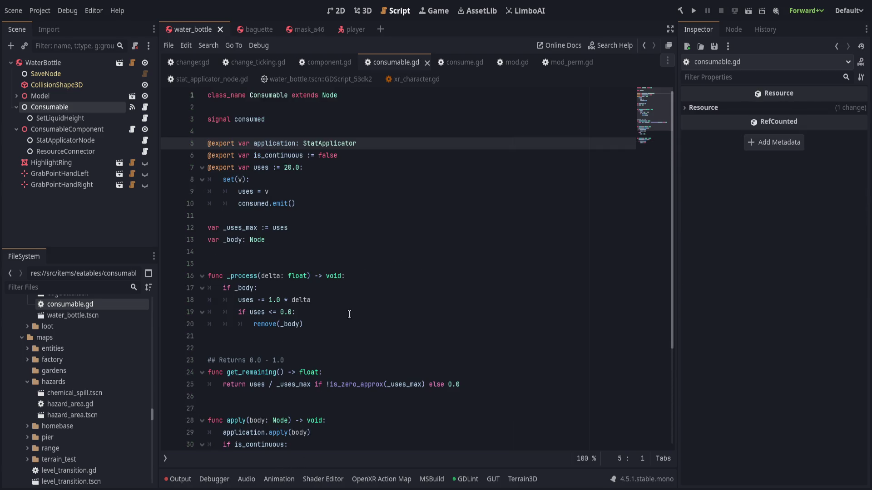
Step: Review the StatApplicator class definition in applicator.gd, then return to consumable.gd
{"action": "scroll", "coordinate": [349, 314], "scroll_direction": "down", "scroll_amount": 1}
{"action": "left_click", "coordinate": [344, 107]}
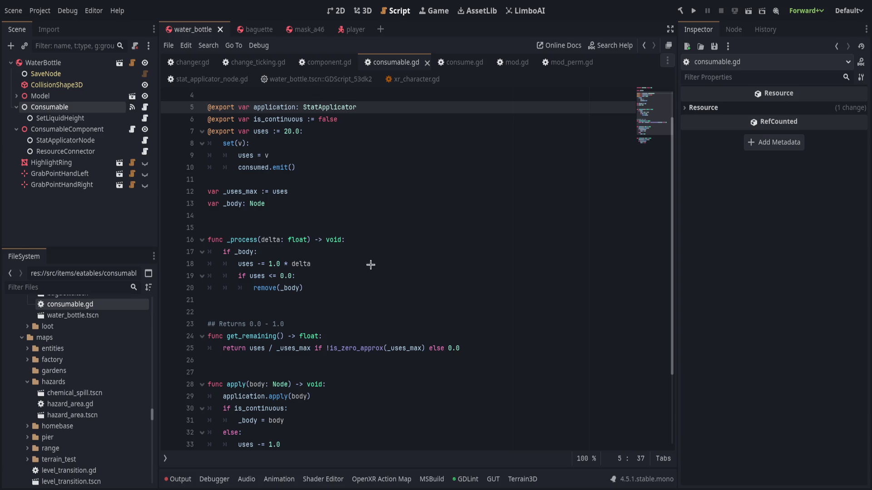
{"action": "key", "text": "F12"}
{"action": "scroll", "coordinate": [375, 266], "scroll_direction": "down", "scroll_amount": 15}
{"action": "scroll", "coordinate": [378, 268], "scroll_direction": "down", "scroll_amount": 1}
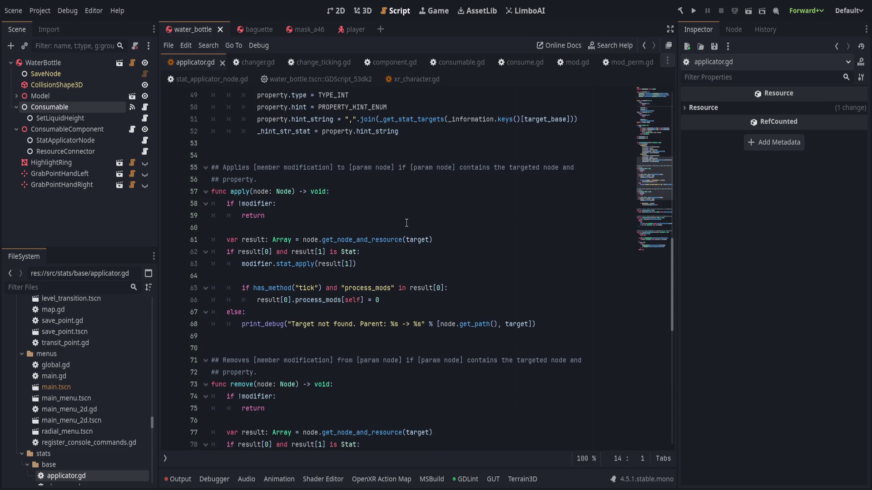
{"action": "key", "text": "ctrl+Home"}
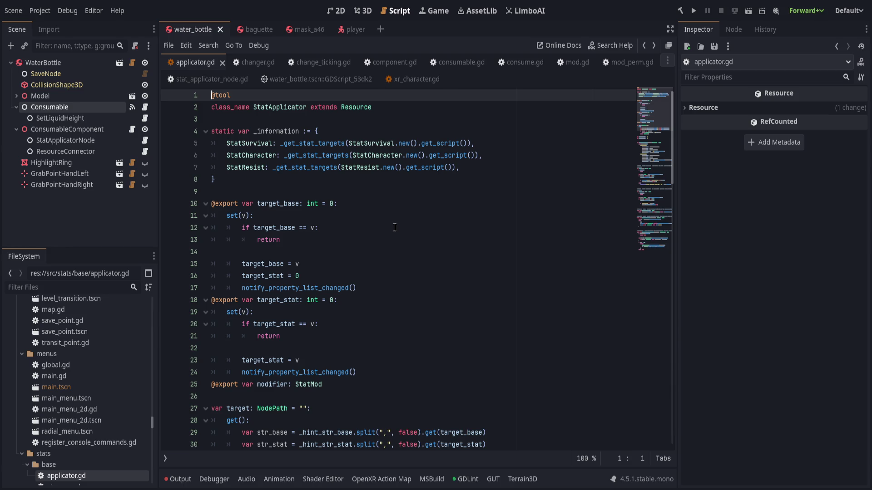
{"action": "key", "text": "alt+Left"}
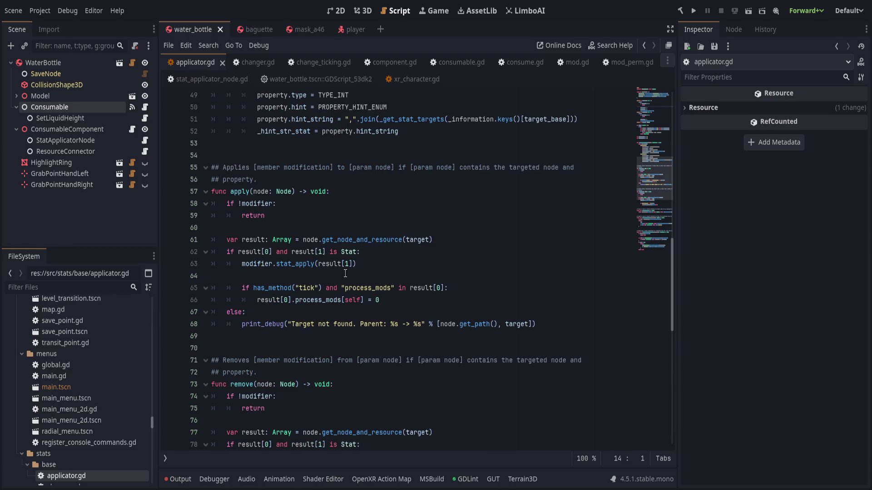
{"action": "key", "text": "alt+Left"}
{"action": "key", "text": "alt+Left"}
Step: Inspect the water bottle Consumable's properties, then assign a StatApplicator to the baguette's Application
{"action": "scroll", "coordinate": [362, 278], "scroll_direction": "down", "scroll_amount": 4}
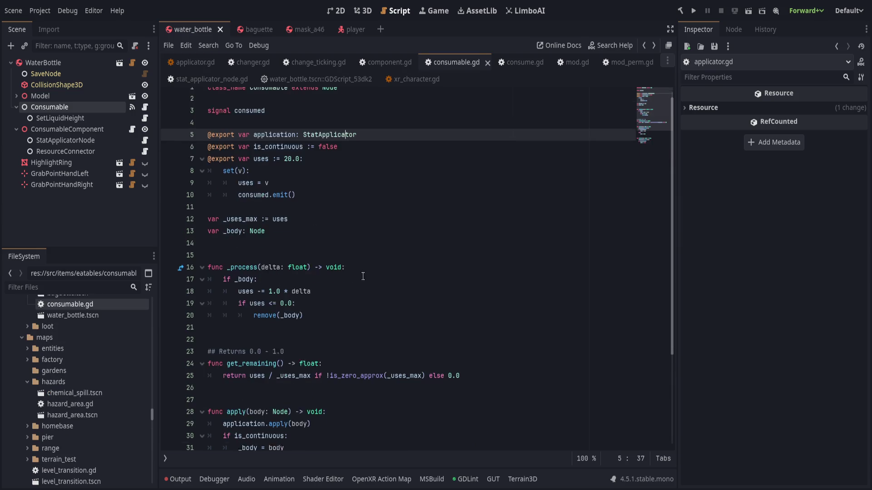
{"action": "scroll", "coordinate": [363, 278], "scroll_direction": "up", "scroll_amount": 4}
{"action": "left_click", "coordinate": [407, 222]}
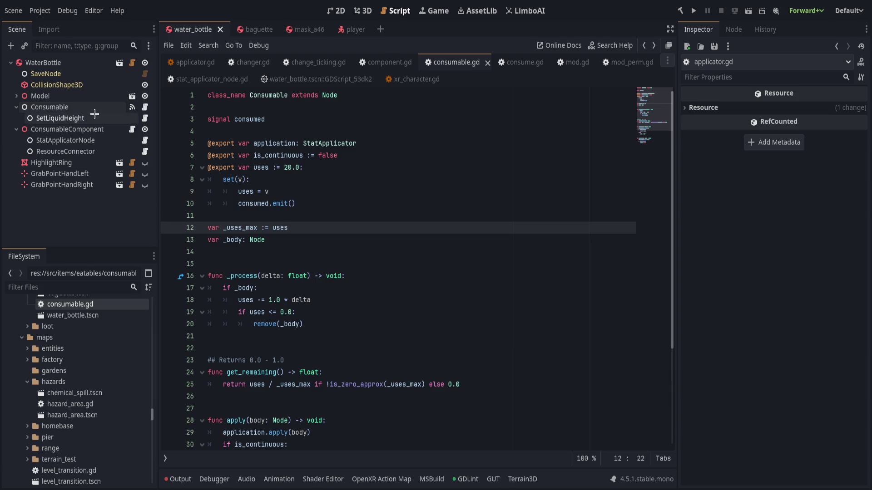
{"action": "left_click", "coordinate": [109, 107]}
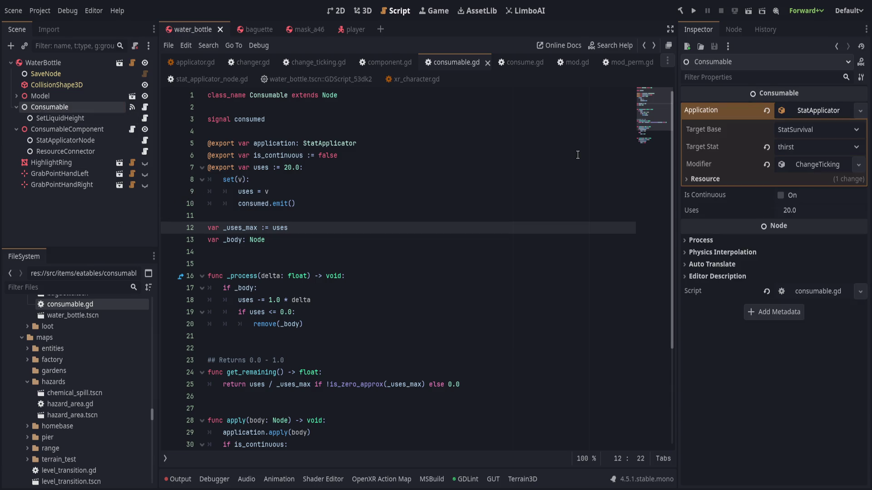
{"action": "left_click", "coordinate": [463, 143]}
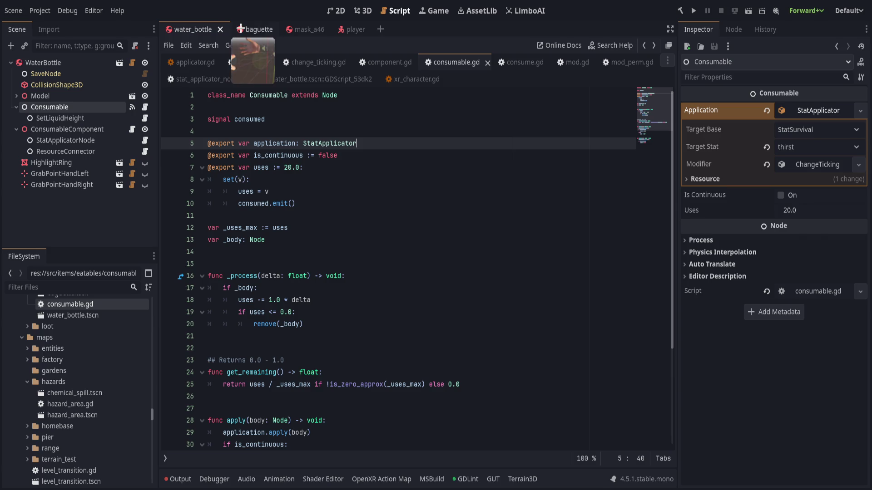
{"action": "left_click", "coordinate": [254, 29]}
{"action": "left_click_drag", "start_coordinate": [807, 139], "coordinate": [810, 110]}
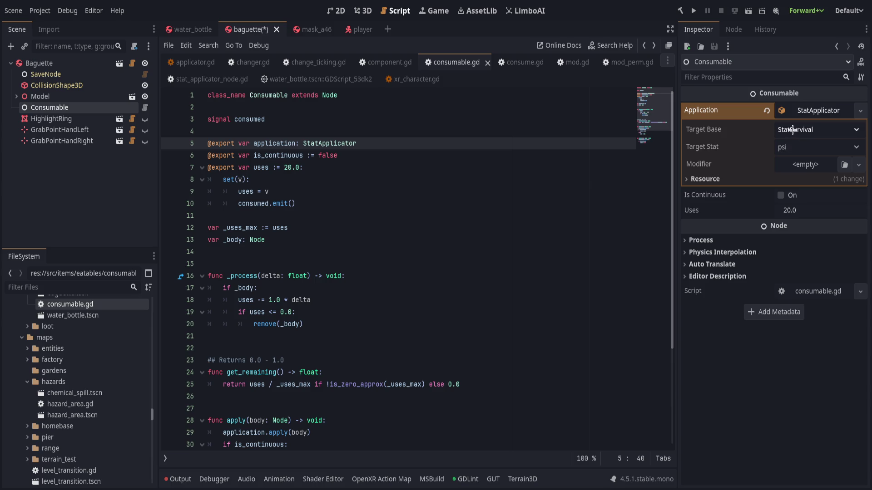
Step: Add an 'if !application: return' guard at the top of apply() in consumable.gd
{"action": "left_click", "coordinate": [316, 204]}
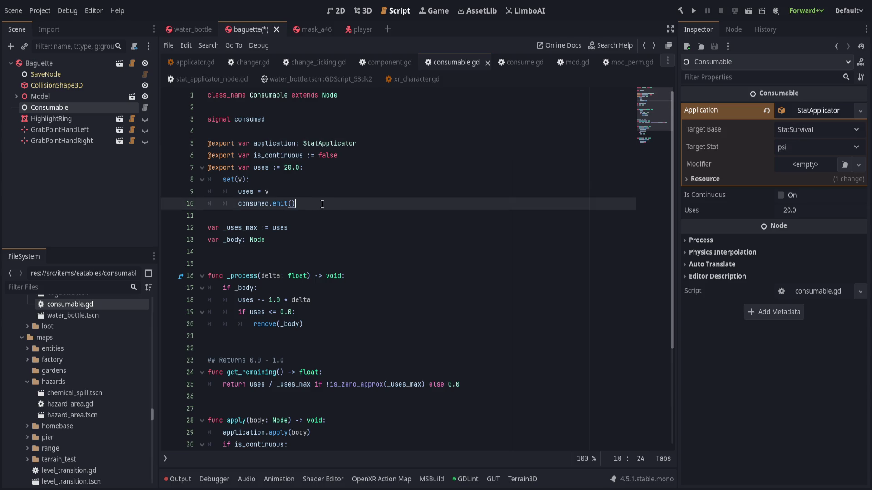
{"action": "scroll", "coordinate": [323, 204], "scroll_direction": "down", "scroll_amount": 4}
{"action": "left_click", "coordinate": [365, 286]}
{"action": "key", "text": "Return"}
{"action": "type", "text": "if application:"}
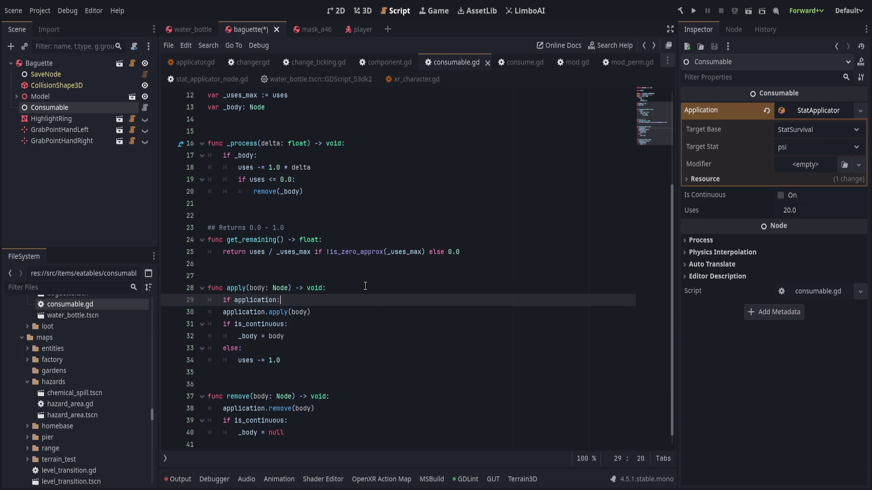
{"action": "key", "text": "Down"}
{"action": "key", "text": "Tab"}
{"action": "key", "text": "End"}
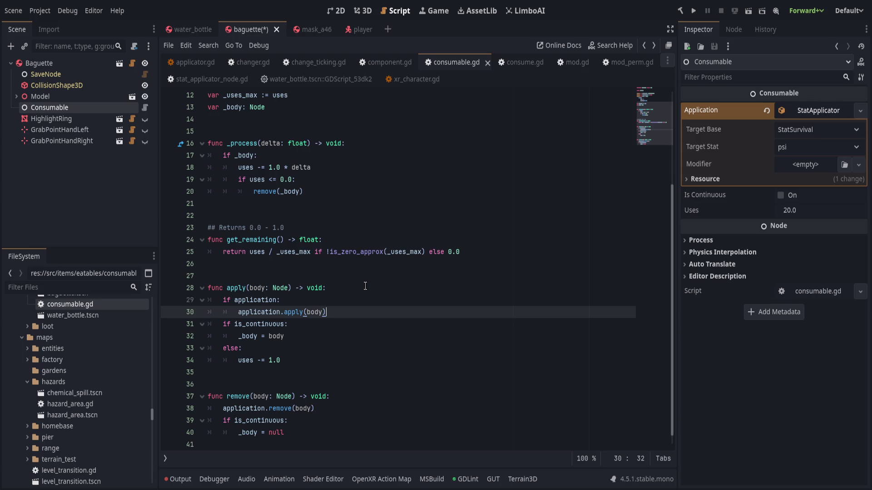
{"action": "key", "text": "ctrl+z"}
{"action": "type", "text": "!"}
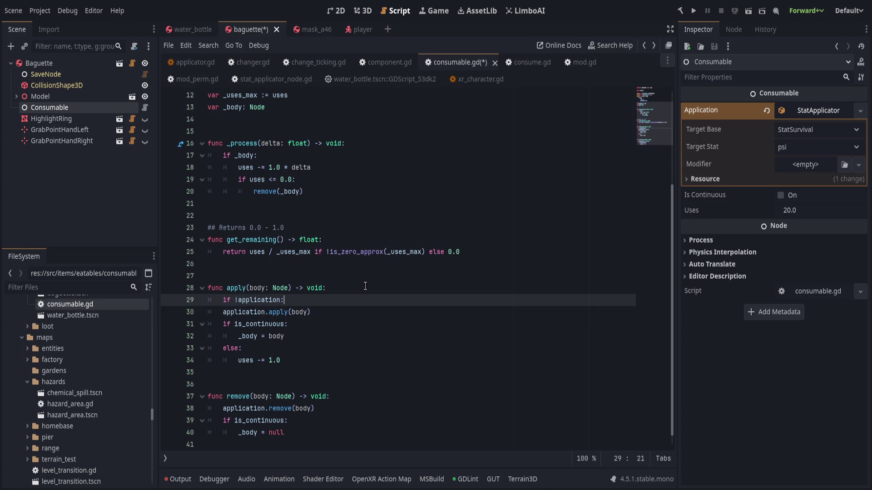
{"action": "key", "text": "End"}
{"action": "key", "text": "Return"}
{"action": "type", "text": "return"}
{"action": "key", "text": "Return"}
{"action": "key", "text": "Return"}
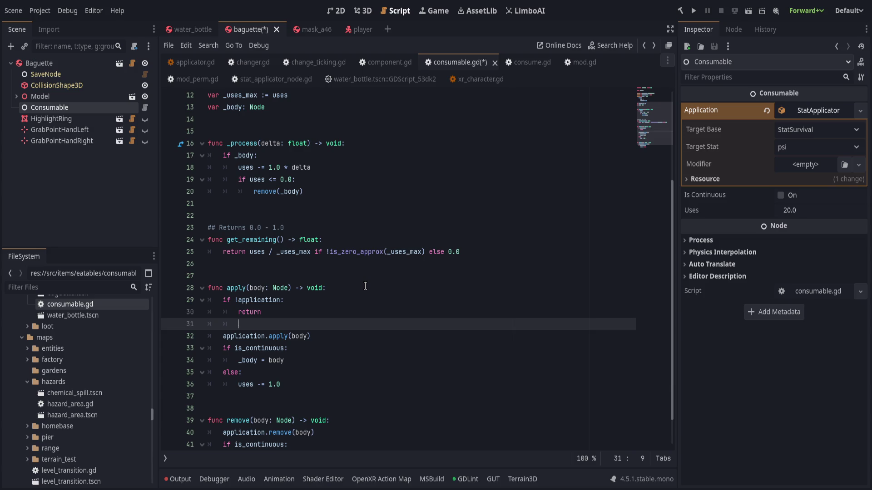
Step: Paste the same null-check guard into remove(), fix its indentation, and save the script
{"action": "scroll", "coordinate": [365, 286], "scroll_direction": "down", "scroll_amount": 1}
{"action": "left_click", "coordinate": [366, 388]}
{"action": "key", "text": "Return"}
{"action": "key", "text": "ctrl+v"}
{"action": "left_click", "coordinate": [309, 398]}
{"action": "key", "text": "shift+Tab"}
{"action": "left_click", "coordinate": [307, 409]}
{"action": "key", "text": "Down"}
{"action": "key", "text": "Up"}
{"action": "key", "text": "Return"}
{"action": "key", "text": "ctrl+s"}
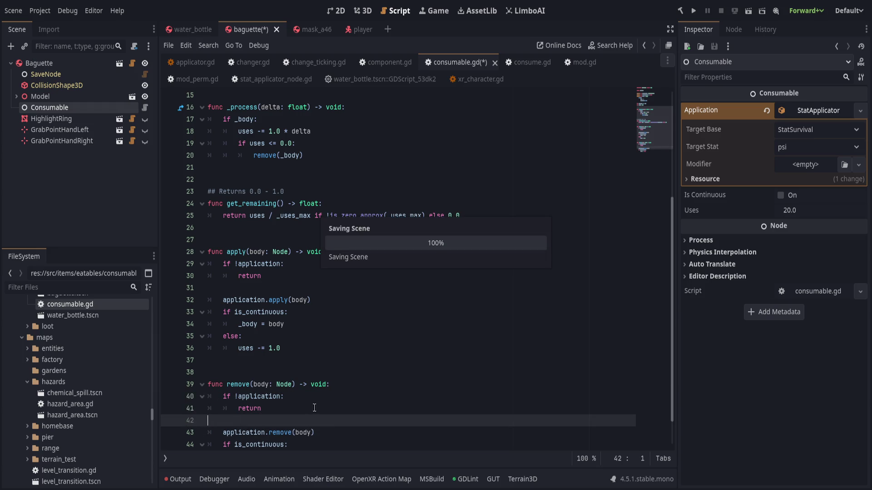
{"action": "scroll", "coordinate": [397, 366], "scroll_direction": "up", "scroll_amount": 5}
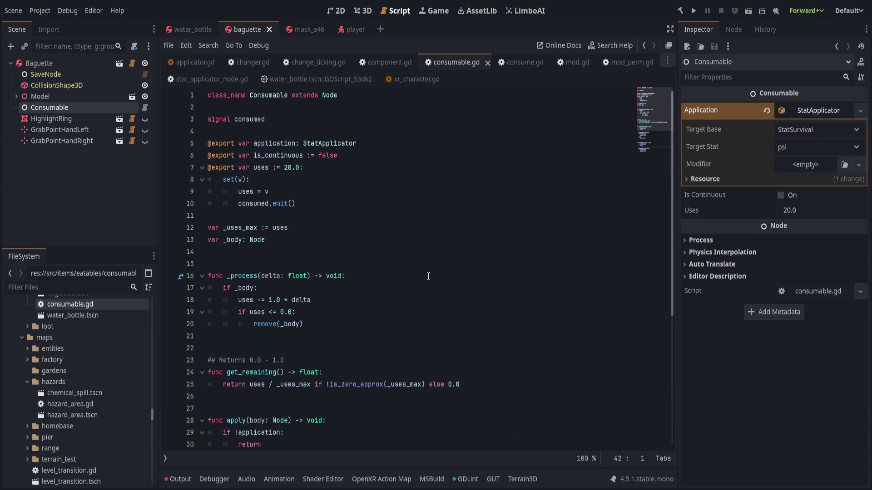
{"action": "left_click", "coordinate": [559, 181]}
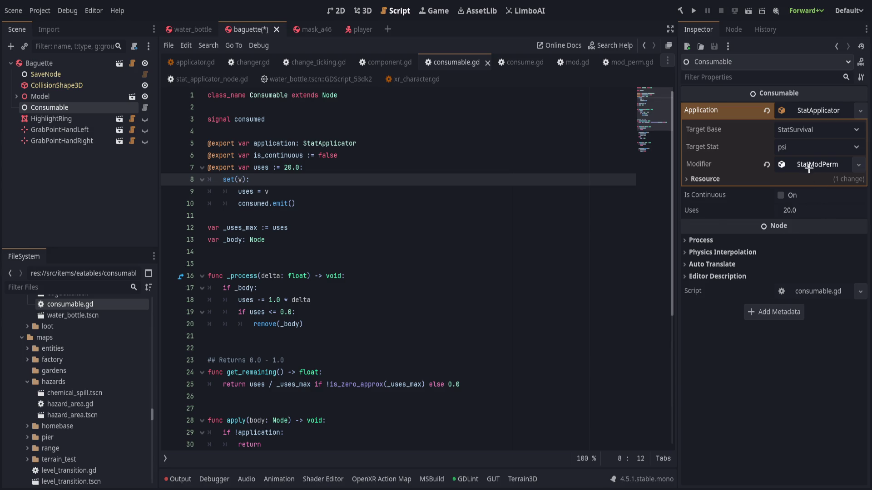
Step: Give the baguette's applicator a StatModPerm modifier with value 1 targeting hunger, and save
{"action": "left_click", "coordinate": [808, 165]}
{"action": "left_click", "coordinate": [803, 185]}
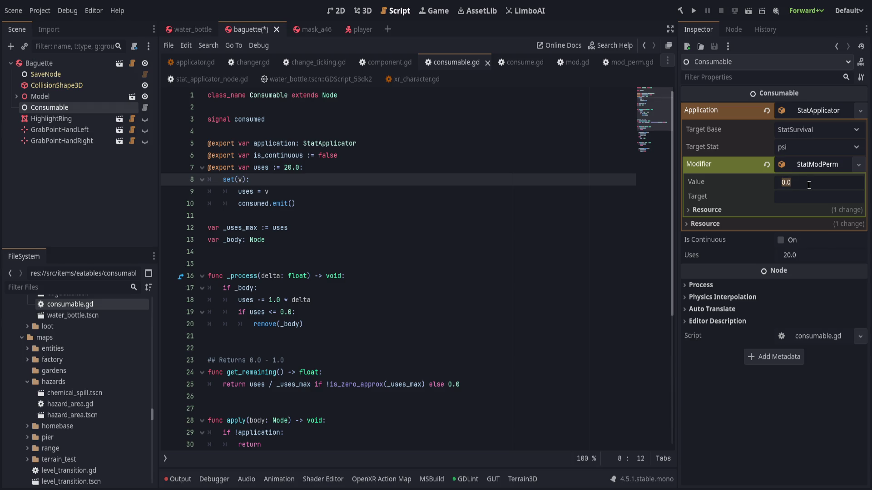
{"action": "type", "text": "1"}
{"action": "key", "text": "Return"}
{"action": "left_click", "coordinate": [811, 165]}
{"action": "key", "text": "ctrl+s"}
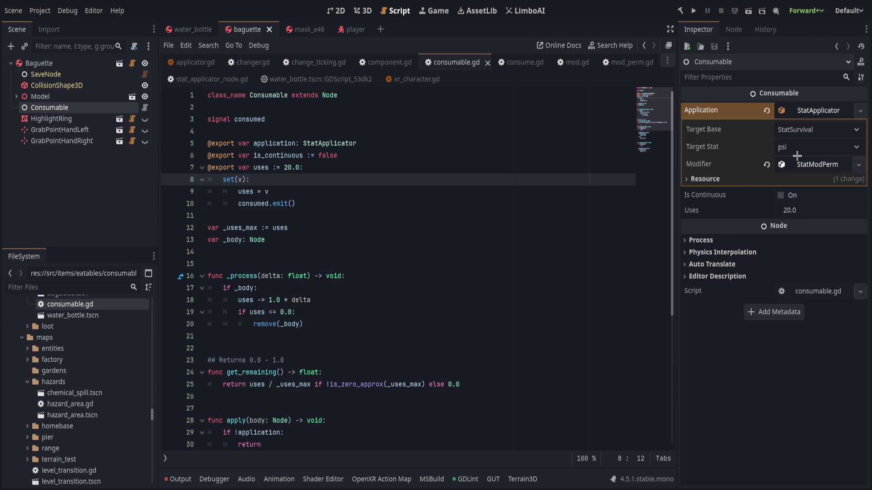
{"action": "left_click", "coordinate": [799, 148]}
{"action": "left_click", "coordinate": [795, 157]}
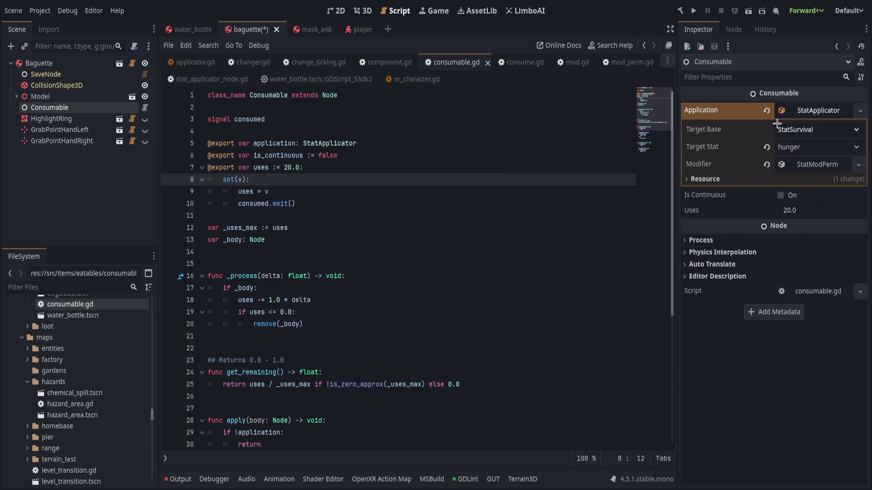
{"action": "key", "text": "ctrl+s"}
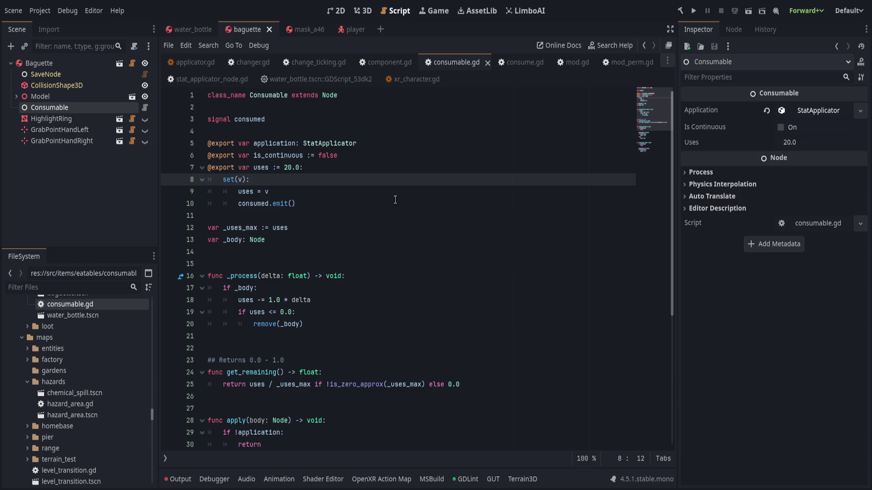
Step: Set the baguette Consumable's Uses to 2.0 and save the scene
{"action": "scroll", "coordinate": [404, 210], "scroll_direction": "down", "scroll_amount": 3}
{"action": "scroll", "coordinate": [404, 209], "scroll_direction": "down", "scroll_amount": 3}
{"action": "scroll", "coordinate": [444, 237], "scroll_direction": "up", "scroll_amount": 6}
{"action": "left_click", "coordinate": [801, 141]}
{"action": "type", "text": "2"}
{"action": "key", "text": "Return"}
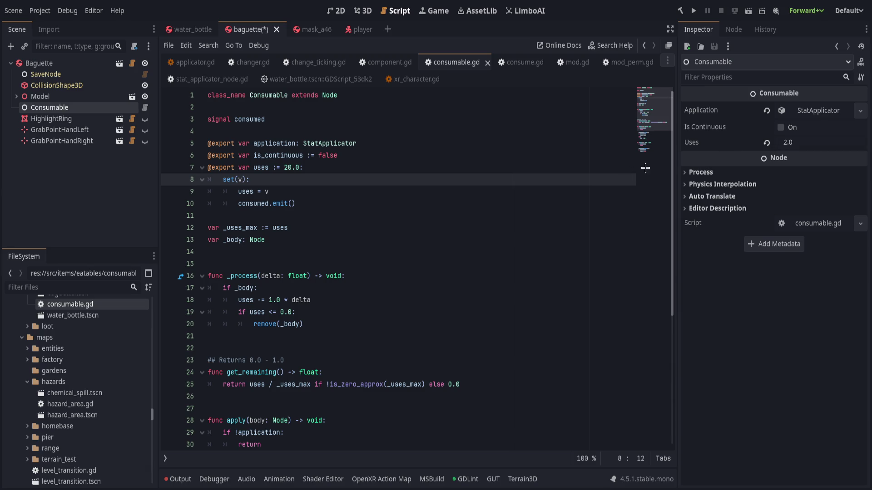
{"action": "key", "text": "ctrl+s"}
{"action": "left_click", "coordinate": [357, 16]}
Step: Expand Model and toggle visibility of the End1, Body and End2 pieces to inspect the baguette in 3D
{"action": "scroll", "coordinate": [373, 211], "scroll_direction": "up", "scroll_amount": 5}
{"action": "left_click", "coordinate": [16, 96]}
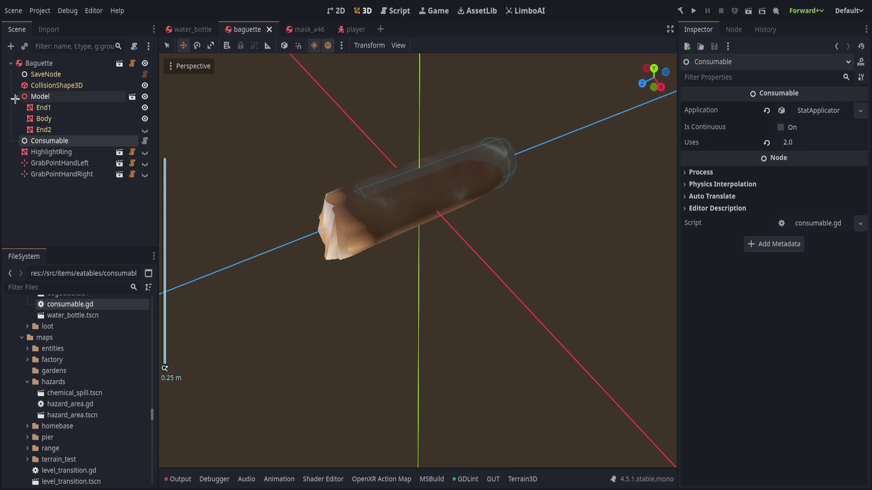
{"action": "left_click", "coordinate": [144, 108]}
{"action": "mouse_move", "coordinate": [395, 137]}
{"action": "left_mouse_down"}
{"action": "mouse_move", "coordinate": [428, 122]}
{"action": "mouse_move", "coordinate": [450, 137]}
{"action": "left_mouse_up"}
{"action": "left_click", "coordinate": [145, 108]}
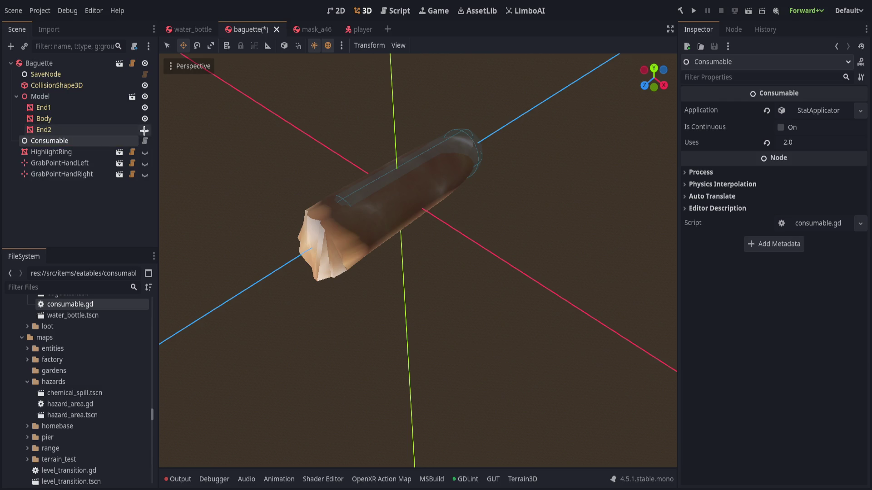
{"action": "left_click", "coordinate": [143, 130]}
{"action": "left_click", "coordinate": [144, 130]}
{"action": "left_click", "coordinate": [145, 119]}
{"action": "left_click", "coordinate": [145, 108]}
{"action": "left_click", "coordinate": [145, 107]}
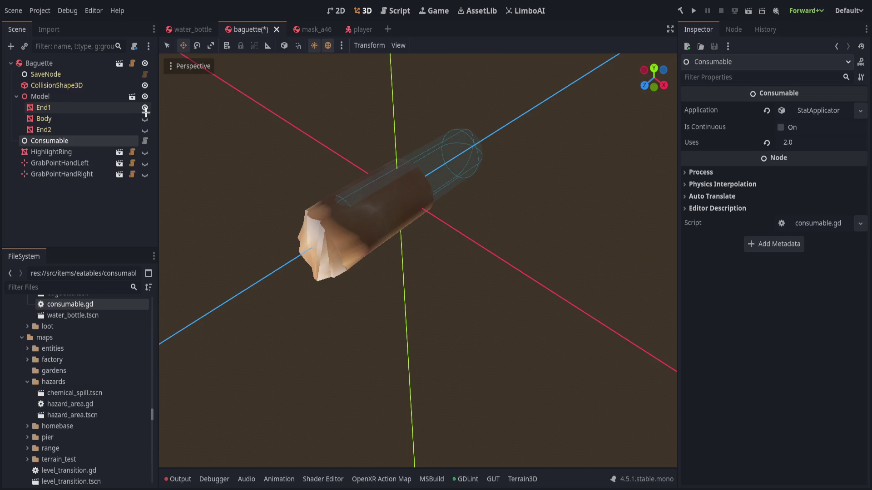
{"action": "left_click", "coordinate": [145, 108]}
{"action": "left_click", "coordinate": [144, 119]}
{"action": "left_click", "coordinate": [144, 130]}
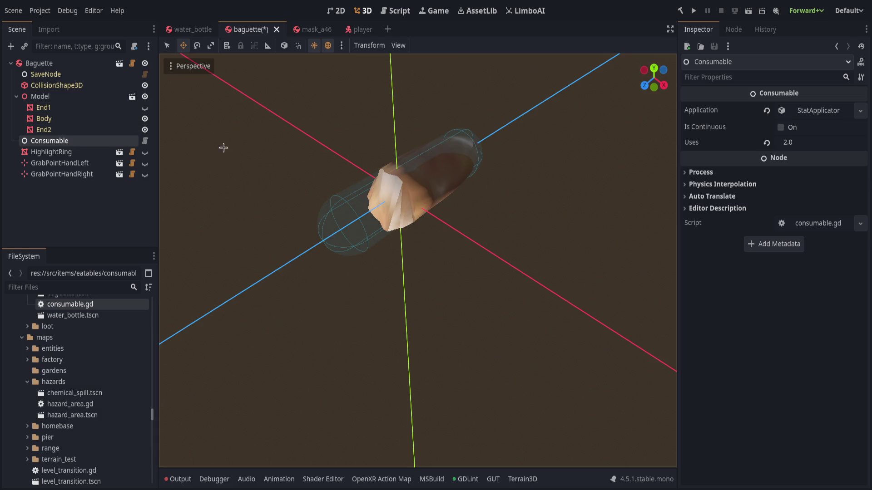
{"action": "left_click_drag", "start_coordinate": [224, 146], "coordinate": [181, 146]}
{"action": "left_click", "coordinate": [144, 130]}
{"action": "left_click", "coordinate": [144, 118]}
{"action": "left_click", "coordinate": [145, 107]}
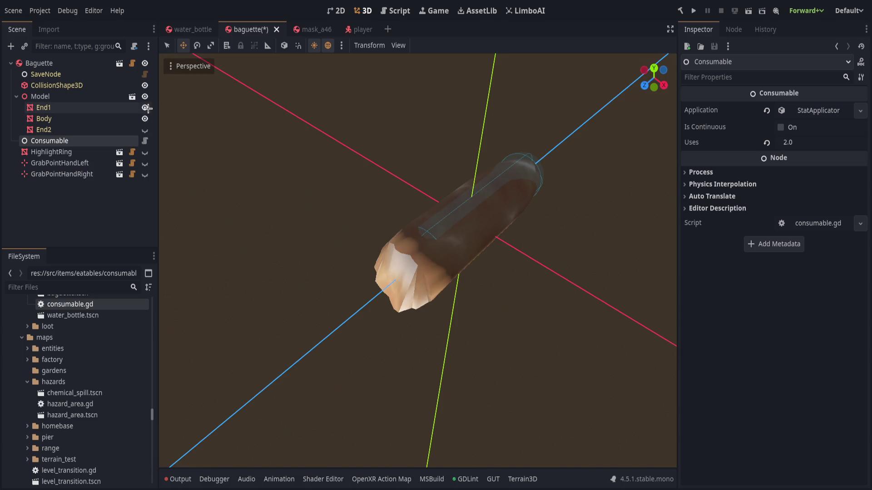
Step: Add a plain Node as a child of the Consumable node
{"action": "left_click", "coordinate": [88, 139]}
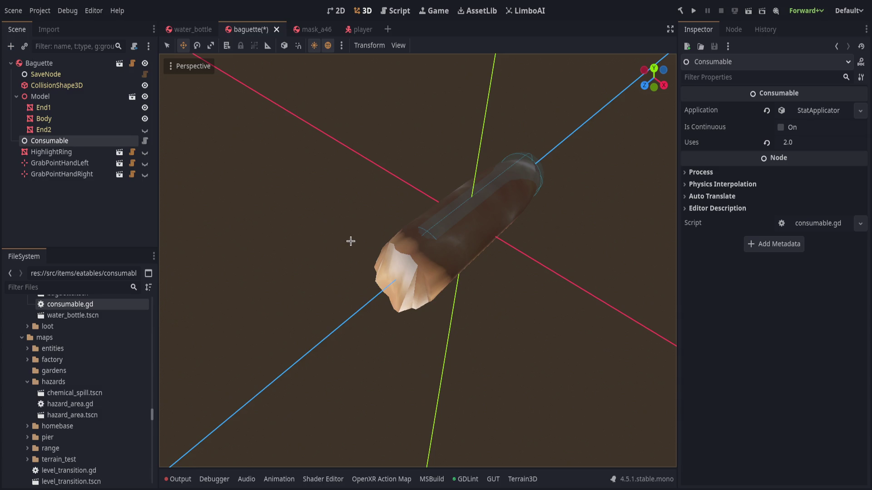
{"action": "key", "text": "ctrl+a"}
{"action": "key", "text": "Return"}
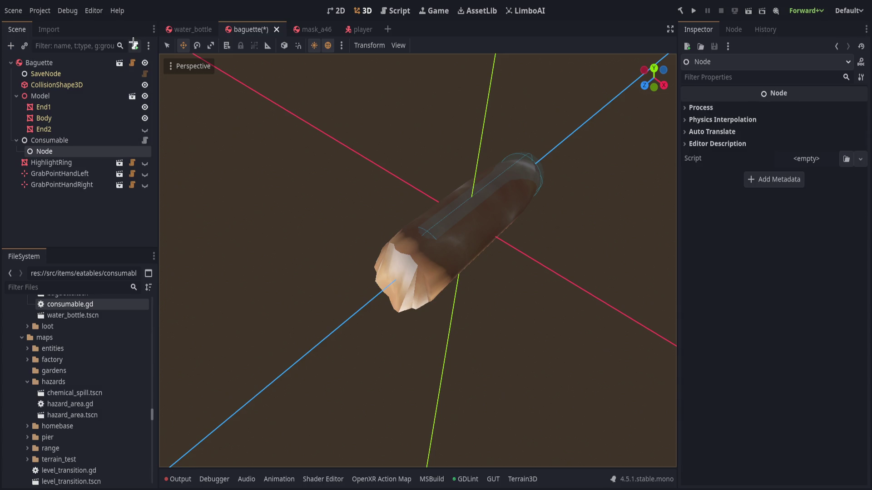
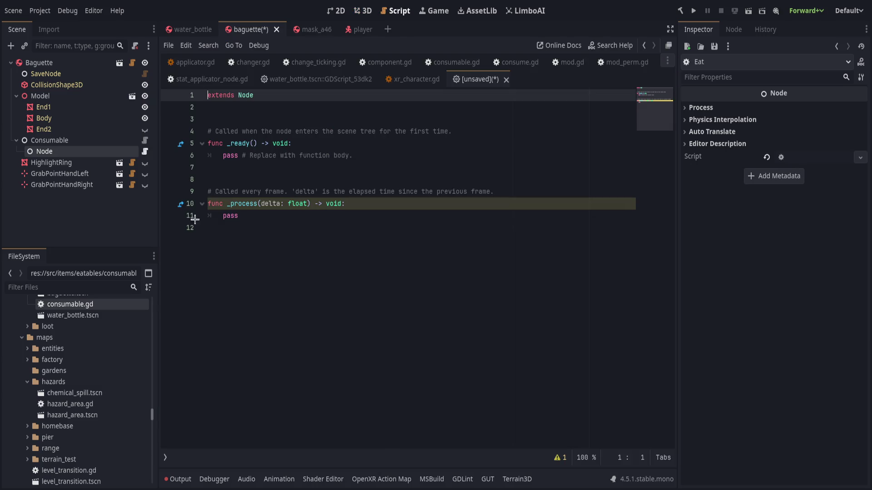
Step: Back in the baguette scene, rename the new node under Consumable to Eat
{"action": "left_click", "coordinate": [119, 163]}
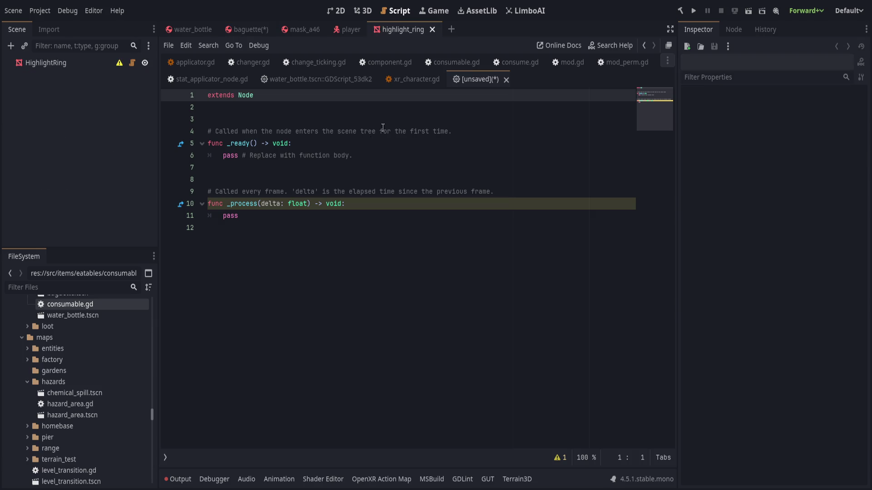
{"action": "key", "text": "alt+Left"}
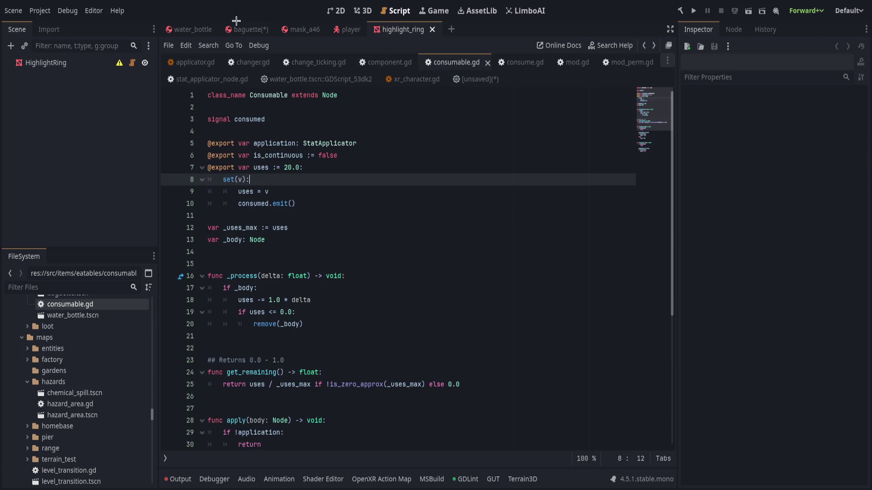
{"action": "left_click", "coordinate": [476, 80]}
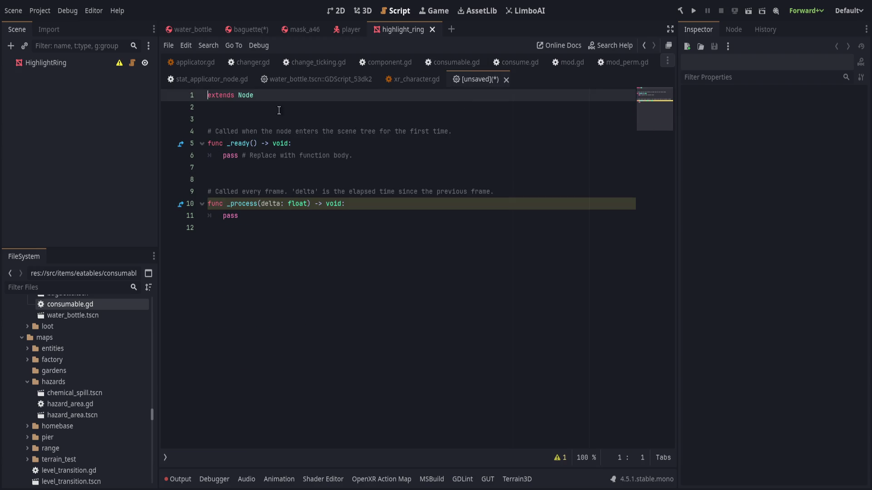
{"action": "left_click", "coordinate": [251, 29]}
{"action": "left_click", "coordinate": [129, 152]}
{"action": "double_click", "coordinate": [128, 152]}
{"action": "type", "text": "Eat"}
{"action": "key", "text": "Return"}
Step: Delete the template functions on lines 3–12 from Eat's new script
{"action": "left_click_drag", "start_coordinate": [366, 227], "coordinate": [363, 126]}
{"action": "key", "text": "BackSpace"}
{"action": "type", "text": "func _on"}
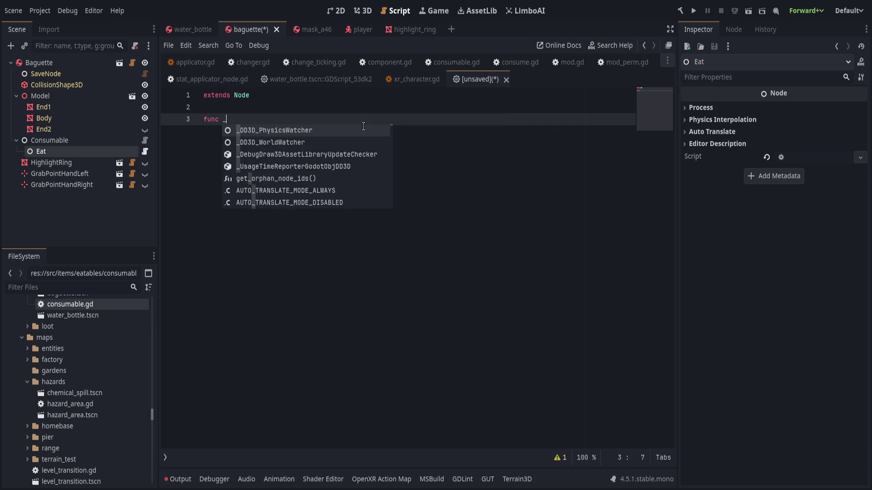
{"action": "type", "text": "_ea"}
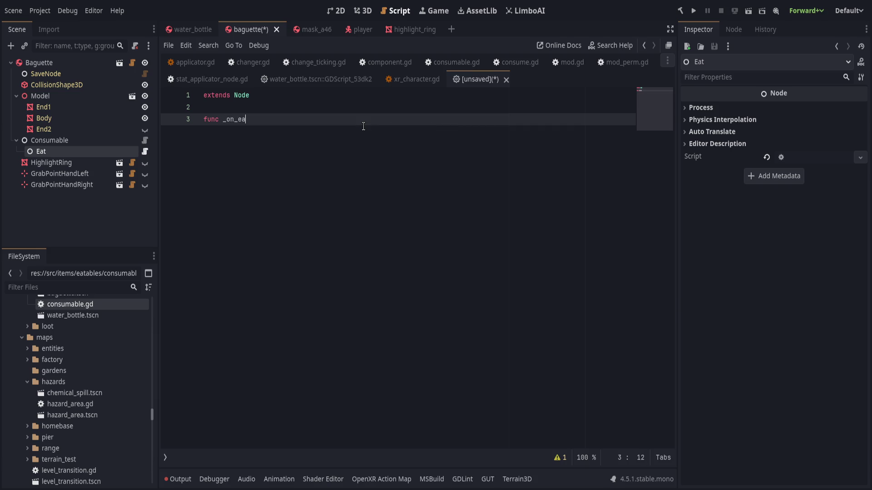
{"action": "key", "text": "BackSpace"}
{"action": "key", "text": "BackSpace"}
{"action": "key", "text": "BackSpace"}
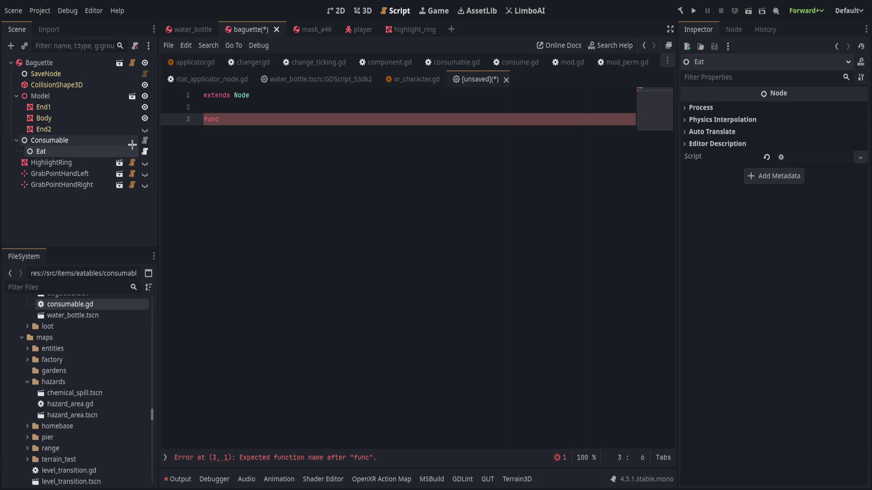
{"action": "left_click", "coordinate": [49, 141]}
Step: Wire Consumable's consumed() signal to Eat's new _on_consumable_consumed(source: Consumable) handler, dropping the stray func line
{"action": "left_click", "coordinate": [733, 30]}
{"action": "left_click", "coordinate": [727, 90]}
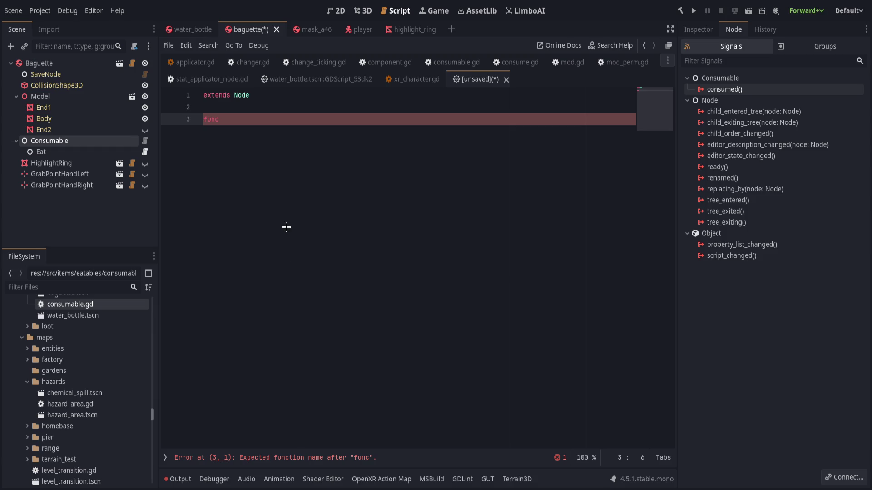
{"action": "mouse_move", "coordinate": [400, 331]}
{"action": "left_mouse_down"}
{"action": "mouse_move", "coordinate": [441, 321]}
{"action": "mouse_move", "coordinate": [380, 351]}
{"action": "mouse_move", "coordinate": [310, 216]}
{"action": "left_mouse_up"}
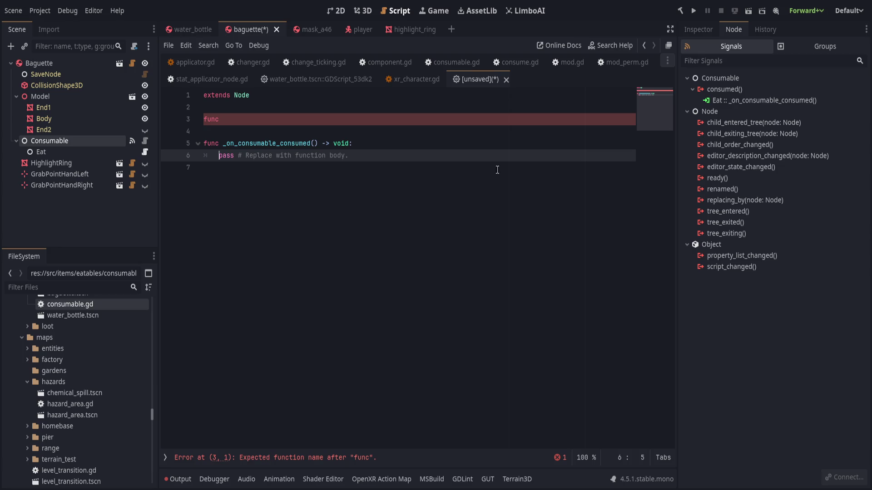
{"action": "key", "text": "ctrl+z"}
{"action": "key", "text": "ctrl+z"}
{"action": "left_click", "coordinate": [740, 94]}
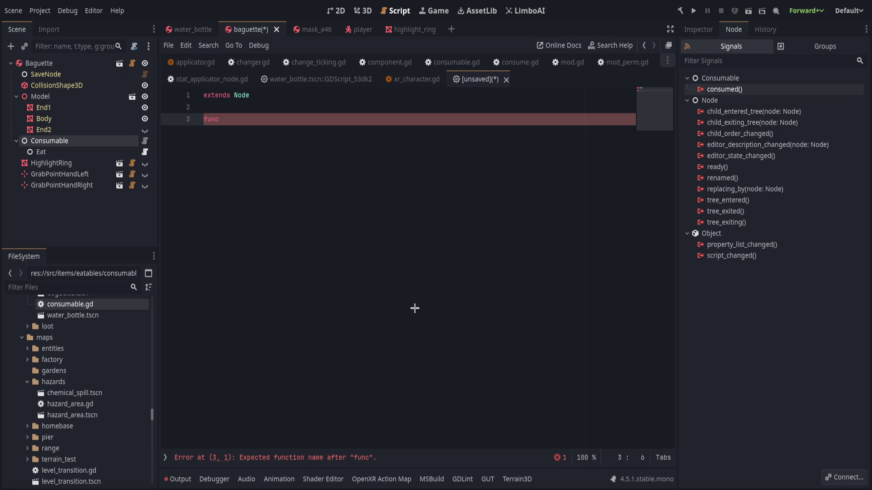
{"action": "key", "text": "ctrl+shift+z"}
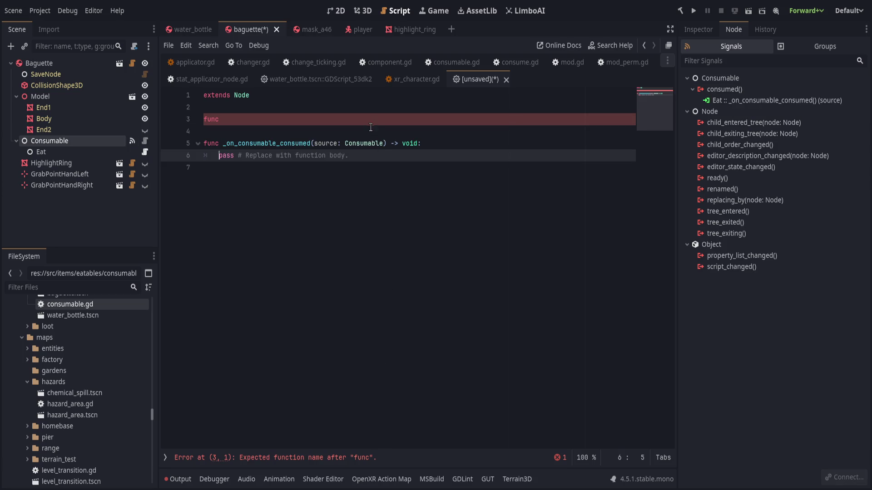
{"action": "key", "text": "ctrl+z"}
{"action": "key", "text": "ctrl+z"}
{"action": "key", "text": "ctrl+z"}
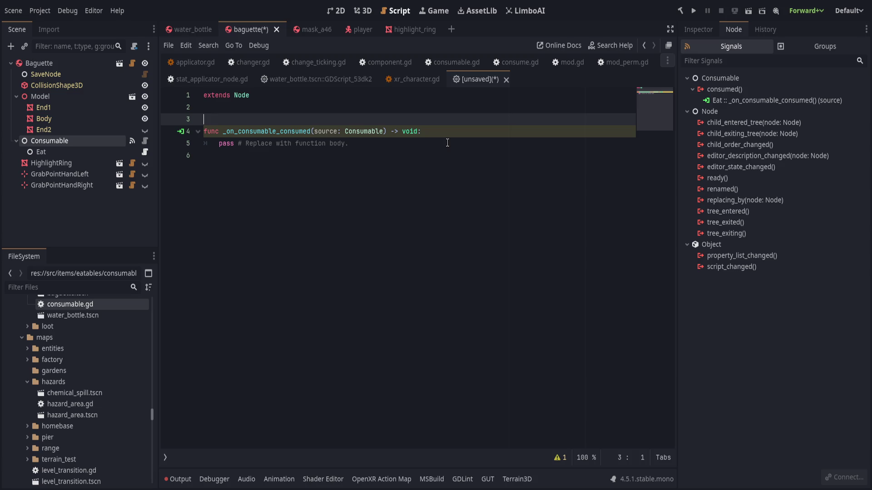
{"action": "key", "text": "Down"}
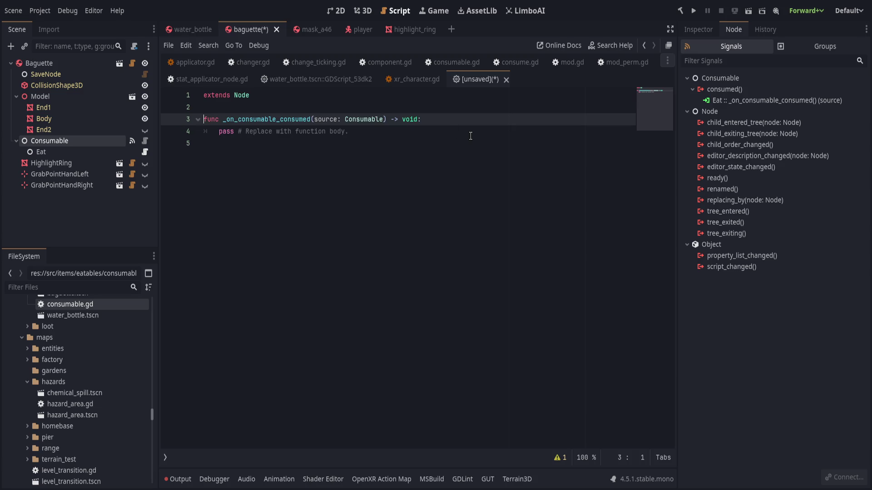
{"action": "key", "text": "ctrl+z"}
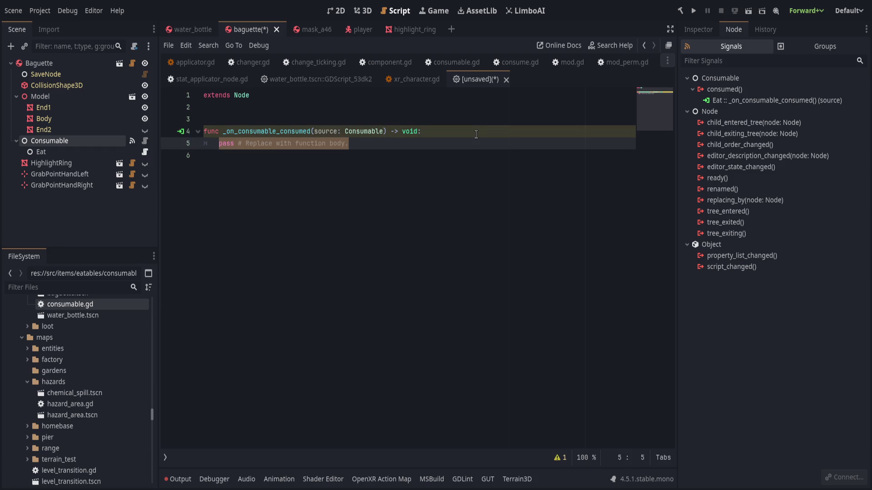
Step: Replace pass with var p = source.get_remaining() and add the condition if p <= 0.55:
{"action": "type", "text": "var p = source.get_"}
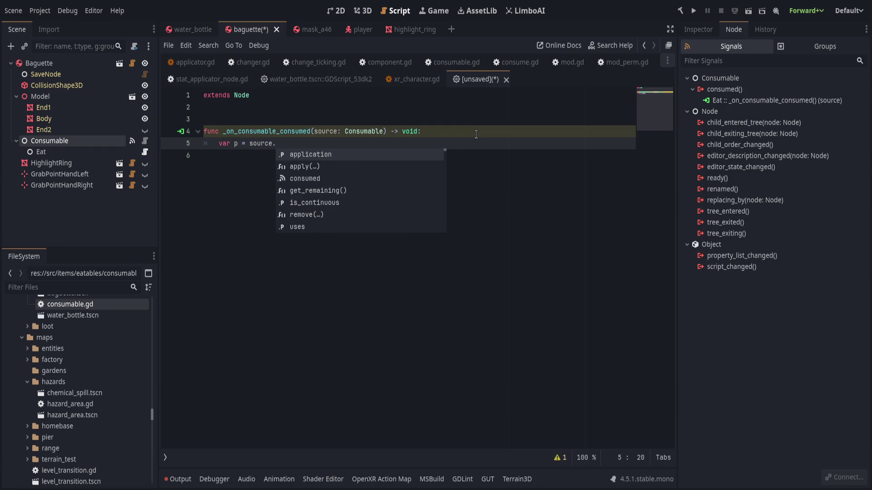
{"action": "type", "text": "re"}
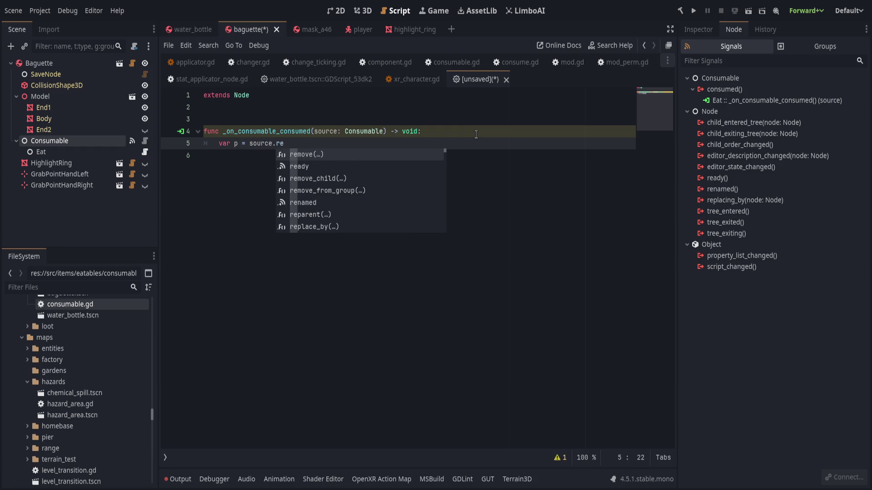
{"action": "type", "text": "ma"}
{"action": "key", "text": "Return"}
{"action": "key", "text": "Return"}
{"action": "key", "text": "Return"}
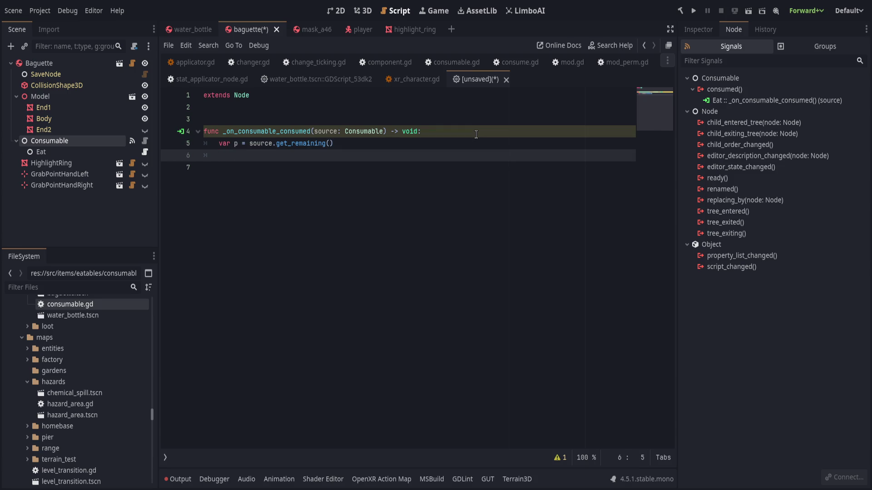
{"action": "type", "text": "f p "}
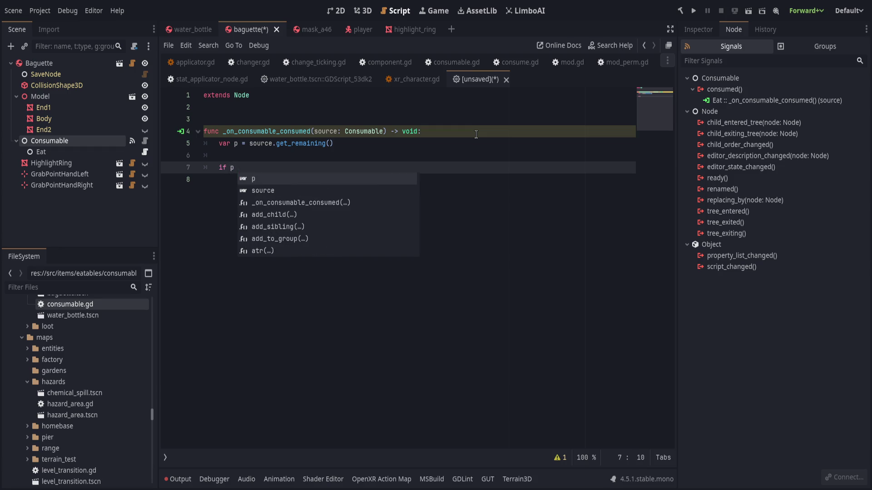
{"action": "type", "text": "<= "}
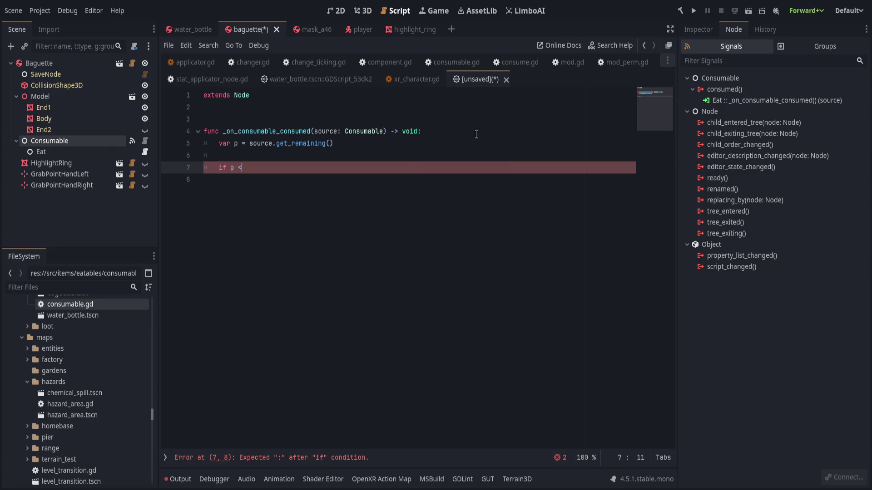
{"action": "type", "text": "0.5"}
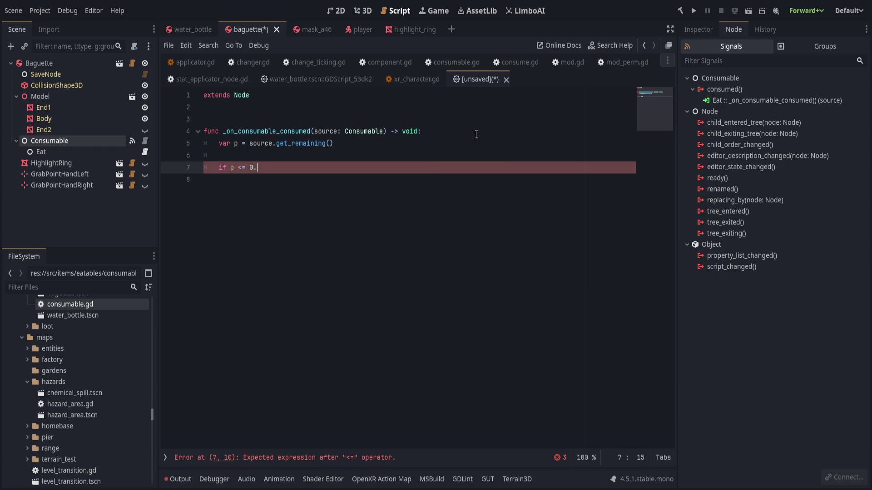
{"action": "type", "text": ":"}
{"action": "key", "text": "Return"}
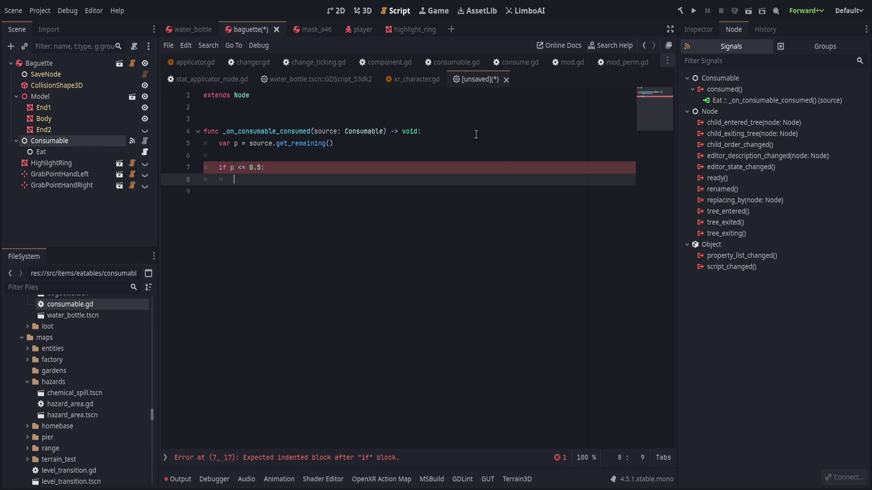
{"action": "key", "text": "Up"}
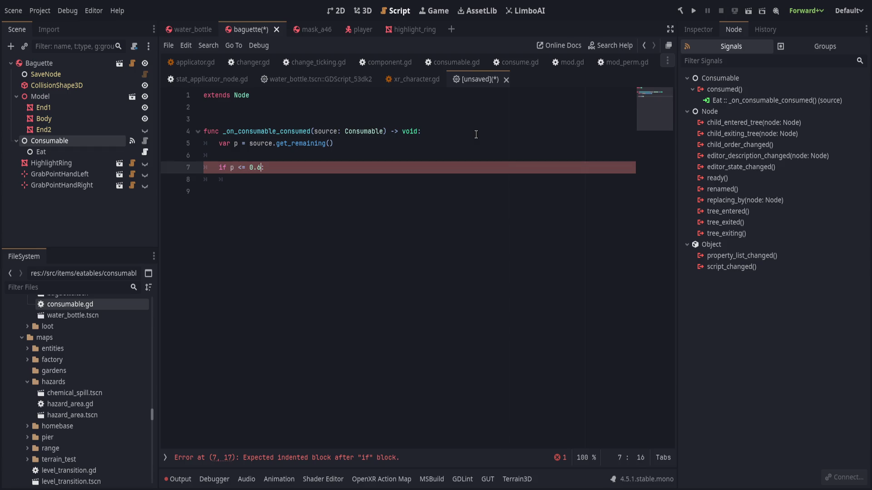
{"action": "key", "text": "Down"}
{"action": "key", "text": "Up"}
{"action": "type", "text": "55"}
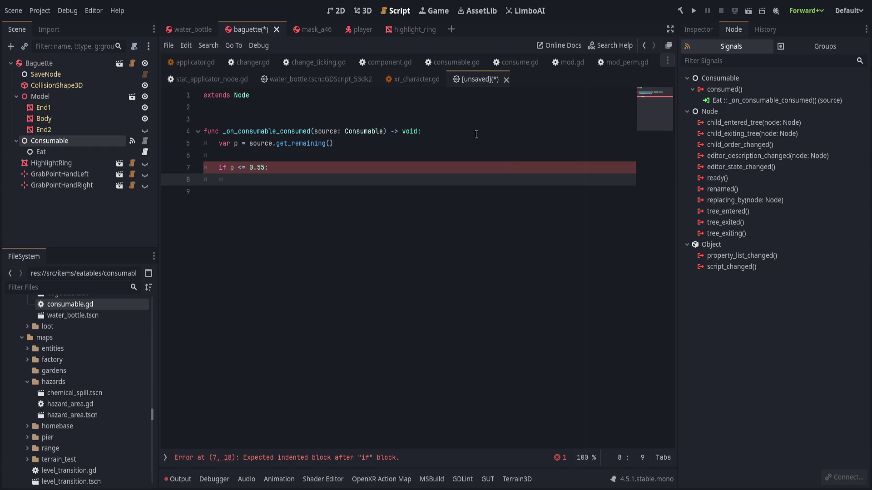
Step: Insert the End1 and End2 node paths inside the if block, indented under it
{"action": "left_click_drag", "start_coordinate": [44, 108], "coordinate": [255, 181]}
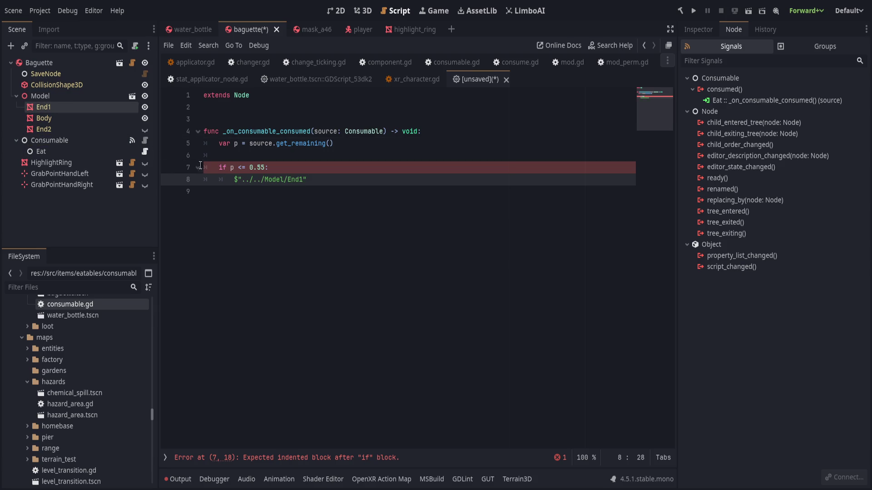
{"action": "mouse_move", "coordinate": [44, 129]}
{"action": "left_mouse_down"}
{"action": "mouse_move", "coordinate": [319, 174]}
{"action": "mouse_move", "coordinate": [321, 192]}
{"action": "mouse_move", "coordinate": [257, 196]}
{"action": "left_mouse_up"}
{"action": "key", "text": "shift+Home"}
{"action": "key", "text": "Tab"}
{"action": "key", "text": "Tab"}
{"action": "key", "text": "End"}
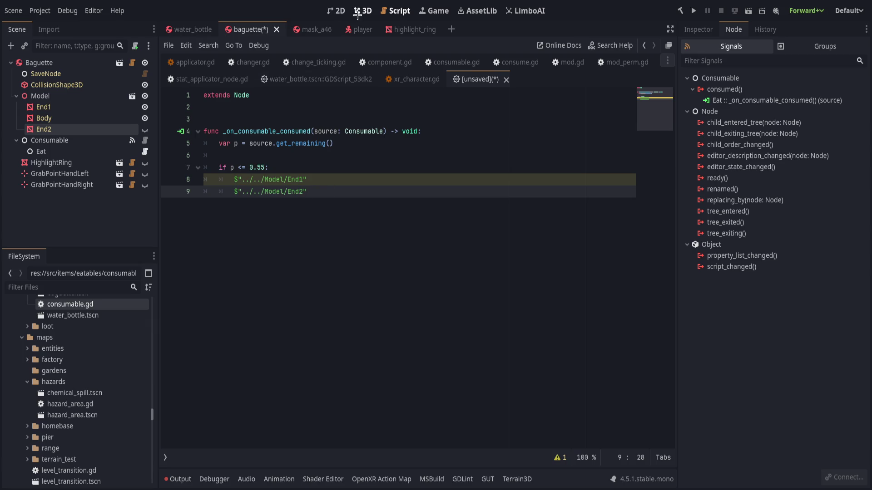
Step: Check the baguette's End1 and End2 pieces in the 3D view
{"action": "left_click", "coordinate": [358, 12]}
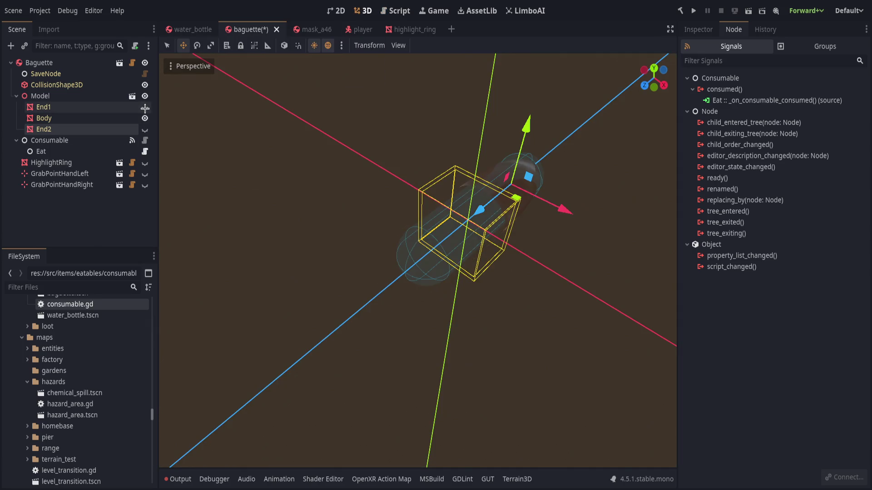
{"action": "left_click", "coordinate": [145, 129]}
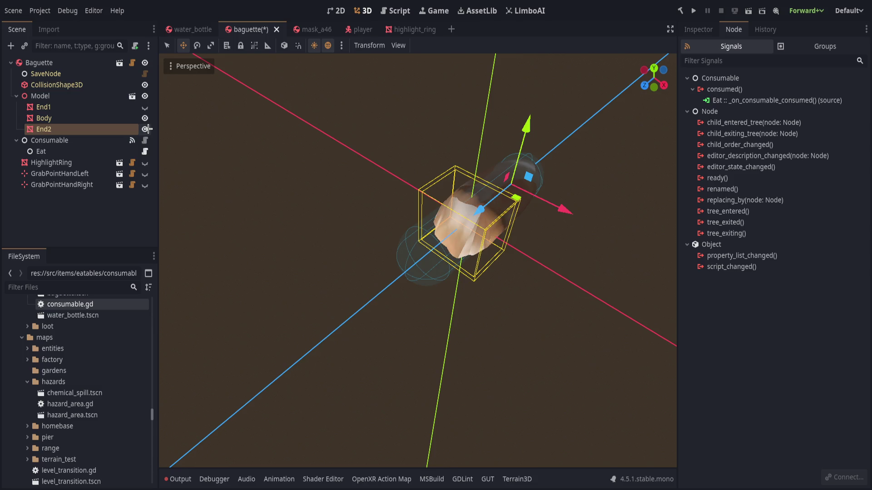
{"action": "left_click", "coordinate": [145, 129]}
{"action": "left_click", "coordinate": [144, 108]}
{"action": "left_click", "coordinate": [395, 11]}
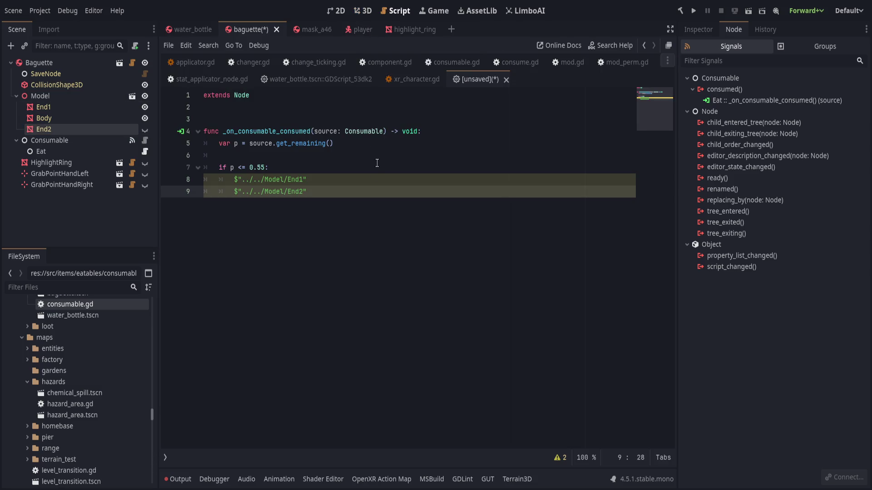
Step: Make the handler call hide() on End1 and show() on End2
{"action": "left_click", "coordinate": [322, 176]}
{"action": "type", "text": "hide()"}
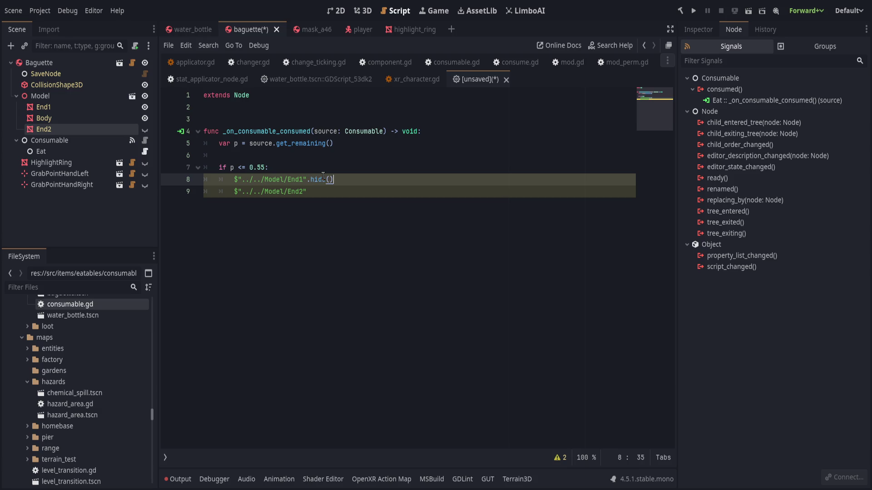
{"action": "key", "text": "Down"}
{"action": "type", "text": ".show()"}
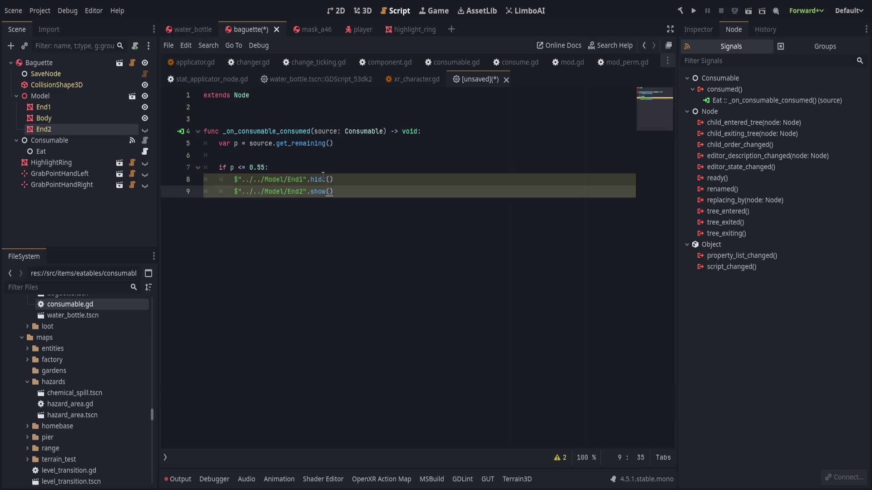
{"action": "key", "text": "Return"}
Step: Add the condition if is_zero_approx(p): on the next line
{"action": "type", "text": "if p "}
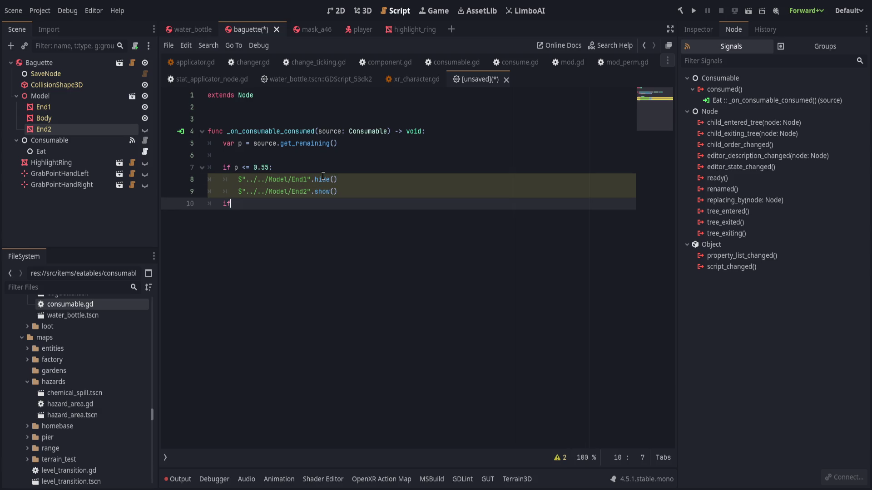
{"action": "type", "text": "<= 0.0"}
{"action": "key", "text": "BackSpace"}
{"action": "key", "text": "BackSpace"}
{"action": "key", "text": "BackSpace"}
{"action": "type", "text": "is_e"}
{"action": "type", "text": "q"}
{"action": "key", "text": "Return"}
{"action": "type", "text": "0.0"}
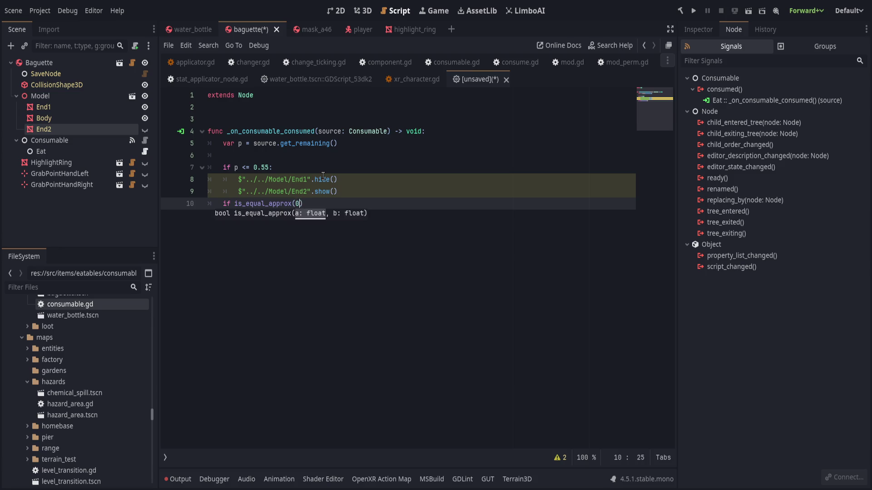
{"action": "key", "text": "BackSpace"}
{"action": "key", "text": "BackSpace"}
{"action": "key", "text": "BackSpace"}
{"action": "type", "text": "is_ze"}
{"action": "key", "text": "Return"}
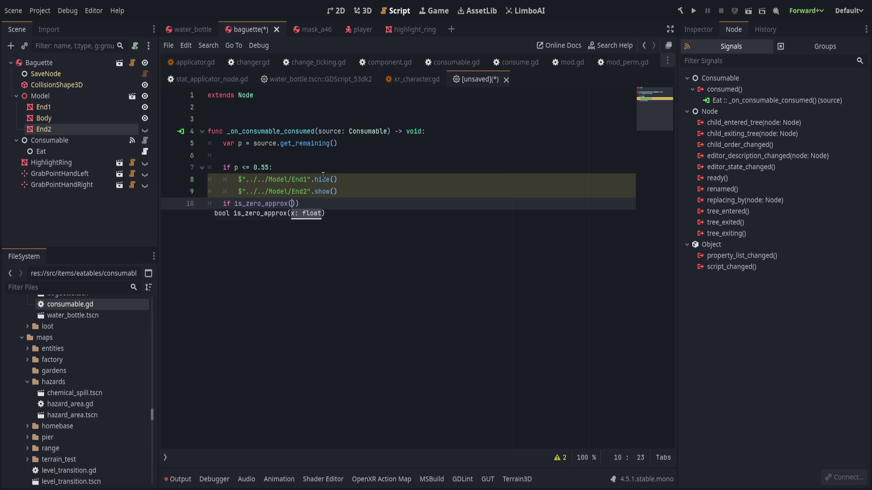
{"action": "type", "text": "p"}
{"action": "key", "text": "Right"}
{"action": "type", "text": ":"}
{"action": "key", "text": "Return"}
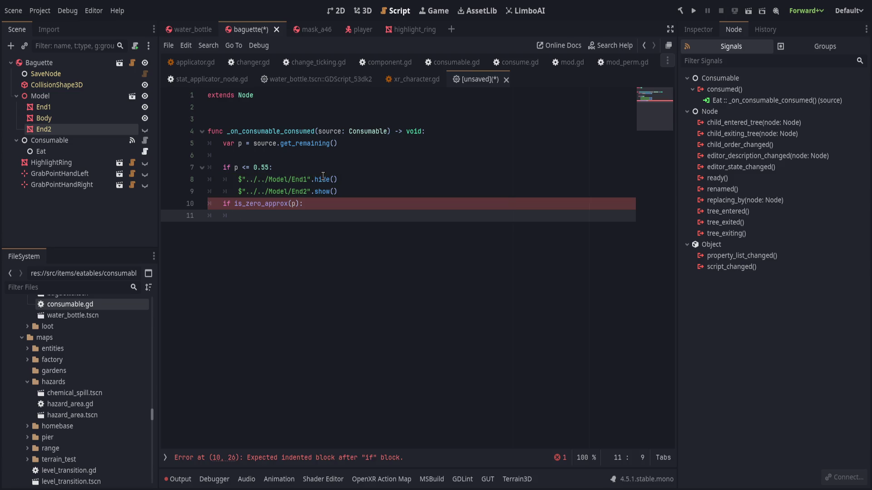
Step: Call owner.queue_free() inside that condition and save the scene
{"action": "type", "text": "owner."}
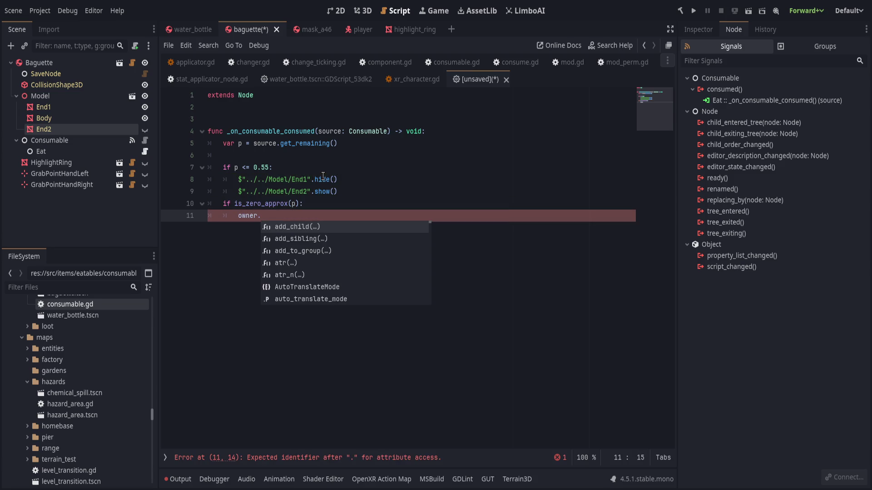
{"action": "type", "text": "queue"}
{"action": "key", "text": "Down"}
{"action": "key", "text": "Return"}
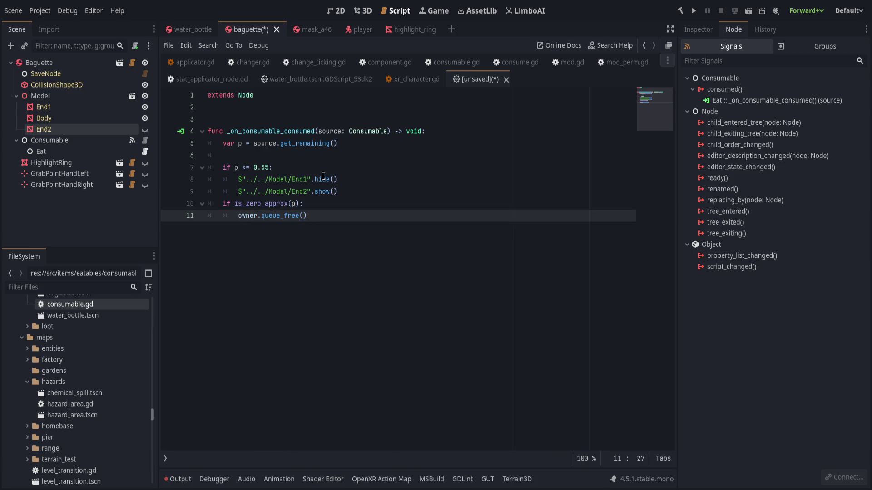
{"action": "key", "text": "End"}
{"action": "key", "text": "ctrl+s"}
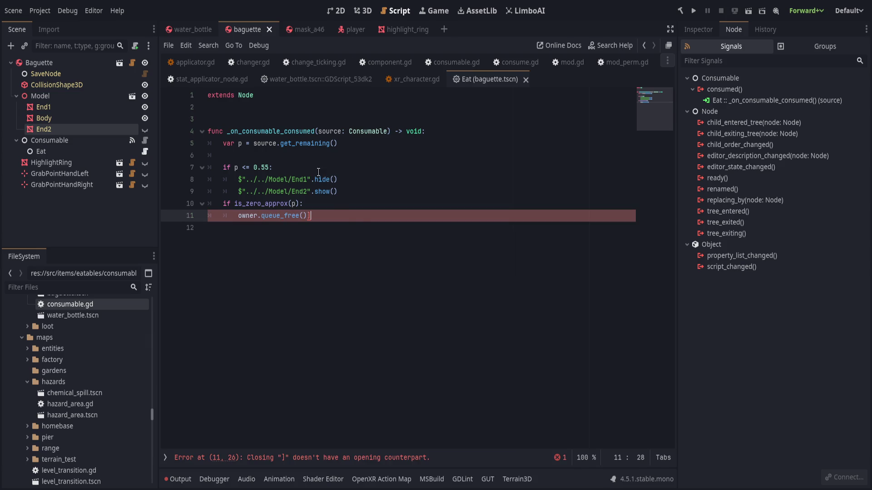
Step: Delete the stray ']' after queue_free() and save the Eat script
{"action": "left_click", "coordinate": [364, 225]}
{"action": "key", "text": "Up"}
{"action": "key", "text": "End"}
{"action": "key", "text": "BackSpace"}
{"action": "key", "text": "ctrl+s"}
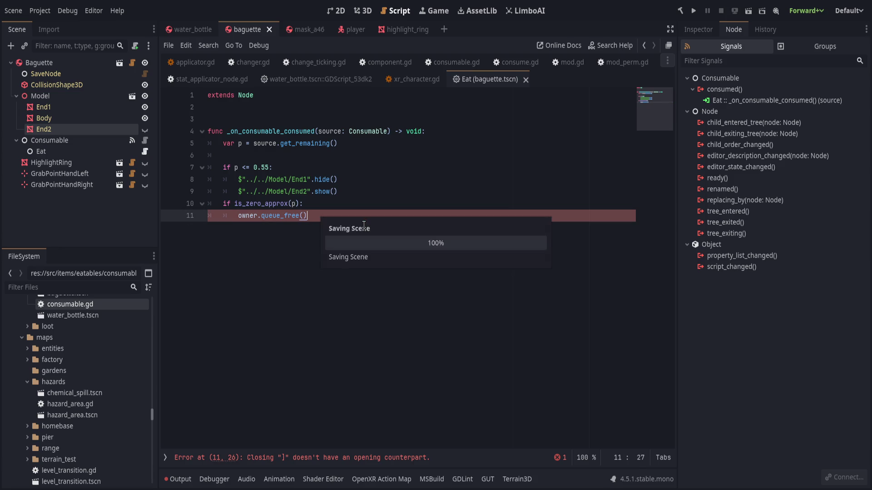
{"action": "left_click", "coordinate": [369, 236]}
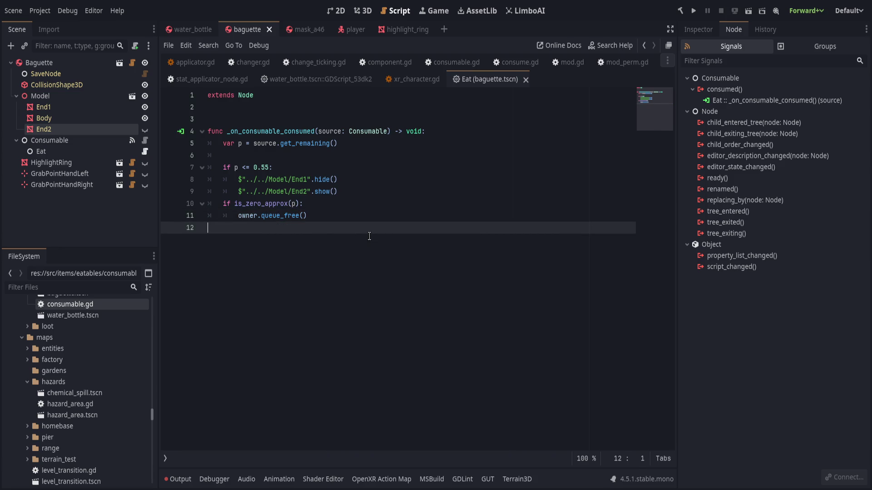
Step: Inspect the baguette Consumable's Application stat applicator settings
{"action": "left_click", "coordinate": [49, 141]}
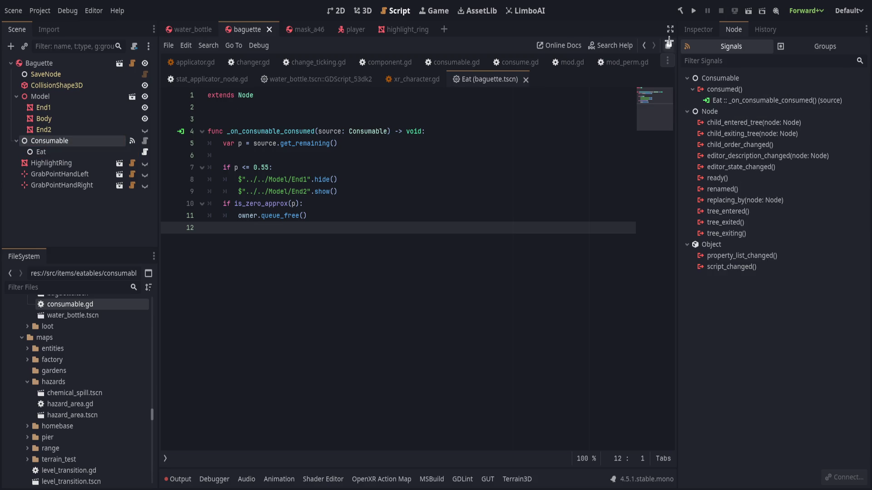
{"action": "left_click", "coordinate": [698, 29]}
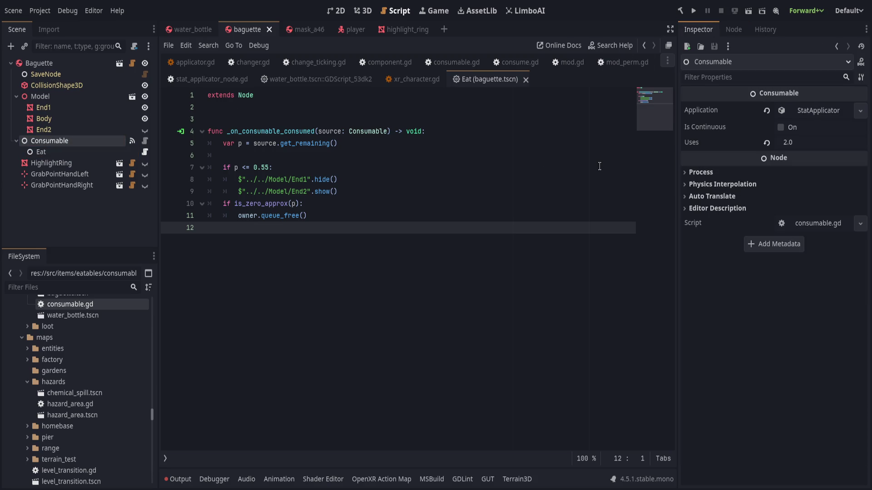
{"action": "left_click", "coordinate": [828, 109]}
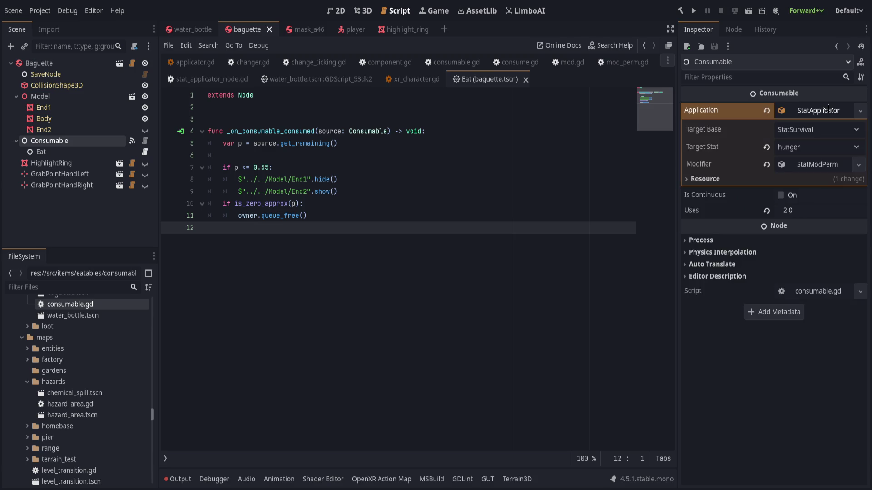
{"action": "left_click", "coordinate": [829, 108]}
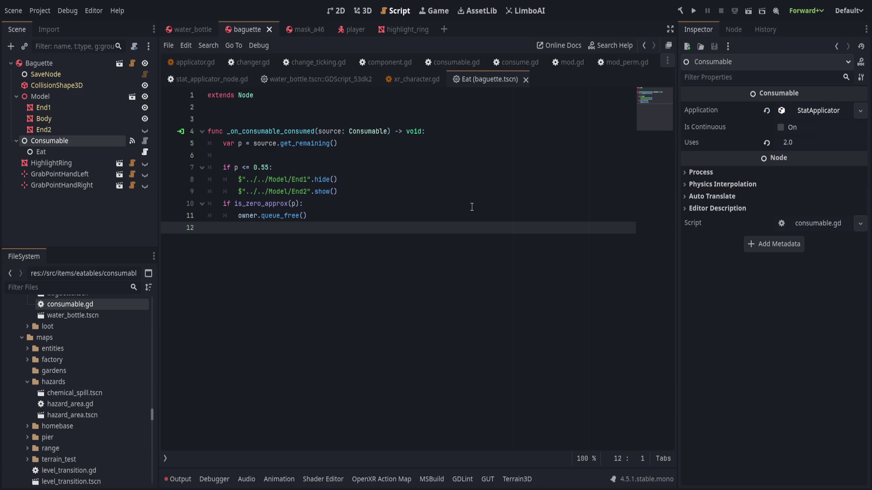
{"action": "left_click", "coordinate": [466, 208]}
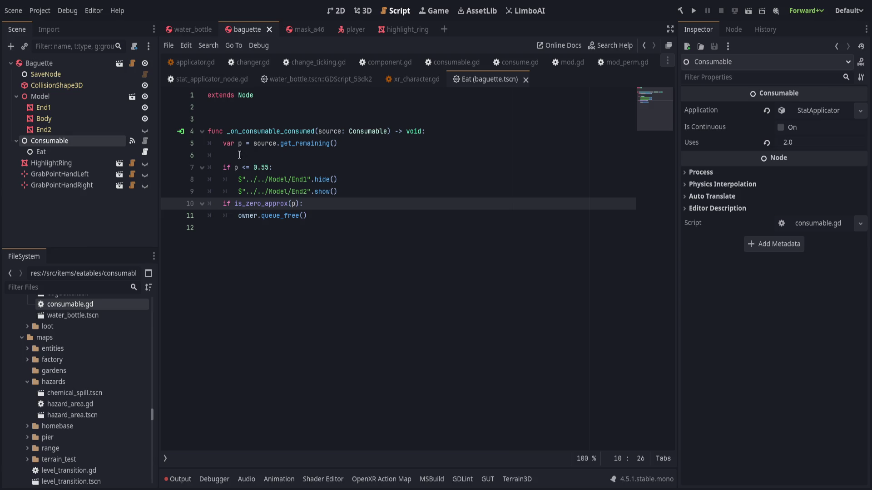
Step: Inspect the water_bottle's stat applicator and its ChangeTicking modifier settings
{"action": "left_click", "coordinate": [177, 29]}
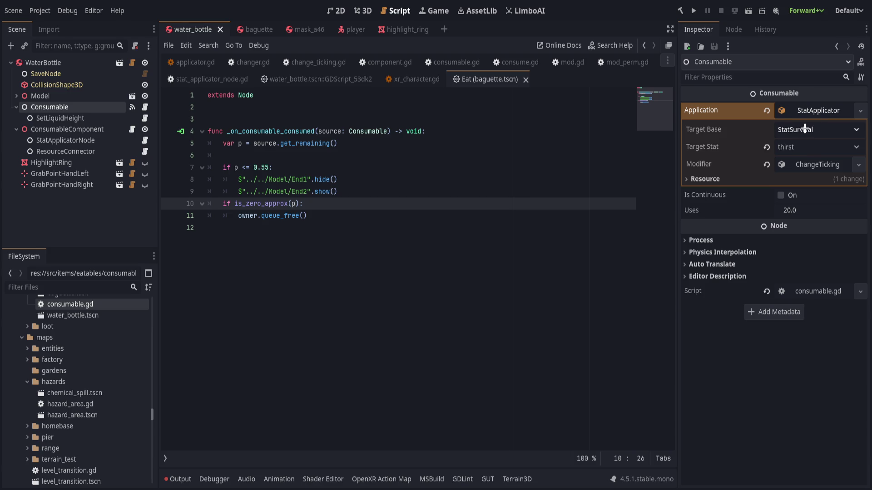
{"action": "left_click", "coordinate": [804, 165]}
{"action": "left_click", "coordinate": [806, 184]}
{"action": "left_click", "coordinate": [806, 184]}
{"action": "left_click", "coordinate": [806, 163]}
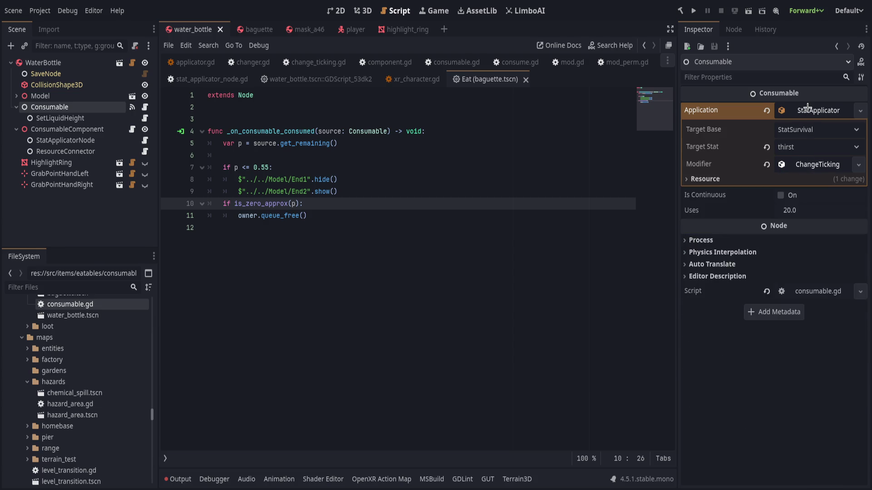
{"action": "left_click", "coordinate": [808, 109]}
{"action": "left_click", "coordinate": [457, 146]}
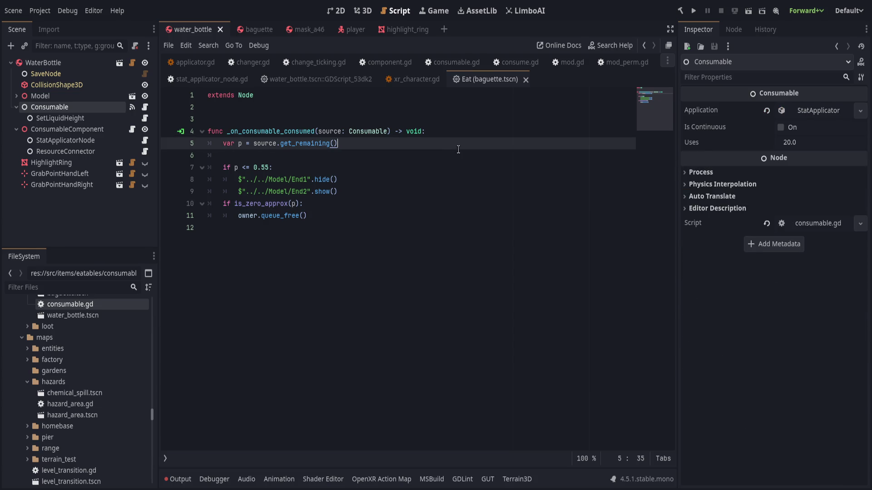
Step: In the player scene, collapse the tree branches and open StatSurvival's script
{"action": "left_click", "coordinate": [352, 29]}
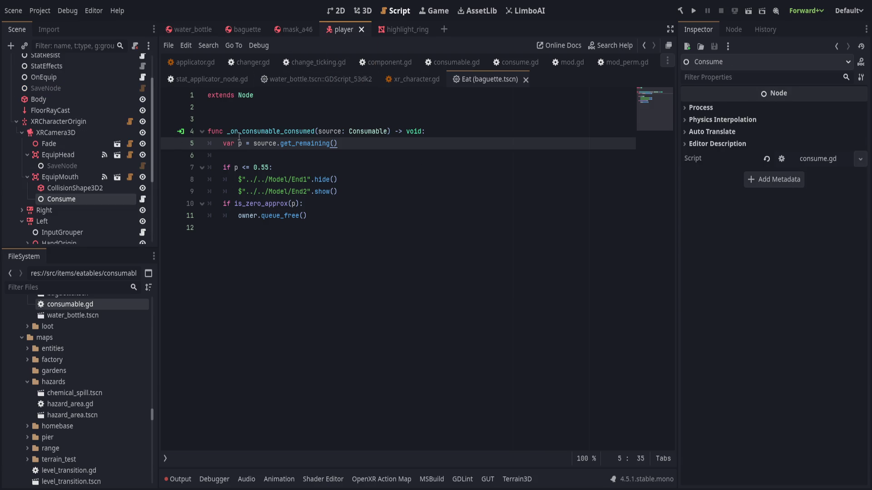
{"action": "left_click", "coordinate": [21, 155]}
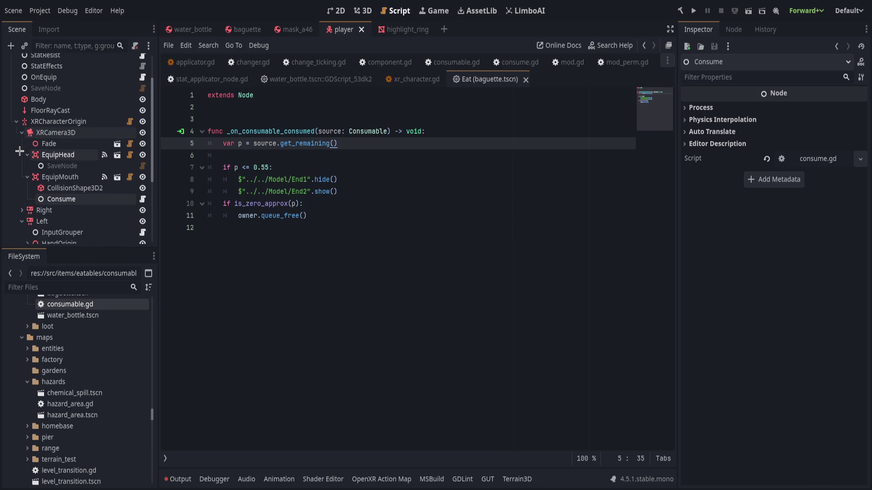
{"action": "left_click", "coordinate": [20, 166]}
{"action": "left_click", "coordinate": [22, 133]}
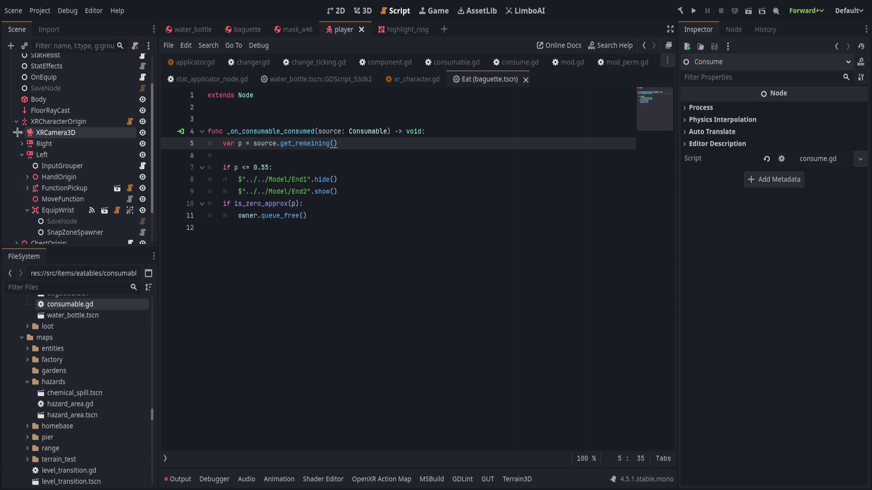
{"action": "left_click", "coordinate": [17, 122]}
{"action": "left_click", "coordinate": [84, 240]}
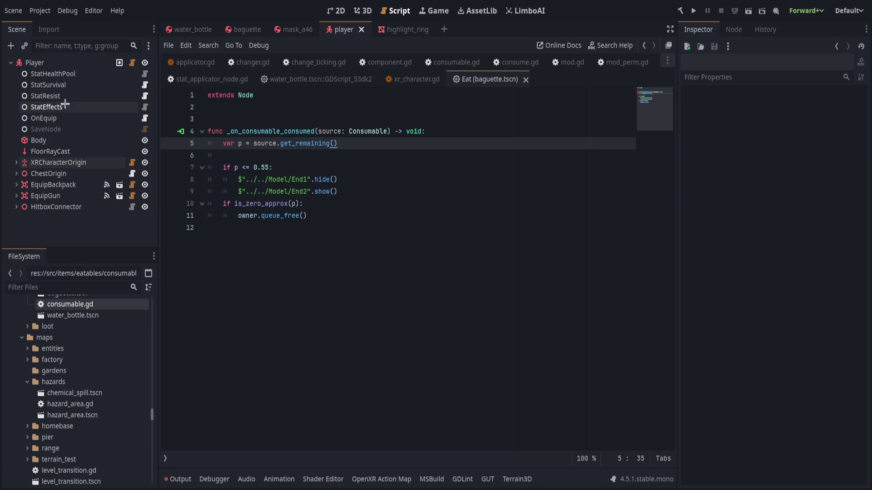
{"action": "left_click", "coordinate": [81, 87]}
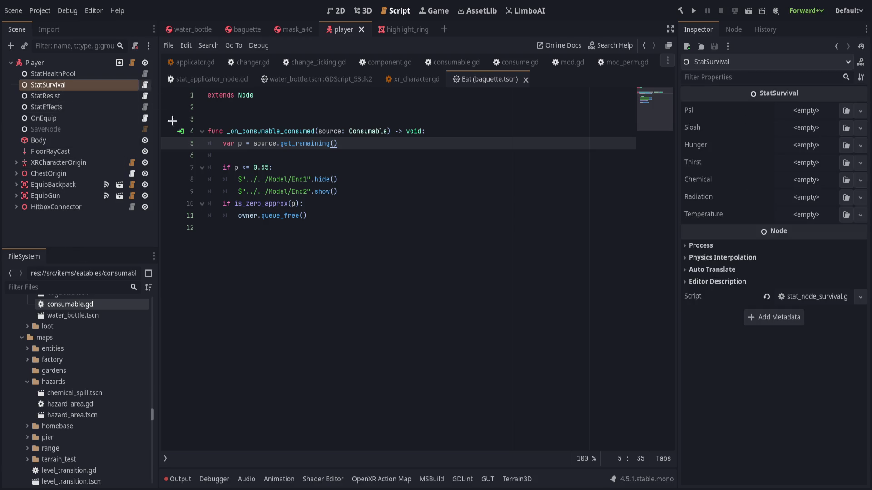
{"action": "left_click", "coordinate": [381, 306]}
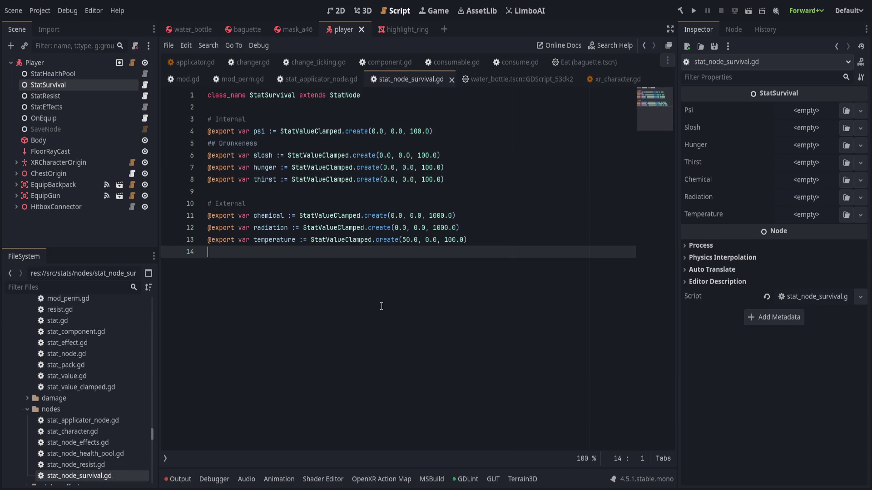
Step: Add a _physics_process function that reduces hunger.value_base by 1.0 * delta
{"action": "key", "text": "Return"}
{"action": "type", "text": "func _pro"}
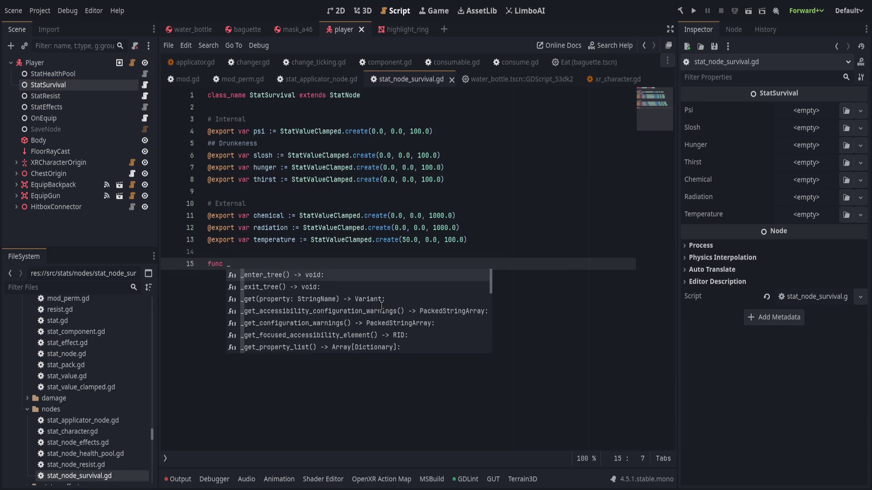
{"action": "key", "text": "BackSpace"}
{"action": "key", "text": "BackSpace"}
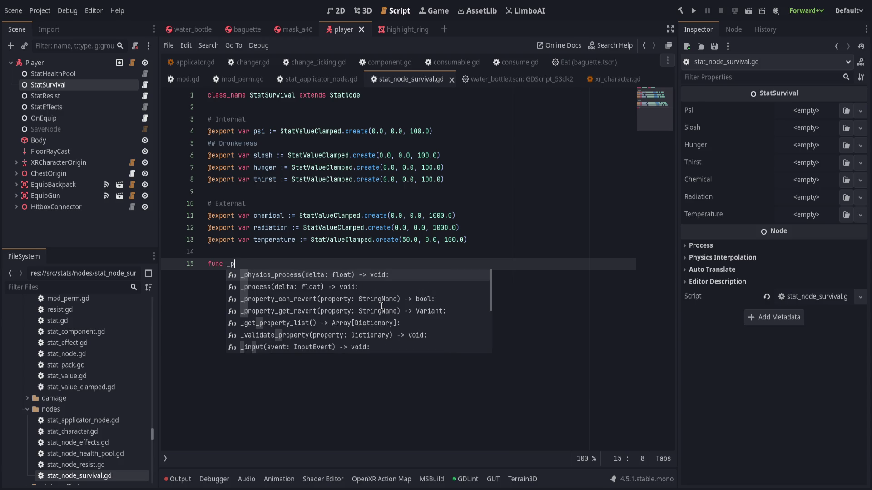
{"action": "type", "text": "h"}
{"action": "key", "text": "Return"}
{"action": "key", "text": "Return"}
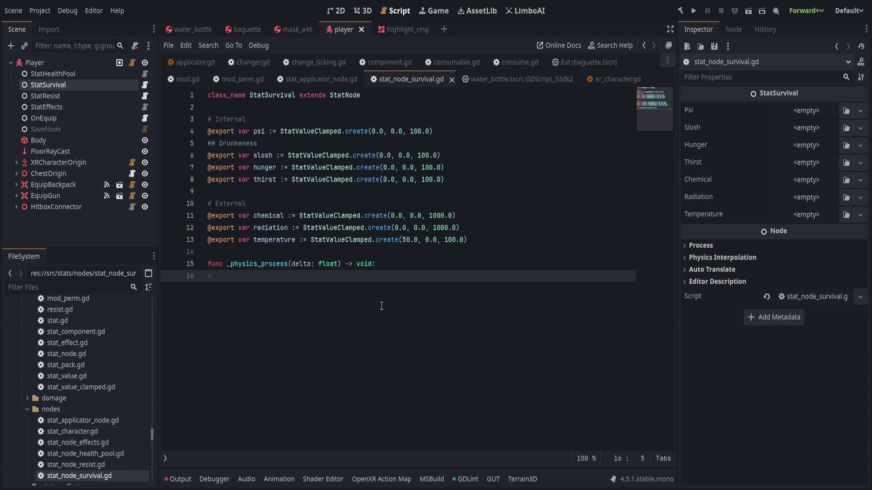
{"action": "type", "text": "hunger."}
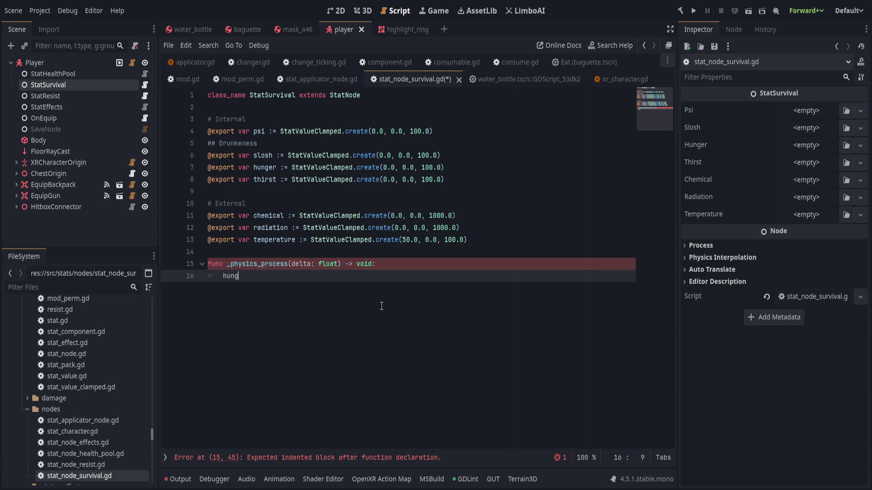
{"action": "type", "text": "value_base "}
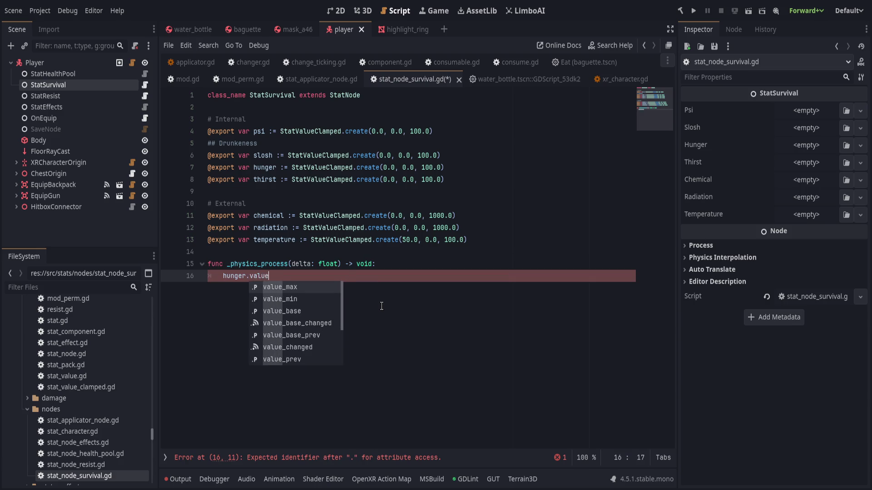
{"action": "type", "text": "-= "}
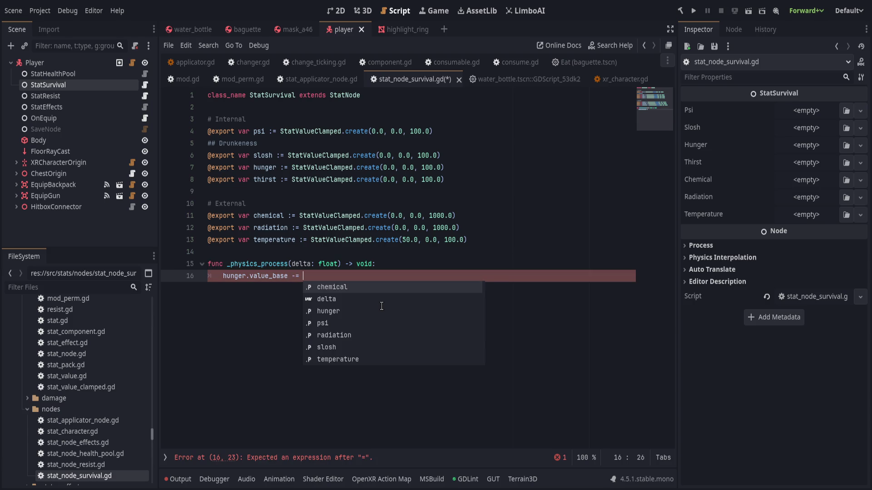
{"action": "type", "text": "1.0 * delta"}
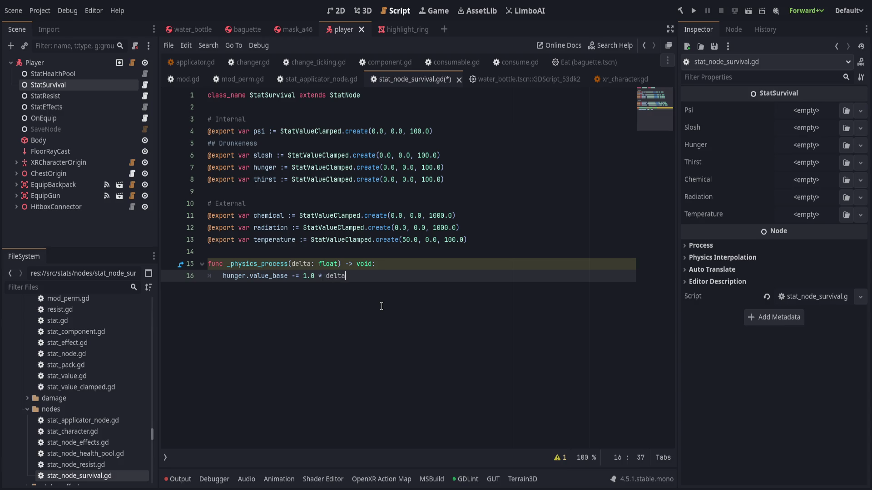
{"action": "key", "text": "Return"}
Step: Also reduce thirst.value_base by 1.0 * delta, then save stat_node_survival.gd
{"action": "type", "text": "huner"}
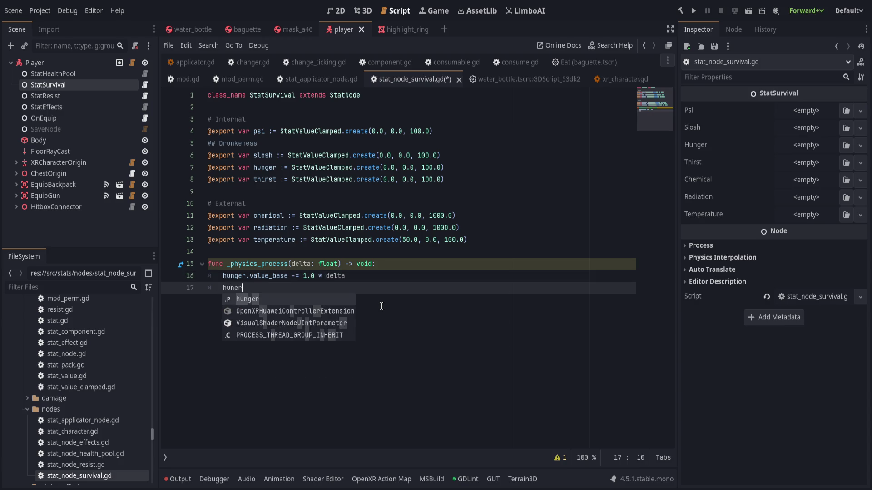
{"action": "key", "text": "BackSpace"}
{"action": "key", "text": "BackSpace"}
{"action": "key", "text": "BackSpace"}
{"action": "type", "text": "thirst.value_base -= 1.0 * delta"}
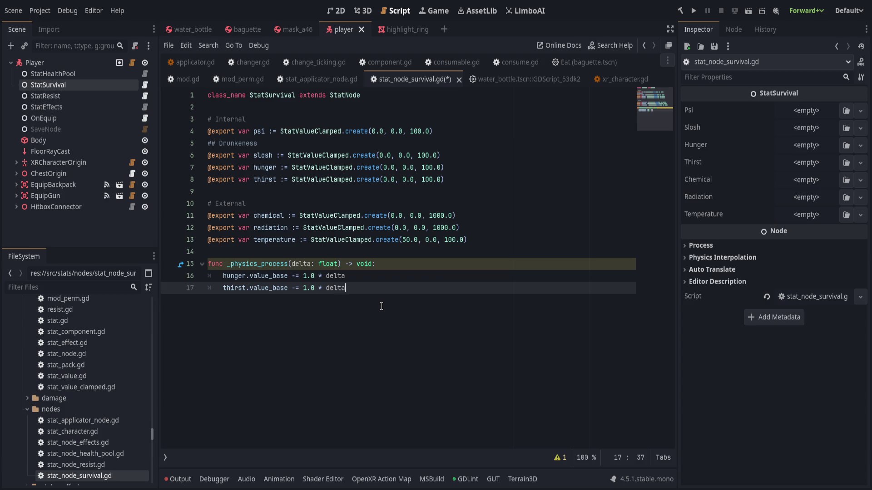
{"action": "key", "text": "Escape"}
{"action": "key", "text": "Up"}
{"action": "key", "text": "Up"}
{"action": "key", "text": "ctrl+s"}
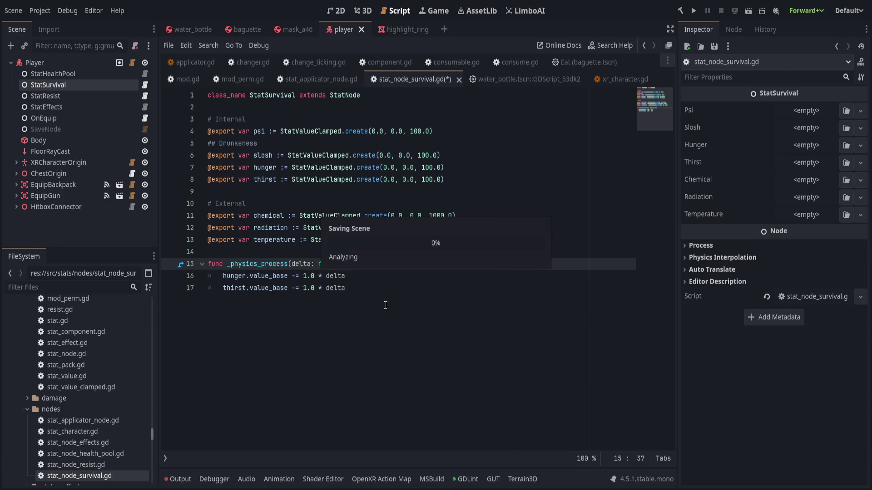
{"action": "left_click", "coordinate": [418, 321]}
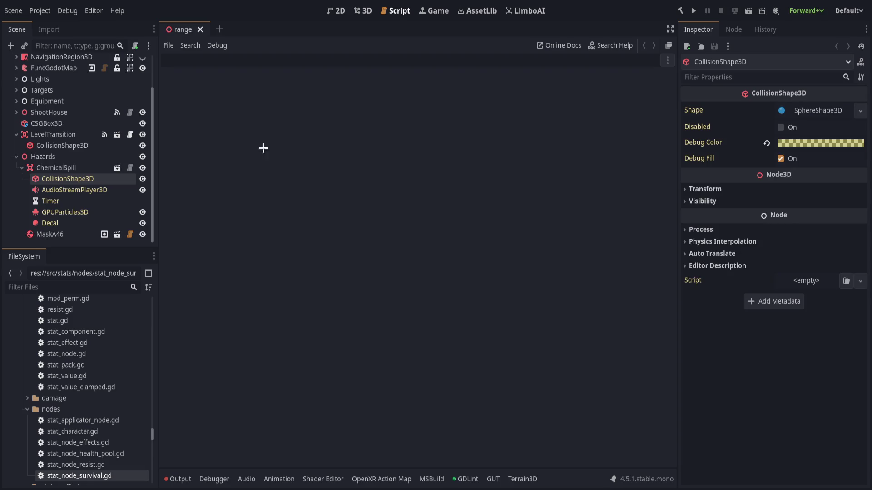
Step: View the range scene in 3D and fly the camera toward its walls
{"action": "left_click", "coordinate": [363, 10]}
{"action": "right_click", "coordinate": [458, 184]}
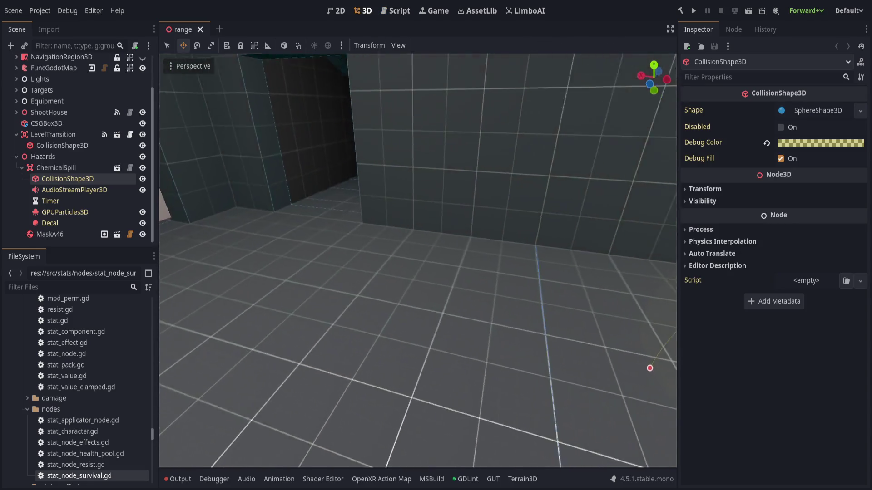
{"action": "key", "text": "w"}
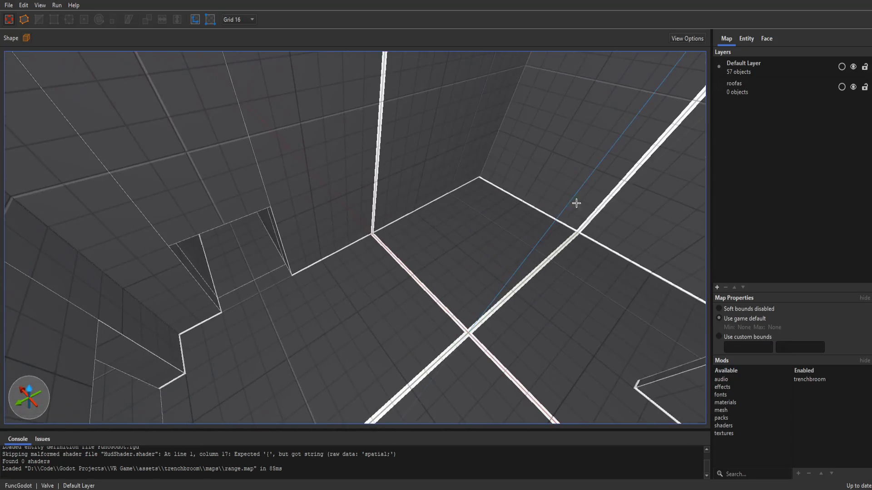
Step: Select the roof slab brushes and position the camera above them
{"action": "left_click", "coordinate": [444, 149]}
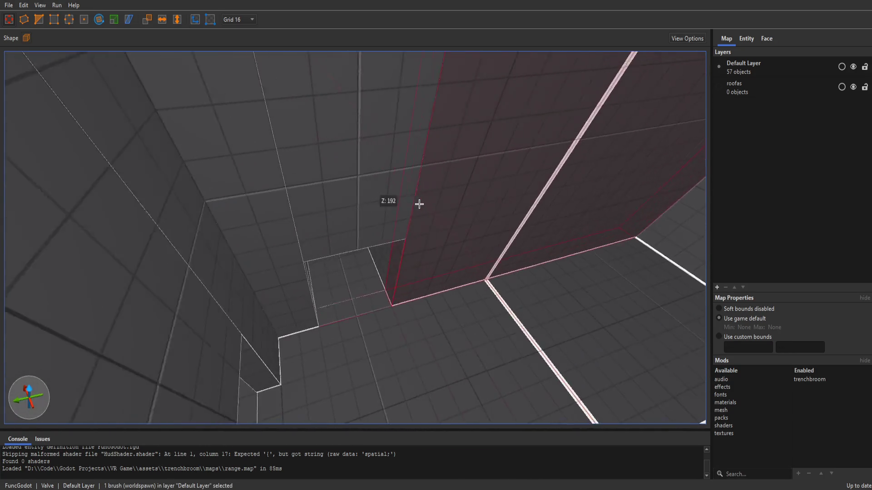
{"action": "left_click", "coordinate": [306, 189], "text": "ctrl"}
{"action": "key", "text": "s"}
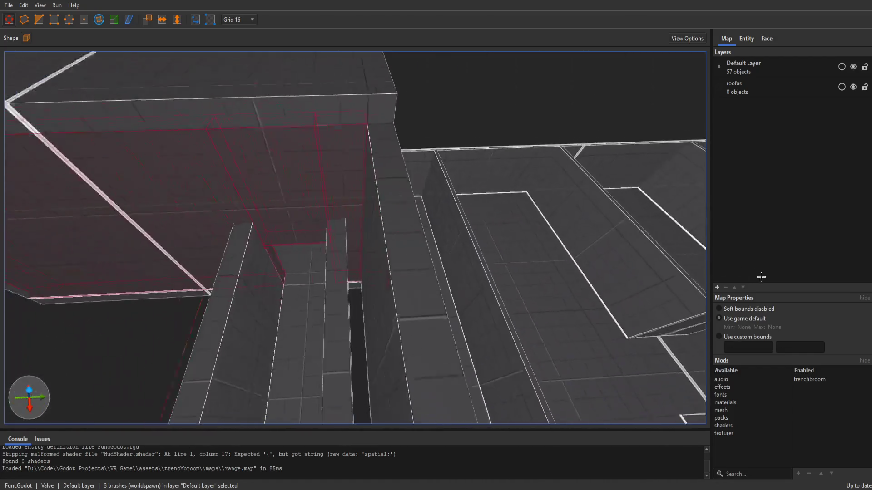
{"action": "key", "text": "w"}
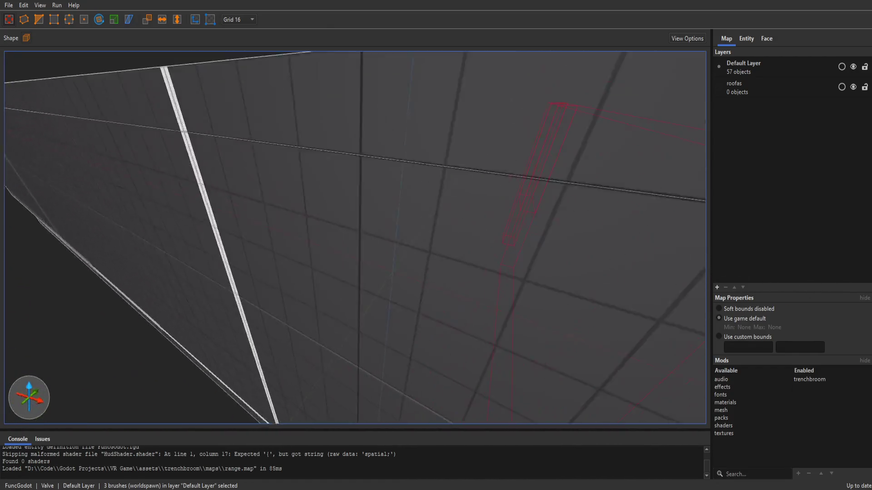
{"action": "key", "text": "w"}
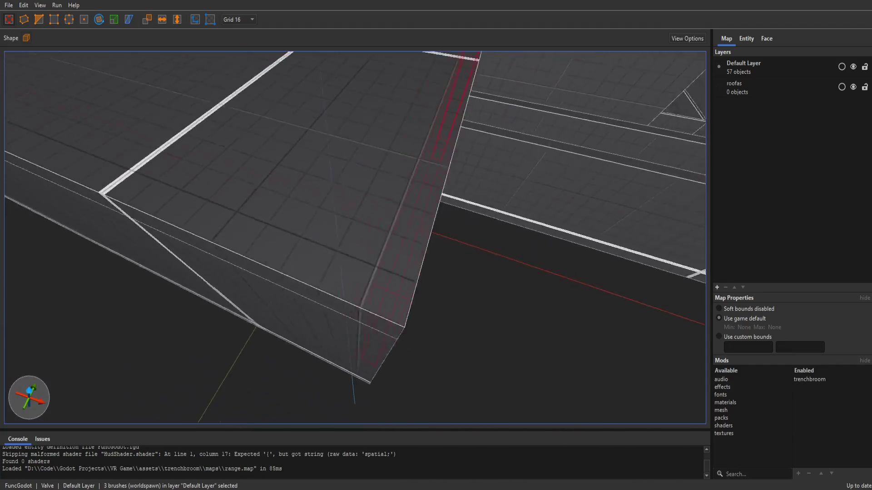
{"action": "key", "text": "s"}
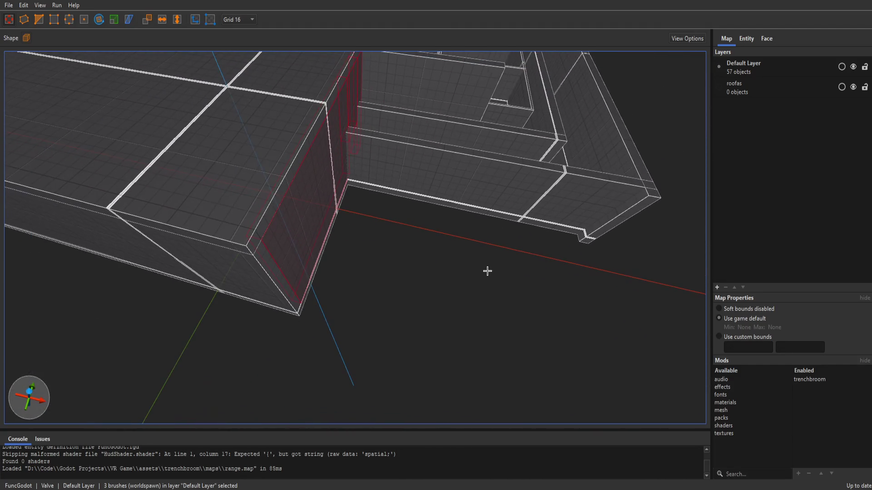
Step: Stretch the slab out to the pillar, merge it into one brush, and place it in roofas
{"action": "left_click_drag", "start_coordinate": [316, 224], "coordinate": [351, 238]}
{"action": "key", "text": "ctrl+z"}
{"action": "key", "text": "ctrl+z"}
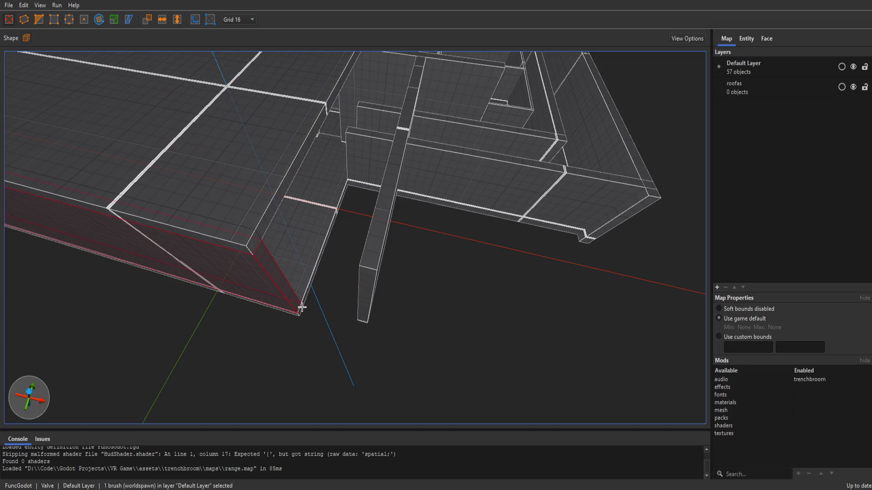
{"action": "left_click_drag", "start_coordinate": [276, 207], "coordinate": [361, 242]}
{"action": "key", "text": "ctrl+j"}
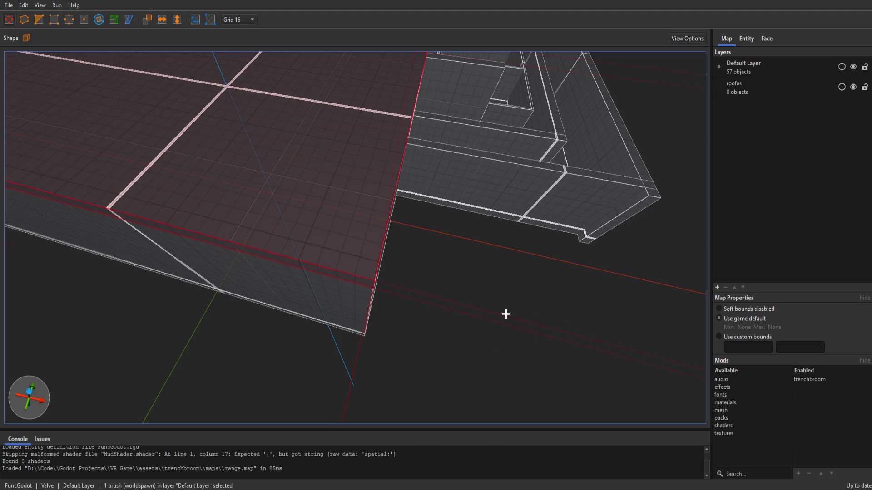
{"action": "left_click", "coordinate": [853, 87]}
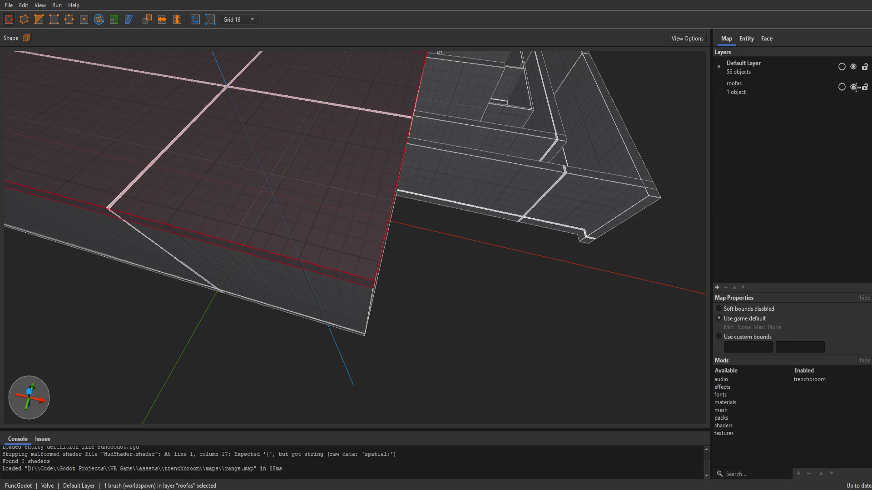
Step: Move the three inner wall pieces to a new spot and save range.map
{"action": "scroll", "coordinate": [602, 200], "scroll_direction": "up", "scroll_amount": 5}
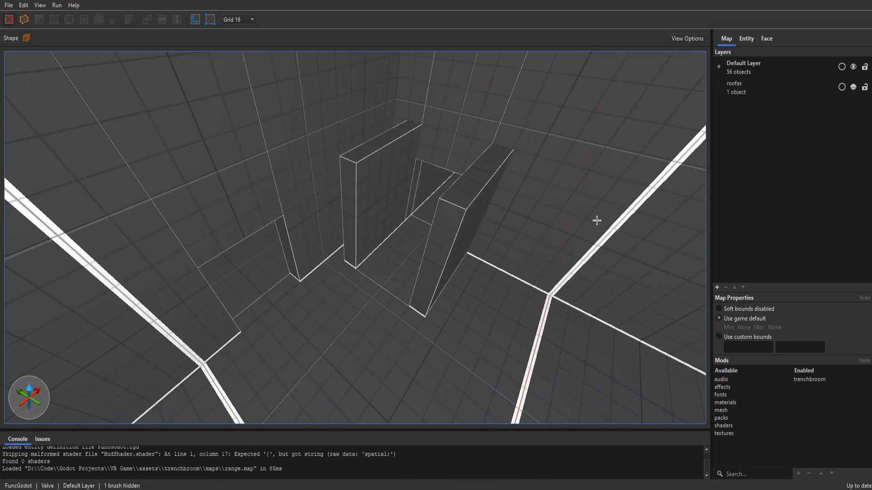
{"action": "left_click", "coordinate": [426, 282]}
{"action": "left_click", "coordinate": [426, 293], "text": "ctrl"}
{"action": "left_click", "coordinate": [358, 208], "text": "ctrl"}
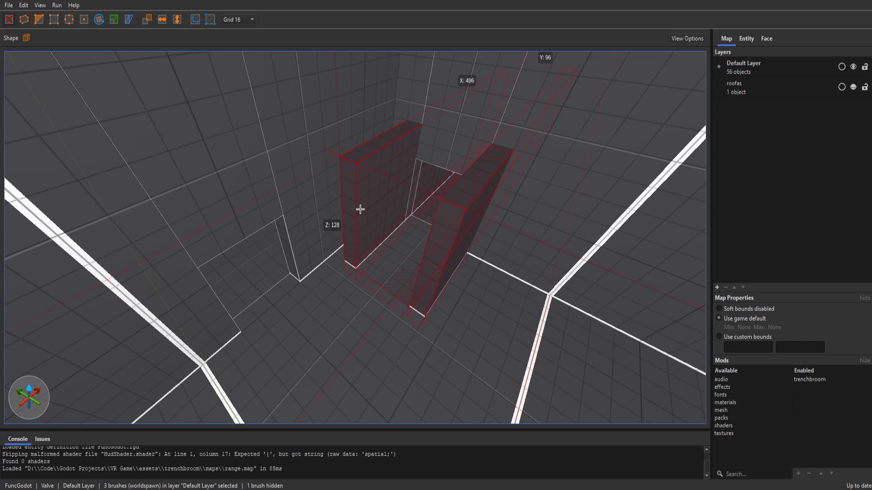
{"action": "left_click_drag", "start_coordinate": [358, 209], "coordinate": [424, 194]}
{"action": "left_click", "coordinate": [480, 242]}
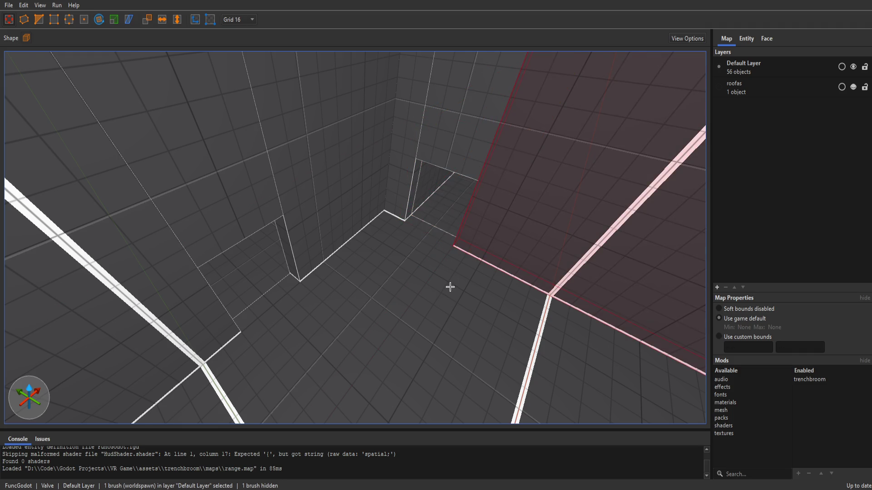
{"action": "key", "text": "Escape"}
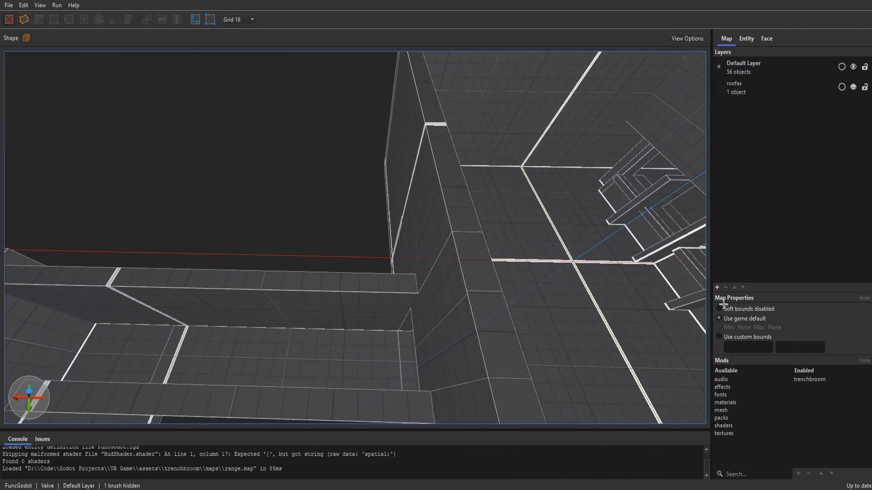
{"action": "key", "text": "ctrl+s"}
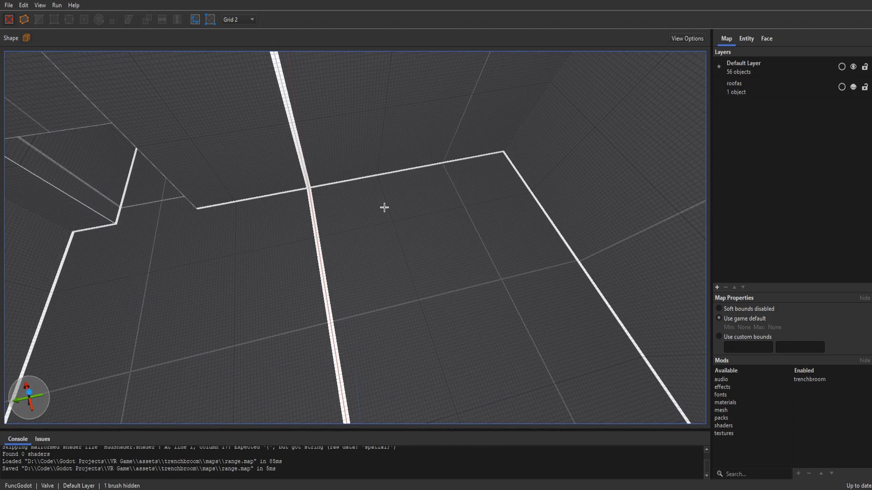
Step: On a 4-unit grid, draw a floor brush and extrude it to 40 units tall
{"action": "key", "text": "bracketleft"}
{"action": "key", "text": "bracketleft"}
{"action": "mouse_move", "coordinate": [298, 201]}
{"action": "left_mouse_down"}
{"action": "mouse_move", "coordinate": [368, 226]}
{"action": "mouse_move", "coordinate": [527, 220]}
{"action": "mouse_move", "coordinate": [554, 228]}
{"action": "mouse_move", "coordinate": [527, 220]}
{"action": "left_mouse_up"}
{"action": "mouse_move", "coordinate": [471, 198]}
{"action": "left_mouse_down"}
{"action": "mouse_move", "coordinate": [477, 132]}
{"action": "mouse_move", "coordinate": [472, 152]}
{"action": "left_mouse_up"}
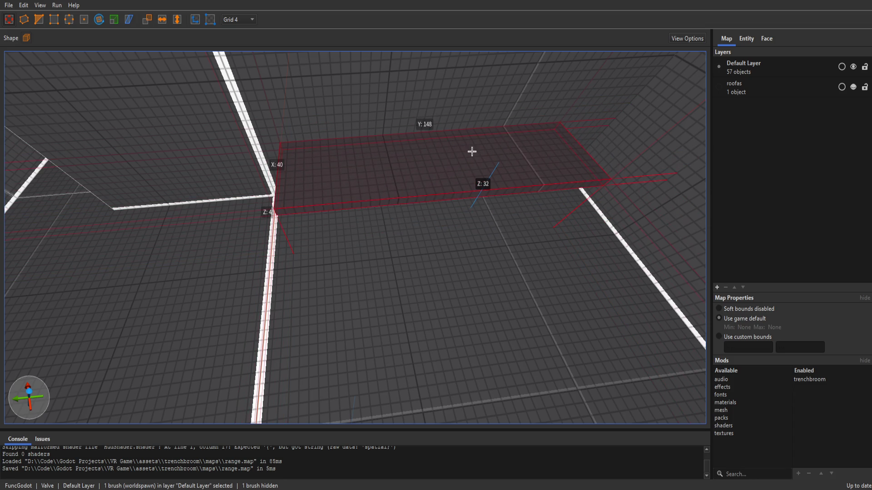
{"action": "key", "text": "s"}
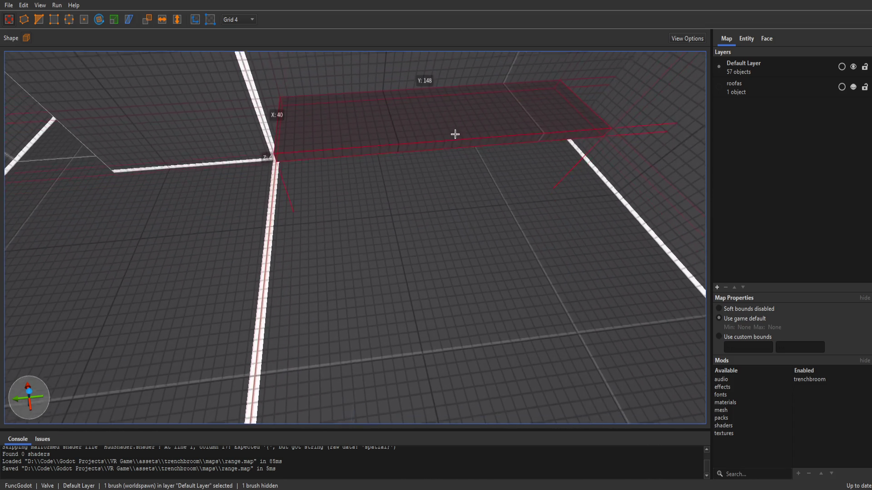
{"action": "key", "text": "s"}
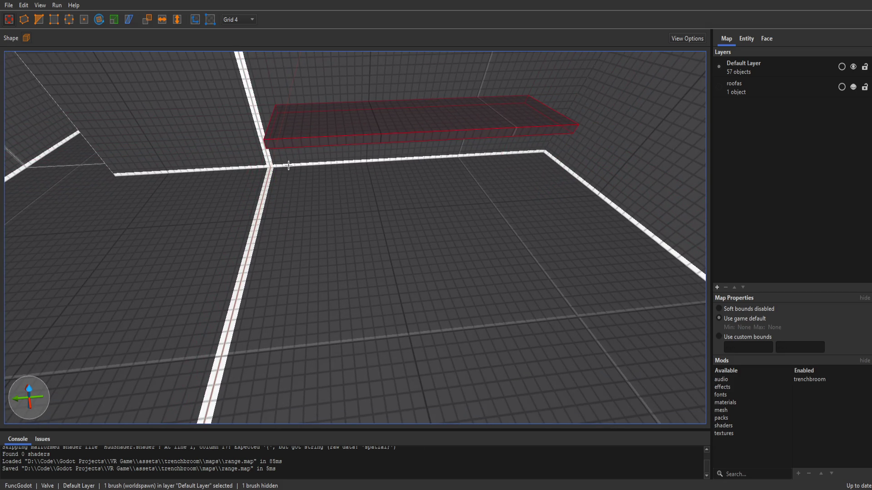
{"action": "mouse_move", "coordinate": [376, 122]}
{"action": "left_mouse_down"}
{"action": "mouse_move", "coordinate": [380, 152]}
{"action": "mouse_move", "coordinate": [381, 113]}
{"action": "left_mouse_up"}
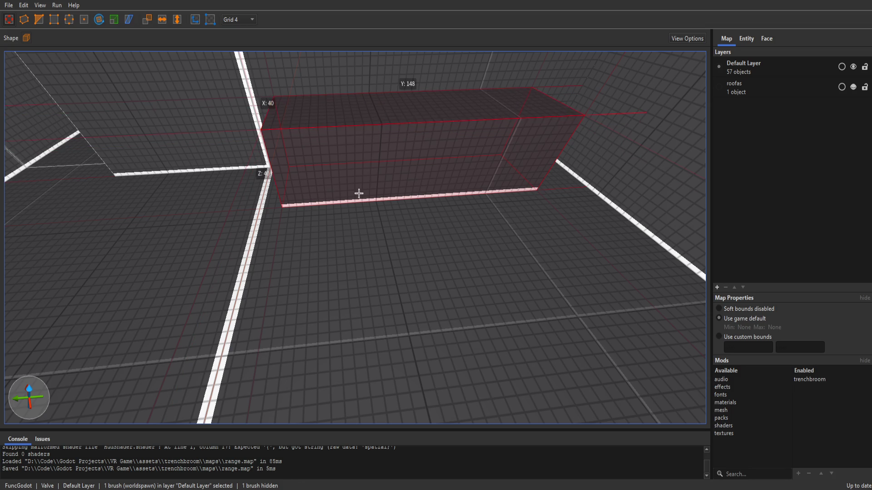
Step: Cancel a stray brush, then lower the box's height from 40 to 30
{"action": "key", "text": "Escape"}
{"action": "mouse_move", "coordinate": [297, 172]}
{"action": "left_mouse_down"}
{"action": "mouse_move", "coordinate": [504, 187]}
{"action": "mouse_move", "coordinate": [463, 191]}
{"action": "left_mouse_up"}
{"action": "key", "text": "Escape"}
{"action": "left_click", "coordinate": [401, 187]}
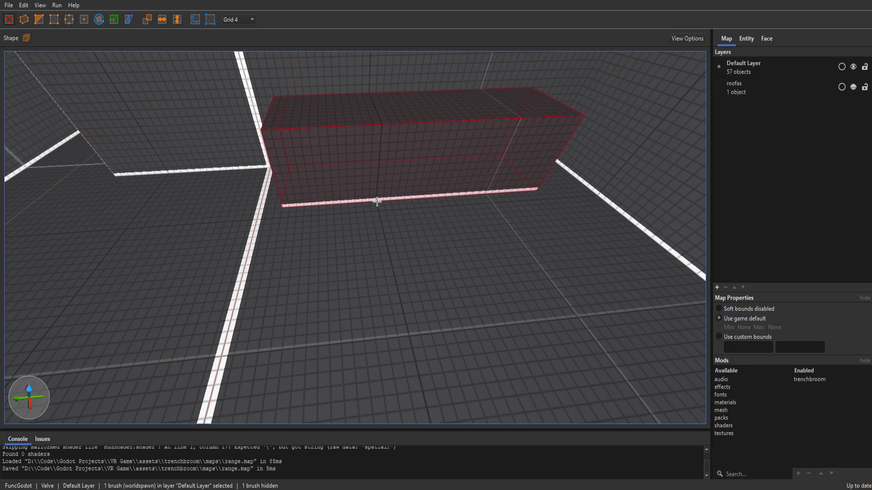
{"action": "left_click_drag", "start_coordinate": [352, 181], "coordinate": [352, 202]}
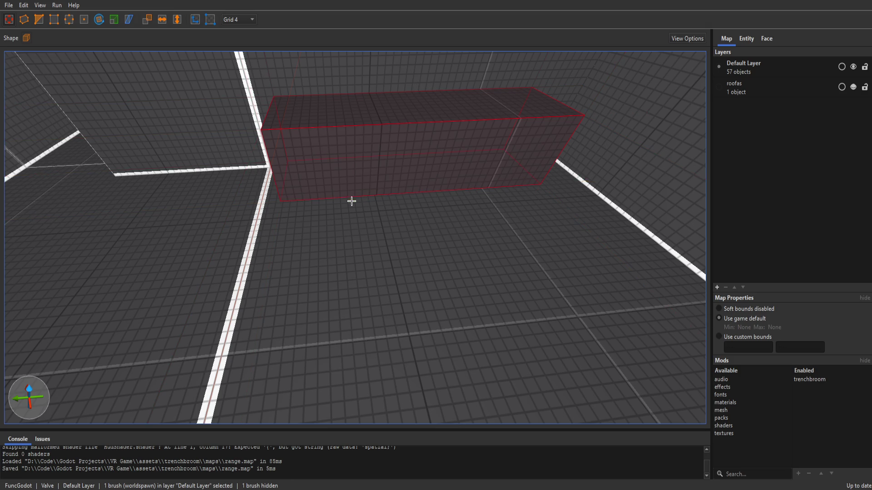
{"action": "left_click", "coordinate": [295, 206]}
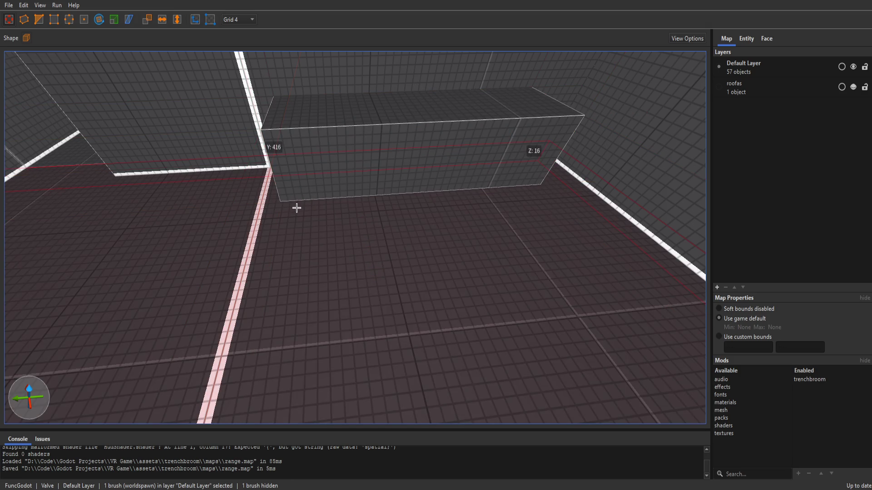
Step: Draw a thin new brush inside the floor box and bring it into view
{"action": "key", "text": "Escape"}
{"action": "left_click_drag", "start_coordinate": [296, 205], "coordinate": [487, 169]}
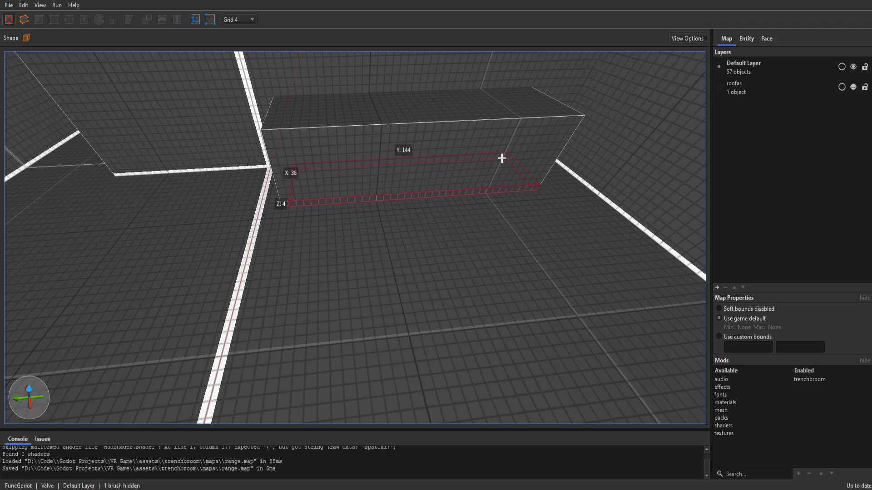
{"action": "left_click_drag", "start_coordinate": [501, 158], "coordinate": [502, 158]}
{"action": "scroll", "coordinate": [561, 179], "scroll_direction": "up", "scroll_amount": 3}
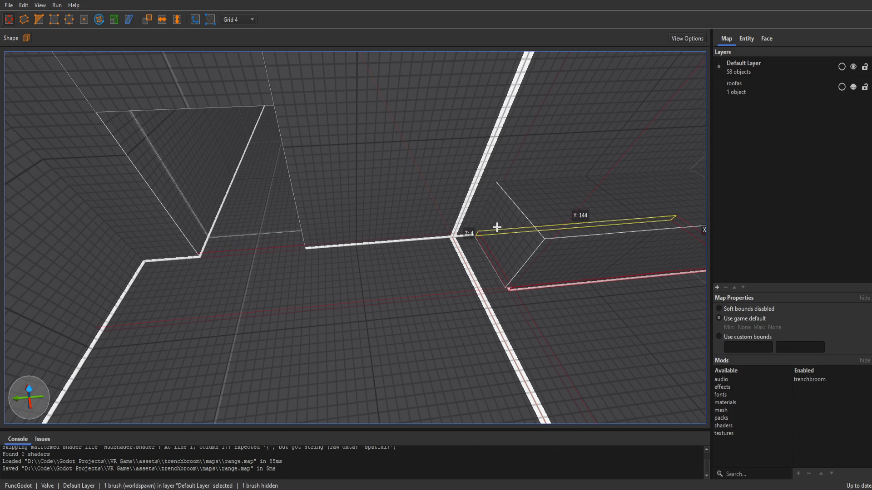
{"action": "mouse_move", "coordinate": [496, 227]}
{"action": "left_mouse_down"}
{"action": "mouse_move", "coordinate": [485, 209]}
{"action": "mouse_move", "coordinate": [397, 189]}
{"action": "mouse_move", "coordinate": [410, 161]}
{"action": "left_mouse_up"}
Step: Merge the brushes into one box, then subtract a resized inner box to leave an arch
{"action": "key", "text": "ctrl+j"}
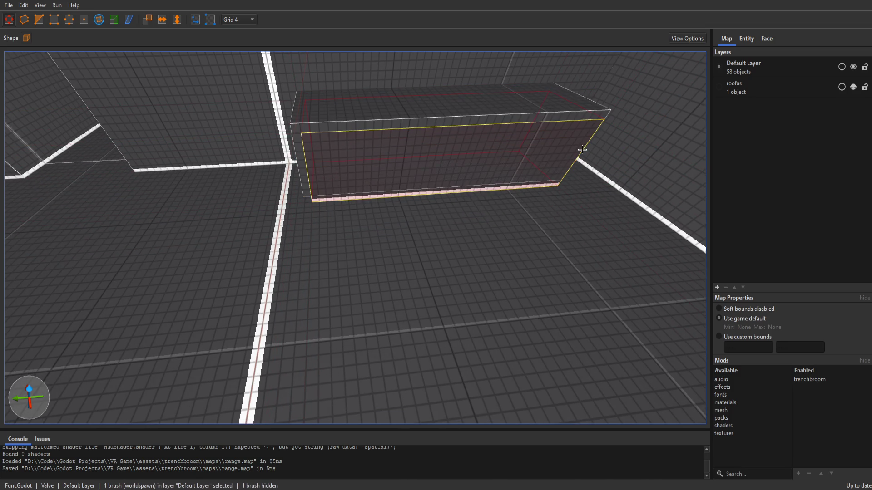
{"action": "key", "text": "Escape"}
{"action": "left_click", "coordinate": [554, 158]}
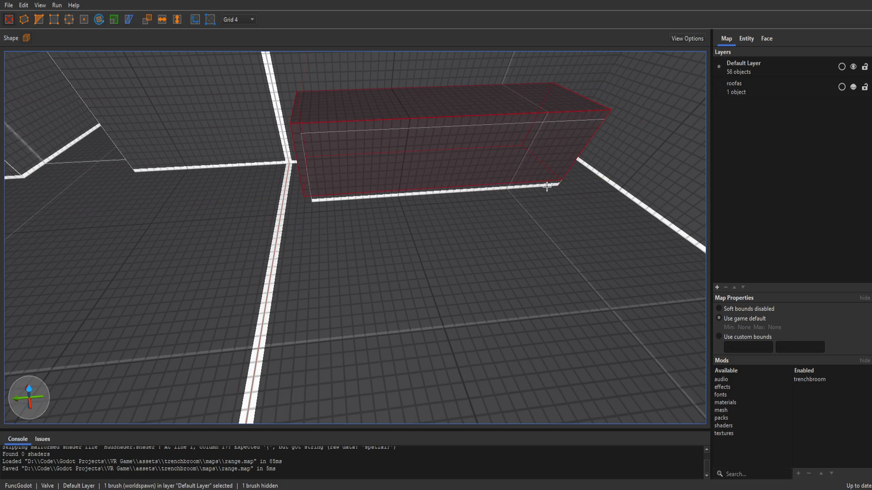
{"action": "left_click_drag", "start_coordinate": [593, 136], "coordinate": [585, 140]}
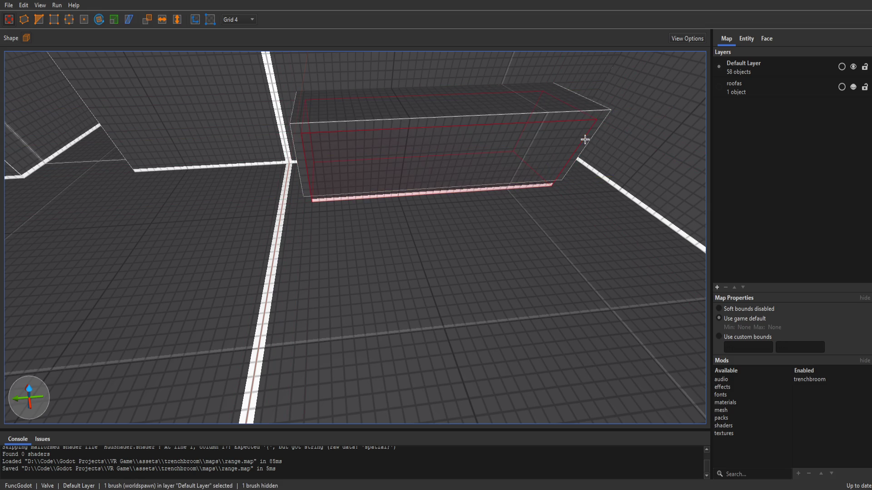
{"action": "key", "text": "ctrl+k"}
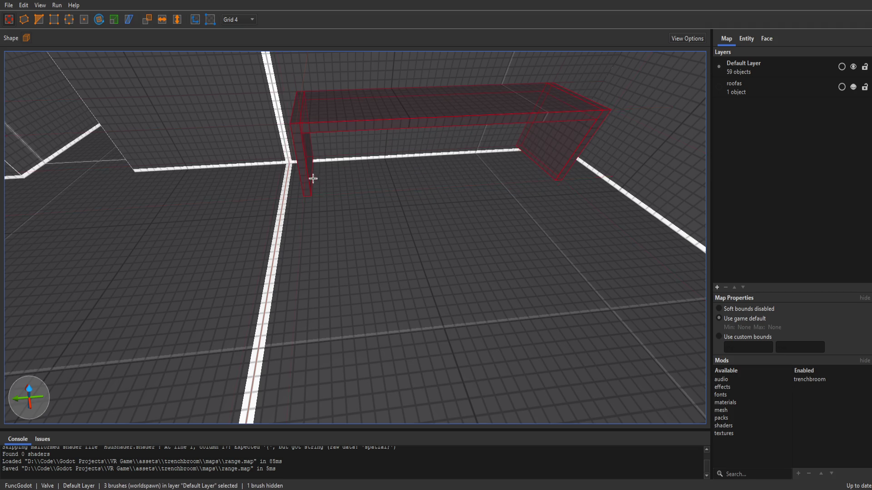
{"action": "key", "text": "ctrl+z"}
{"action": "left_click_drag", "start_coordinate": [376, 189], "coordinate": [389, 190]}
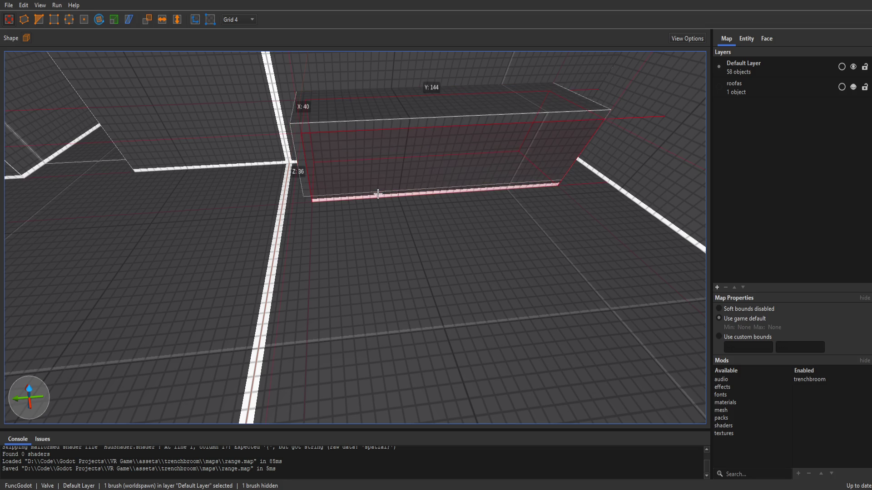
{"action": "key", "text": "ctrl+k"}
Step: Select the right leg, tabletop and left leg, and move the table brushes left along X
{"action": "left_click", "coordinate": [311, 185]}
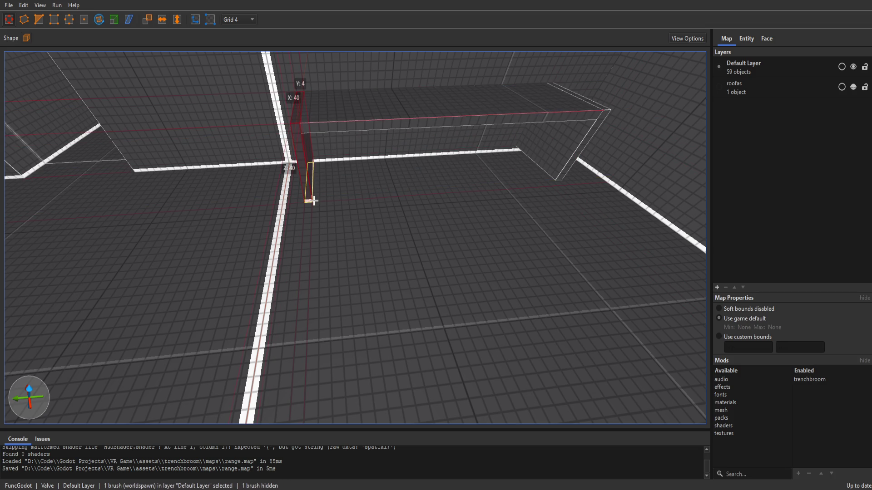
{"action": "left_click", "coordinate": [552, 165]}
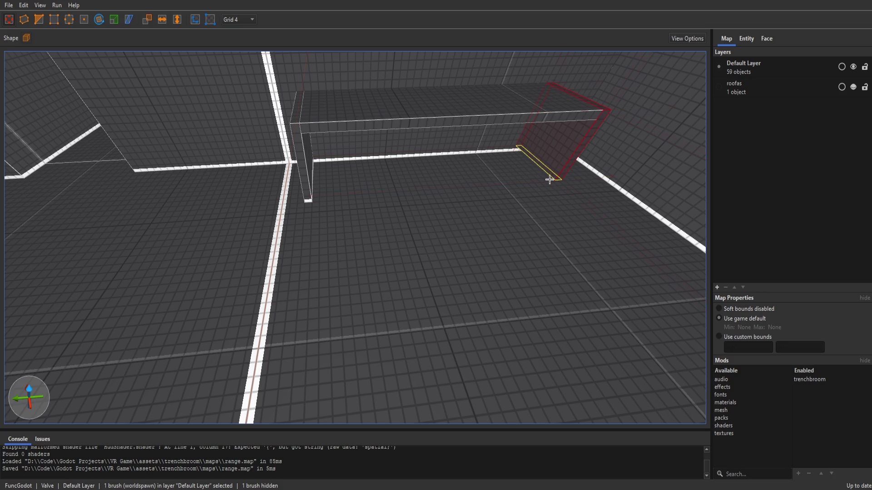
{"action": "mouse_move", "coordinate": [546, 189]}
{"action": "left_mouse_down"}
{"action": "mouse_move", "coordinate": [543, 288]}
{"action": "mouse_move", "coordinate": [510, 80]}
{"action": "mouse_move", "coordinate": [515, 103]}
{"action": "mouse_move", "coordinate": [481, 284]}
{"action": "mouse_move", "coordinate": [395, 285]}
{"action": "left_mouse_up"}
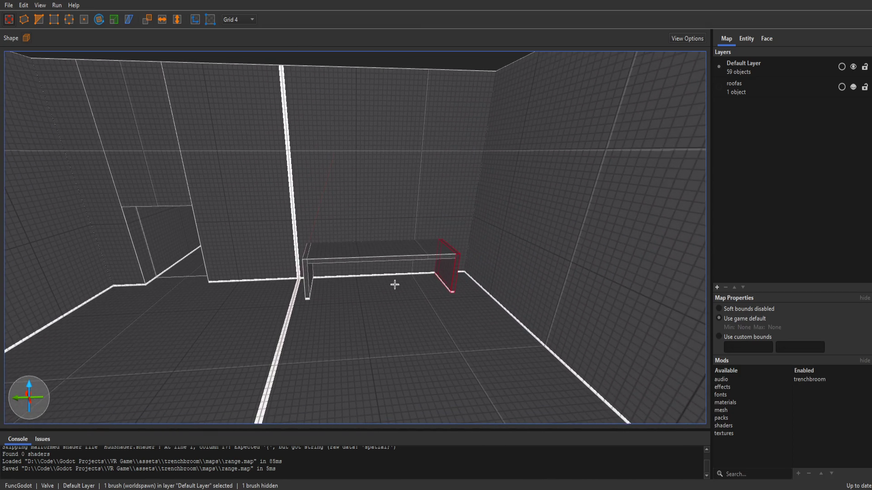
{"action": "left_click", "coordinate": [311, 273], "text": "shift"}
{"action": "left_click", "coordinate": [443, 282]}
{"action": "left_click", "coordinate": [382, 259], "text": "ctrl"}
{"action": "left_click_drag", "start_coordinate": [397, 255], "coordinate": [347, 255]}
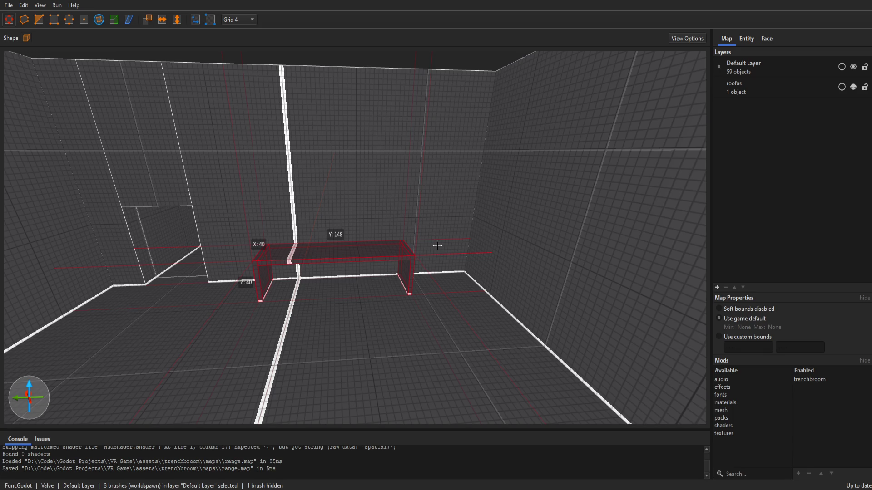
Step: Group the three table brushes as food_table and inspect its tabletop and leg inside the group
{"action": "key", "text": "Return"}
{"action": "mouse_move", "coordinate": [362, 263]}
{"action": "left_mouse_down"}
{"action": "mouse_move", "coordinate": [395, 227]}
{"action": "mouse_move", "coordinate": [412, 225]}
{"action": "left_mouse_up"}
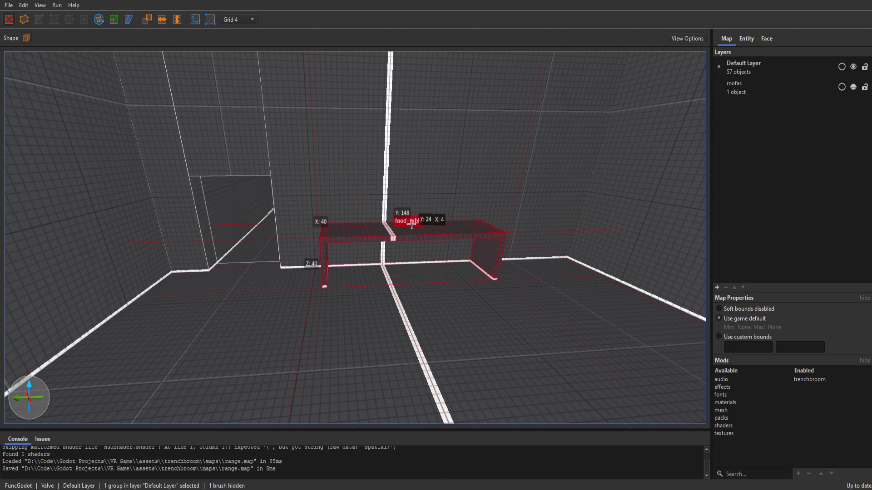
{"action": "key", "text": "d"}
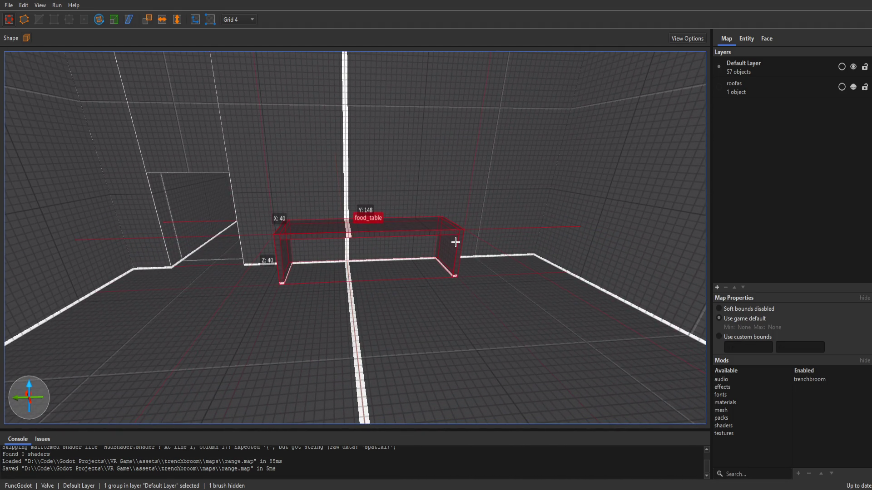
{"action": "double_click", "coordinate": [442, 230]}
{"action": "left_click", "coordinate": [431, 232]}
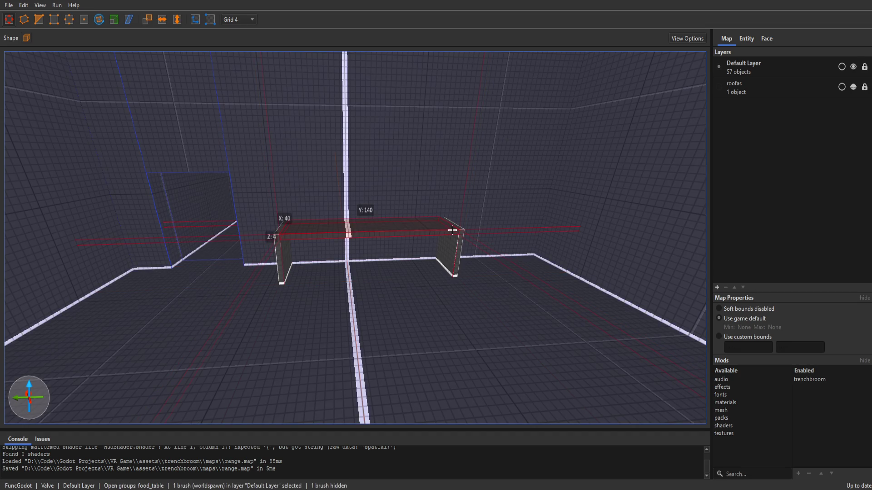
{"action": "left_click", "coordinate": [452, 240]}
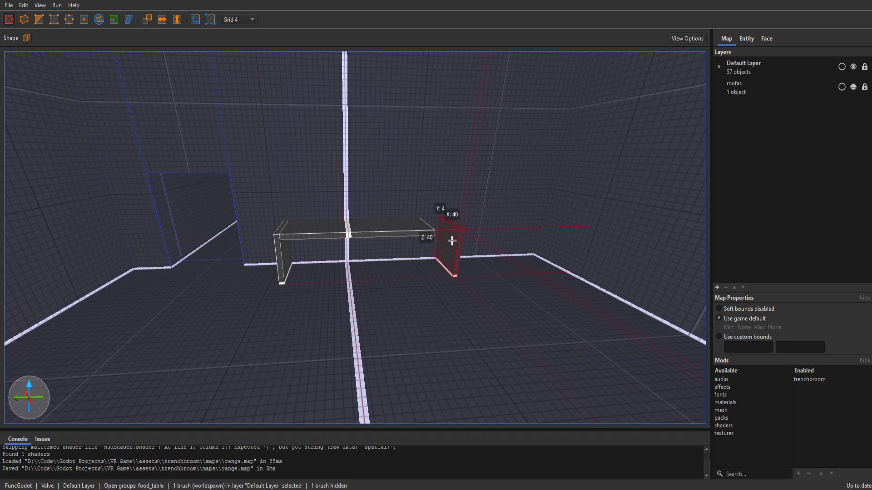
{"action": "key", "text": "Escape"}
{"action": "key", "text": "w"}
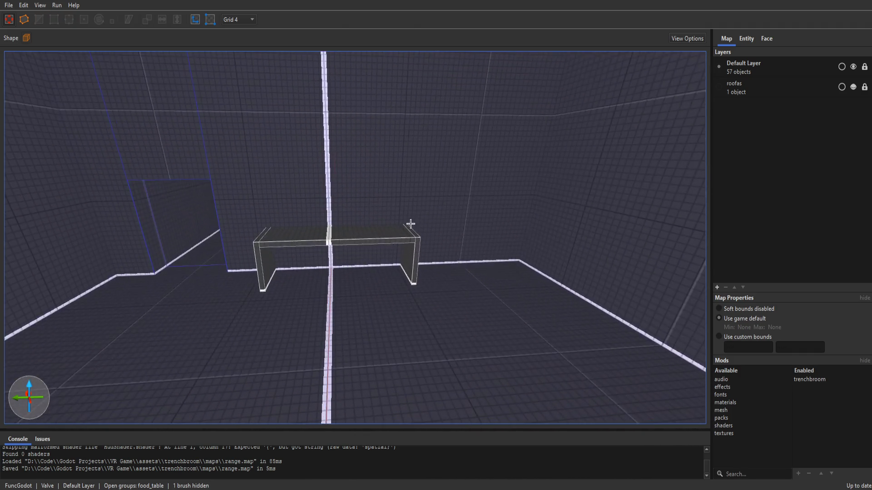
{"action": "key", "text": "Escape"}
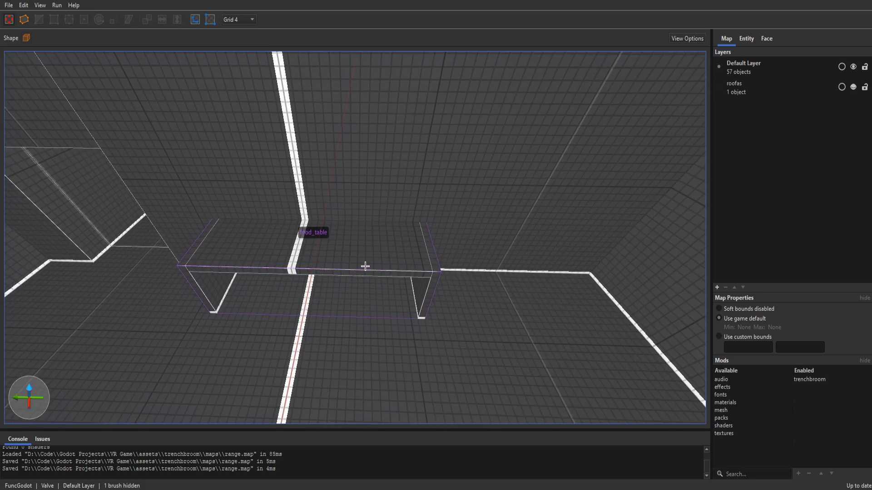
Step: Reopen the food_table group to check the tabletop and right leg from another angle, then close it
{"action": "double_click", "coordinate": [380, 238]}
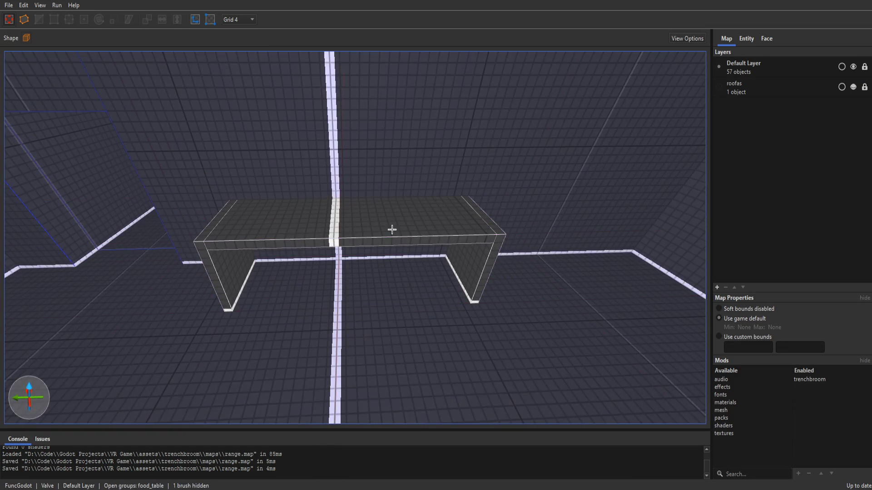
{"action": "left_click", "coordinate": [490, 225]}
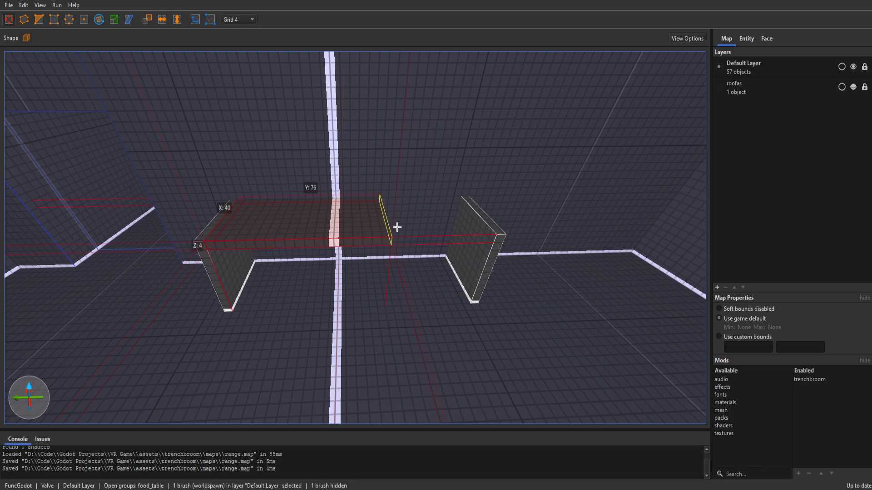
{"action": "left_click", "coordinate": [474, 249]}
{"action": "mouse_move", "coordinate": [388, 259]}
{"action": "left_mouse_down"}
{"action": "mouse_move", "coordinate": [403, 253]}
{"action": "mouse_move", "coordinate": [197, 225]}
{"action": "mouse_move", "coordinate": [384, 244]}
{"action": "left_mouse_up"}
{"action": "left_click", "coordinate": [386, 247]}
{"action": "mouse_move", "coordinate": [495, 258]}
{"action": "left_mouse_down"}
{"action": "mouse_move", "coordinate": [467, 282]}
{"action": "mouse_move", "coordinate": [478, 277]}
{"action": "mouse_move", "coordinate": [471, 272]}
{"action": "left_mouse_up"}
{"action": "scroll", "coordinate": [471, 273], "scroll_direction": "down", "scroll_amount": 2}
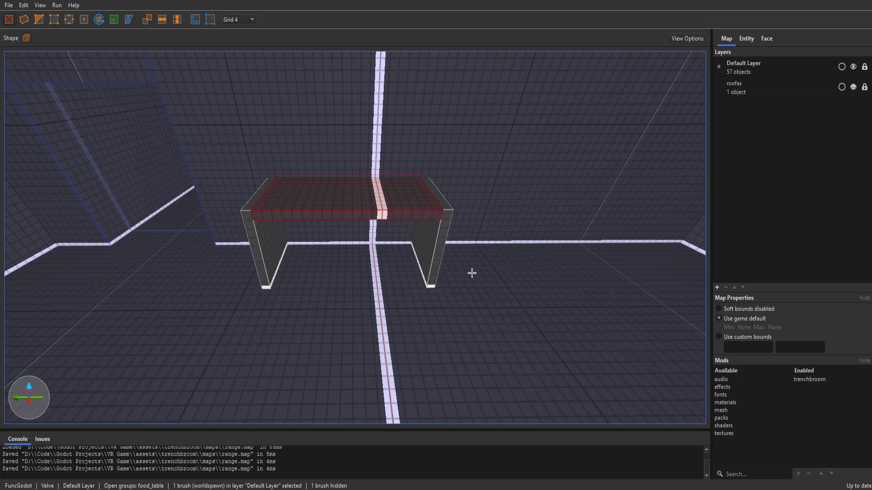
{"action": "key", "text": "Escape"}
{"action": "key", "text": "Escape"}
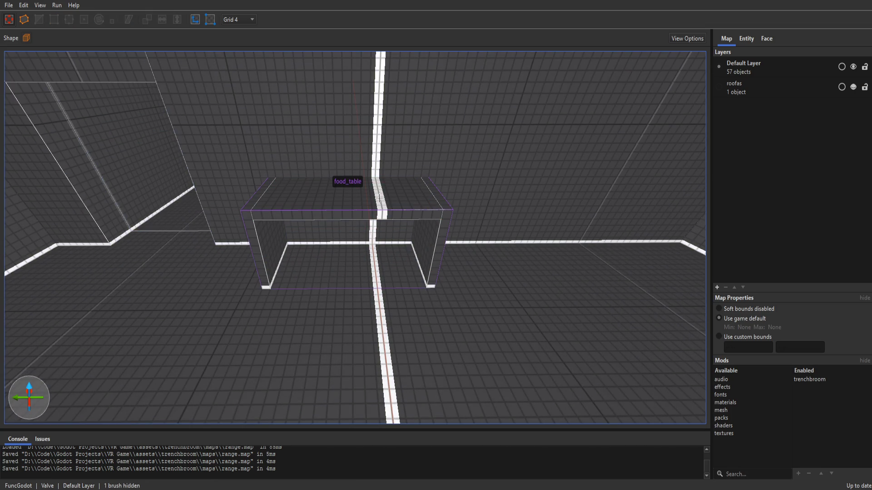
Step: Place a duplicate food_table end to end beside the original
{"action": "left_click", "coordinate": [340, 206]}
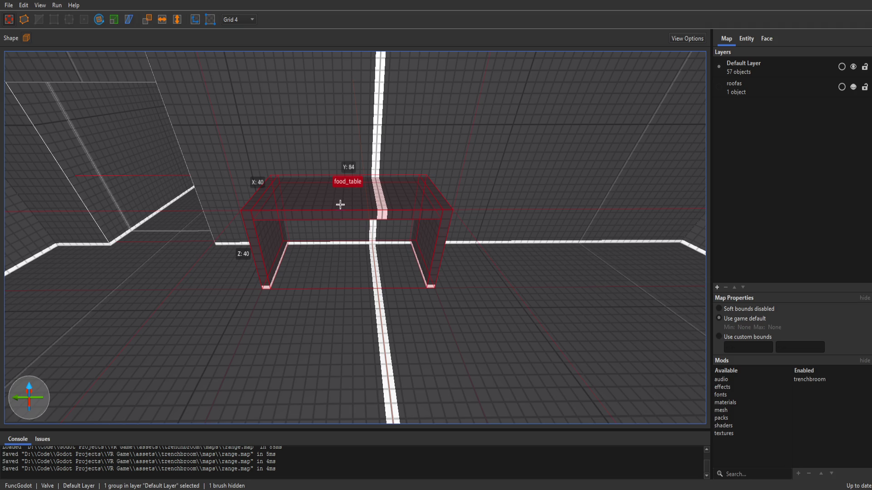
{"action": "mouse_move", "coordinate": [353, 199]}
{"action": "left_mouse_down"}
{"action": "mouse_move", "coordinate": [472, 205]}
{"action": "mouse_move", "coordinate": [531, 191]}
{"action": "mouse_move", "coordinate": [596, 191]}
{"action": "mouse_move", "coordinate": [383, 196]}
{"action": "mouse_move", "coordinate": [593, 196]}
{"action": "mouse_move", "coordinate": [563, 180]}
{"action": "mouse_move", "coordinate": [509, 185]}
{"action": "left_mouse_up"}
{"action": "left_click", "coordinate": [459, 186]}
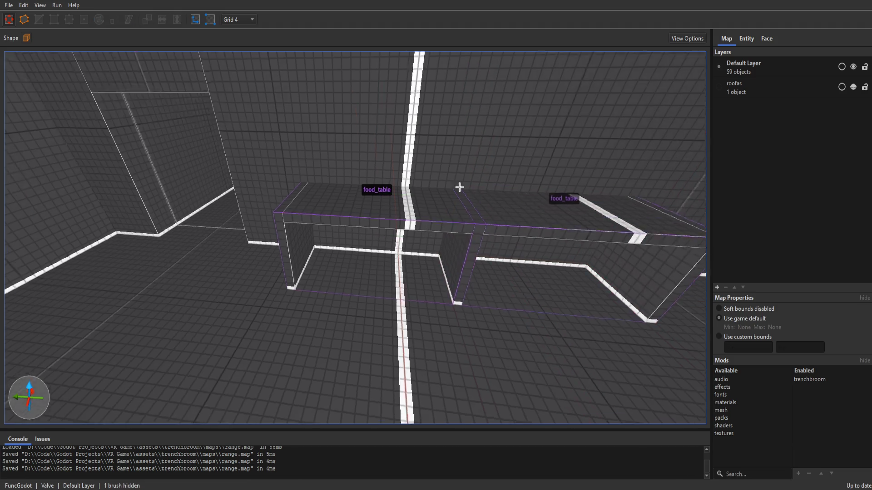
{"action": "mouse_move", "coordinate": [457, 190]}
{"action": "left_mouse_down"}
{"action": "mouse_move", "coordinate": [549, 195]}
{"action": "mouse_move", "coordinate": [646, 175]}
{"action": "mouse_move", "coordinate": [545, 167]}
{"action": "mouse_move", "coordinate": [412, 214]}
{"action": "left_mouse_up"}
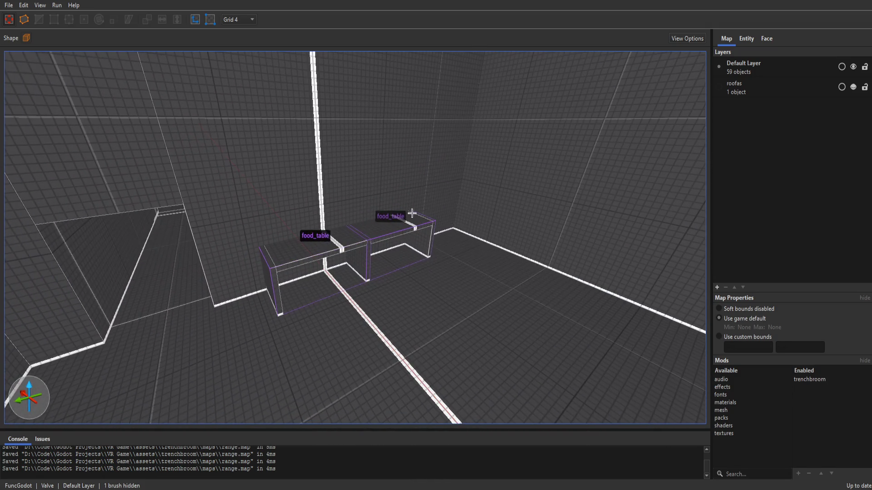
{"action": "mouse_move", "coordinate": [338, 255]}
{"action": "left_mouse_down"}
{"action": "mouse_move", "coordinate": [506, 214]}
{"action": "mouse_move", "coordinate": [479, 256]}
{"action": "mouse_move", "coordinate": [480, 239]}
{"action": "mouse_move", "coordinate": [535, 239]}
{"action": "mouse_move", "coordinate": [574, 192]}
{"action": "mouse_move", "coordinate": [381, 269]}
{"action": "left_mouse_up"}
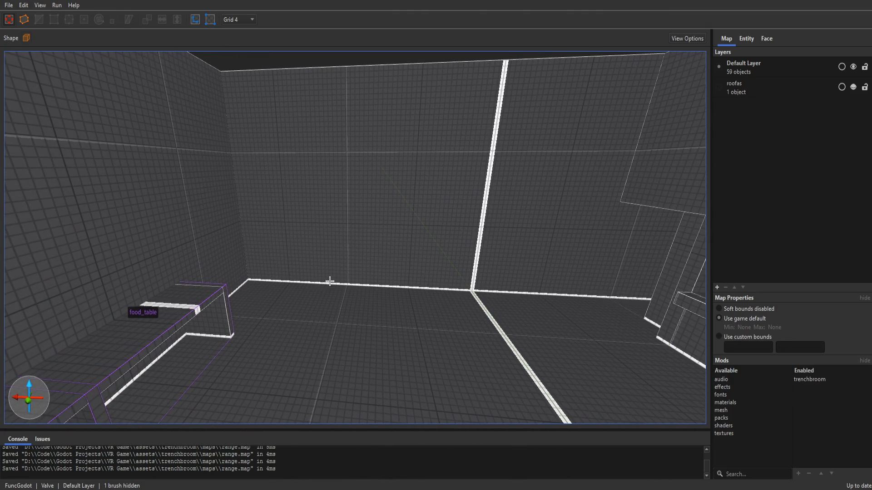
{"action": "key", "text": "plus"}
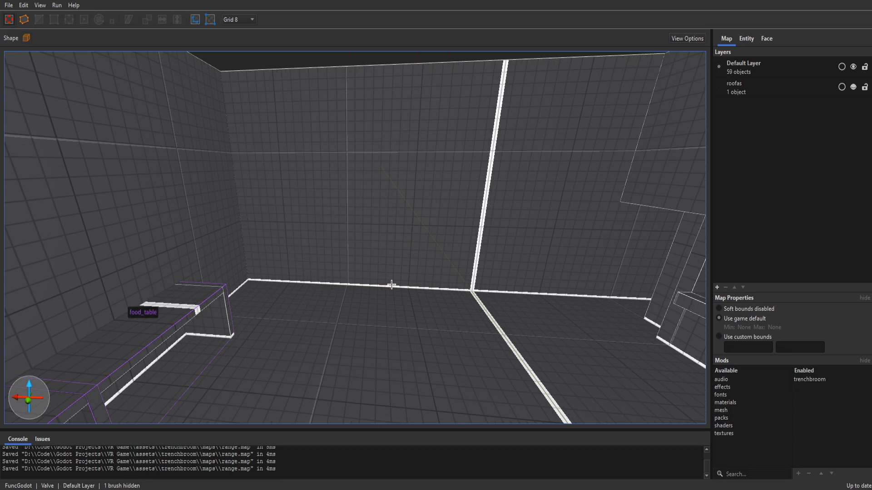
Step: Switch to a 16-unit grid and draw a box brush beside the tables, lowering its top
{"action": "key", "text": "plus"}
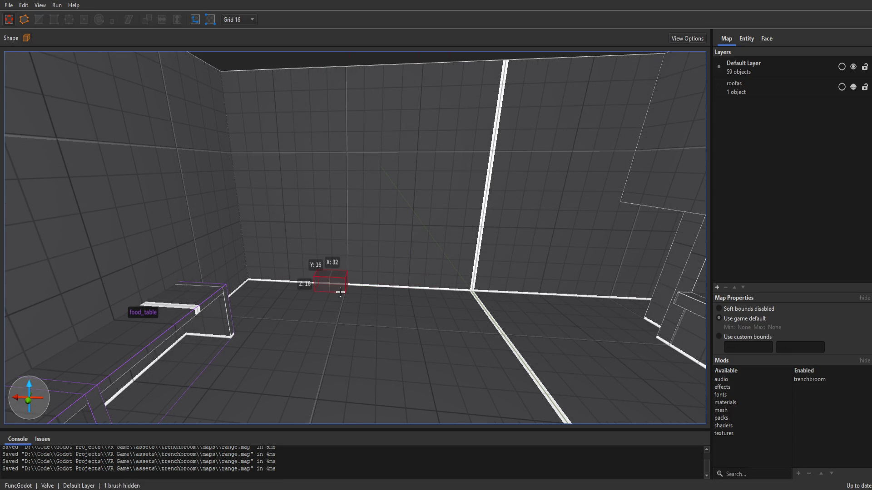
{"action": "mouse_move", "coordinate": [355, 287]}
{"action": "left_mouse_down"}
{"action": "mouse_move", "coordinate": [536, 287]}
{"action": "mouse_move", "coordinate": [278, 278]}
{"action": "mouse_move", "coordinate": [340, 278]}
{"action": "mouse_move", "coordinate": [269, 286]}
{"action": "mouse_move", "coordinate": [288, 295]}
{"action": "left_mouse_up"}
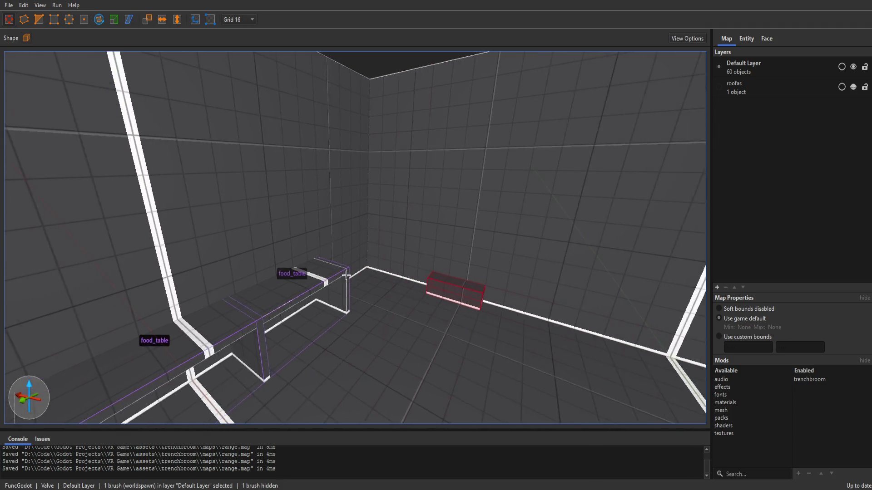
{"action": "key", "text": "Delete"}
{"action": "mouse_move", "coordinate": [363, 290]}
{"action": "left_mouse_down"}
{"action": "mouse_move", "coordinate": [422, 288]}
{"action": "mouse_move", "coordinate": [391, 287]}
{"action": "mouse_move", "coordinate": [399, 124]}
{"action": "left_mouse_up"}
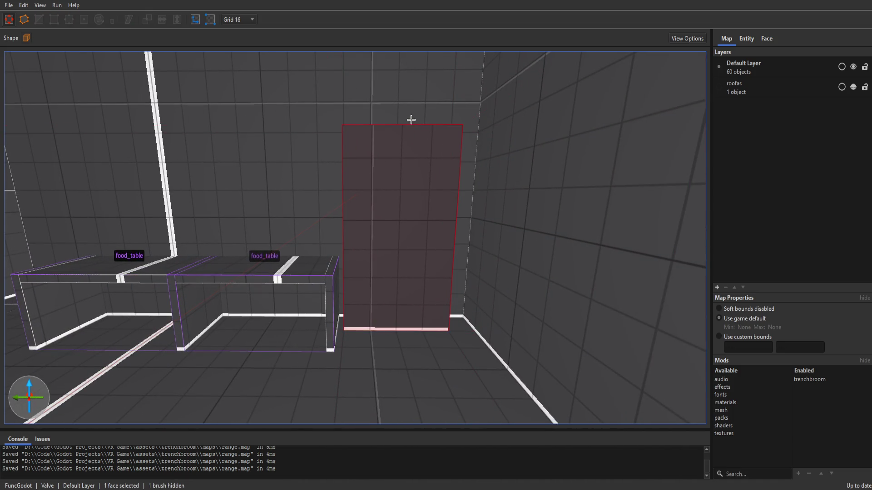
{"action": "left_click_drag", "start_coordinate": [415, 119], "coordinate": [411, 222]}
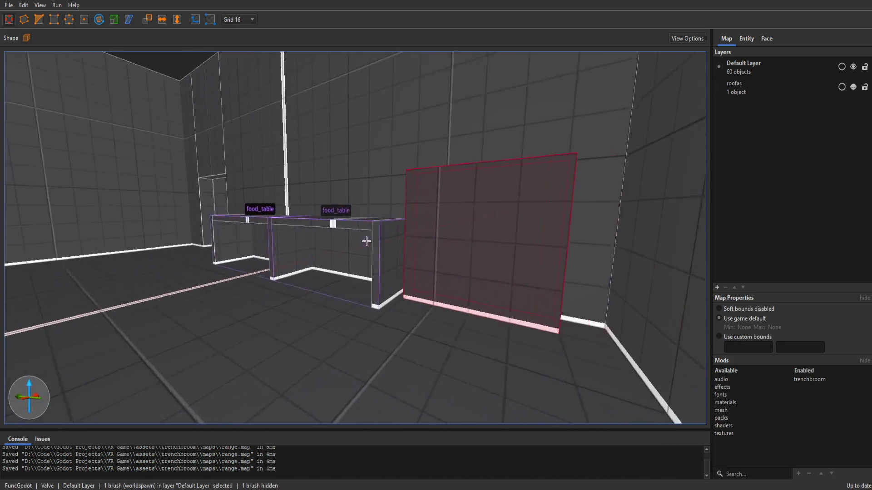
{"action": "key", "text": "a"}
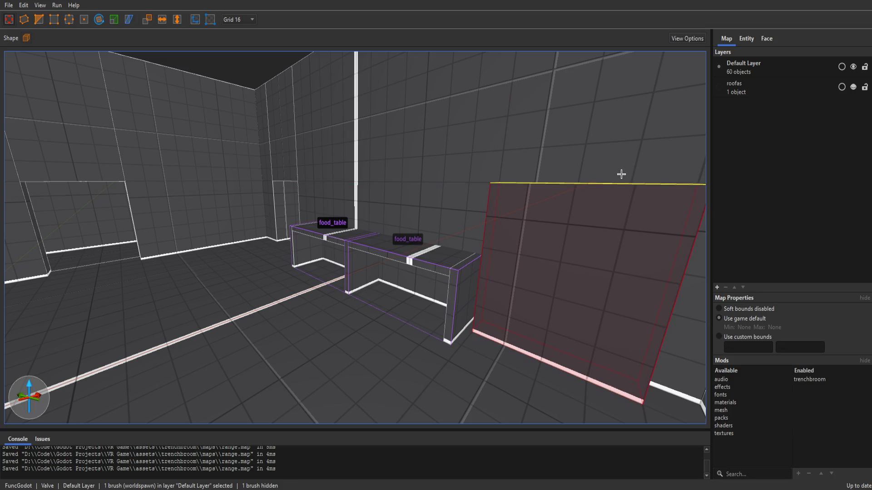
{"action": "left_click_drag", "start_coordinate": [625, 180], "coordinate": [628, 179]}
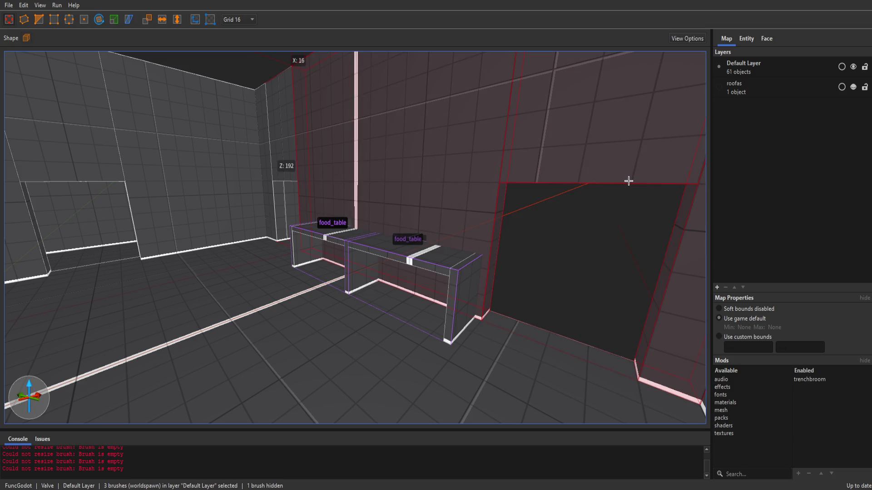
{"action": "key", "text": "Escape"}
{"action": "scroll", "coordinate": [609, 286], "scroll_direction": "up", "scroll_amount": 5}
Step: Draw a 96-unit-tall wall brush along the wall base and save
{"action": "mouse_move", "coordinate": [366, 288]}
{"action": "left_mouse_down"}
{"action": "mouse_move", "coordinate": [428, 286]}
{"action": "mouse_move", "coordinate": [374, 288]}
{"action": "mouse_move", "coordinate": [464, 262]}
{"action": "mouse_move", "coordinate": [459, 111]}
{"action": "left_mouse_up"}
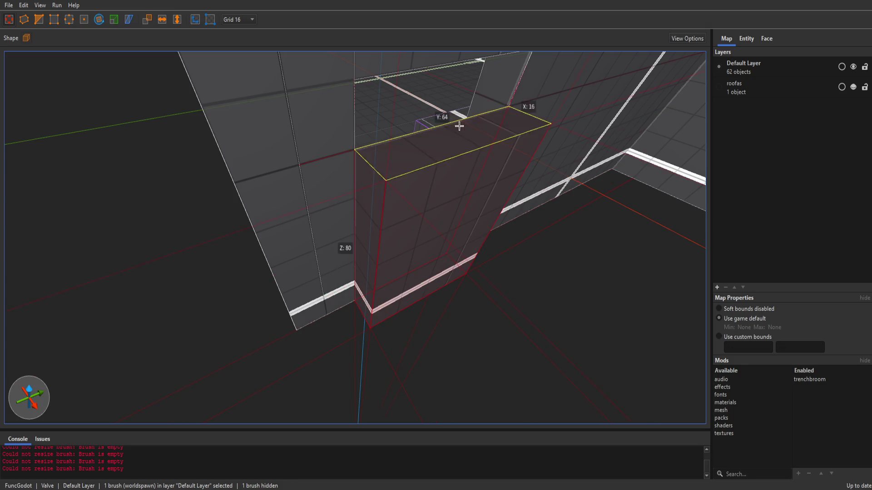
{"action": "key", "text": "ctrl+s"}
{"action": "scroll", "coordinate": [421, 130], "scroll_direction": "up", "scroll_amount": 5}
{"action": "scroll", "coordinate": [213, 223], "scroll_direction": "down", "scroll_amount": 5}
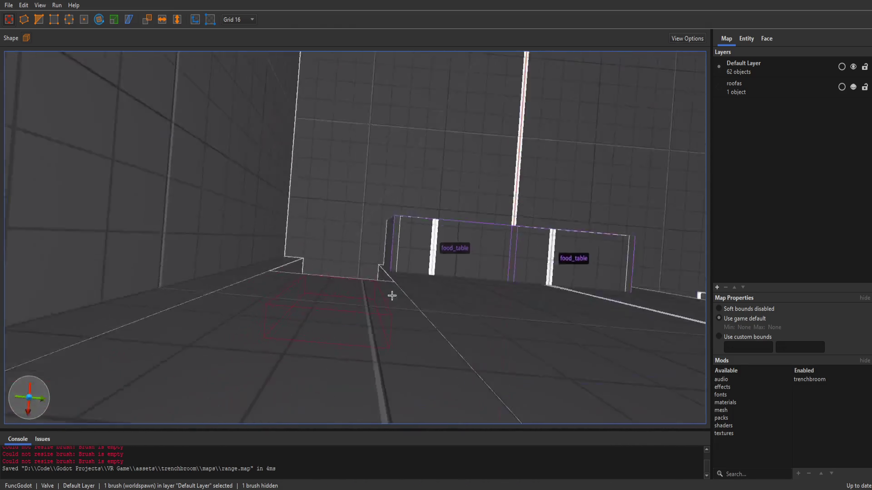
{"action": "scroll", "coordinate": [207, 160], "scroll_direction": "up", "scroll_amount": 5}
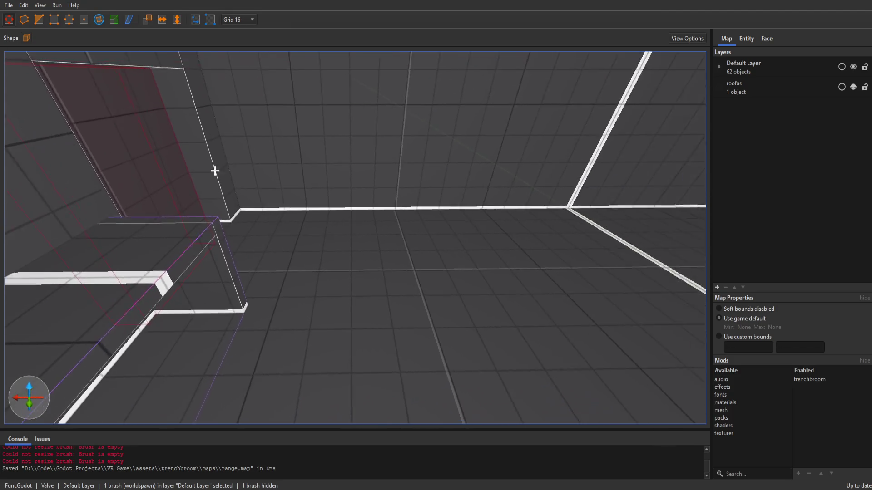
{"action": "mouse_move", "coordinate": [158, 91]}
{"action": "left_mouse_down"}
{"action": "mouse_move", "coordinate": [214, 210]}
{"action": "mouse_move", "coordinate": [330, 247]}
{"action": "left_mouse_up"}
{"action": "left_click", "coordinate": [319, 251]}
{"action": "key", "text": "Escape"}
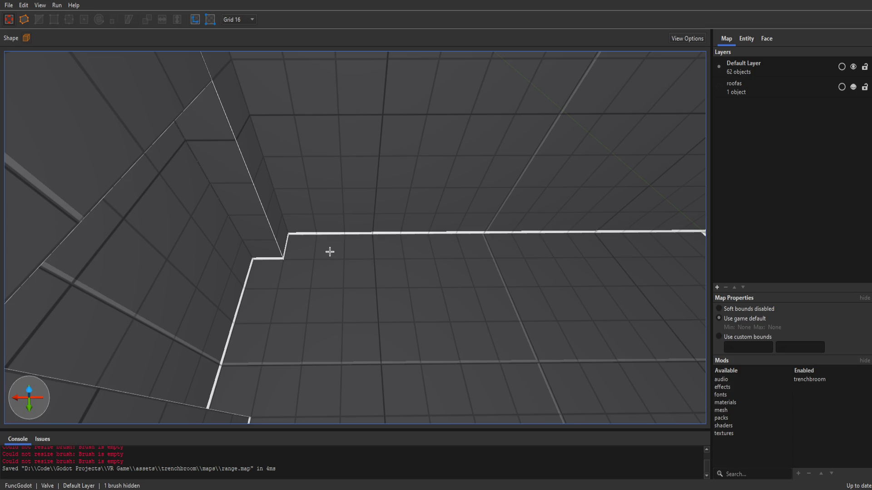
Step: Extrude a brush to 80 units, stretch it into the wall, and subtract it to cut a doorway
{"action": "mouse_move", "coordinate": [353, 219]}
{"action": "left_mouse_down"}
{"action": "mouse_move", "coordinate": [327, 97]}
{"action": "mouse_move", "coordinate": [355, 133]}
{"action": "left_mouse_up"}
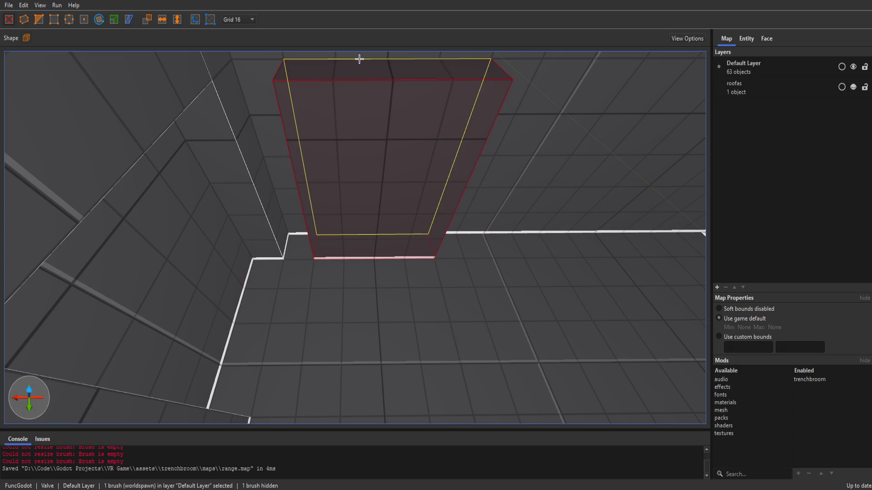
{"action": "left_click_drag", "start_coordinate": [326, 47], "coordinate": [284, 38]}
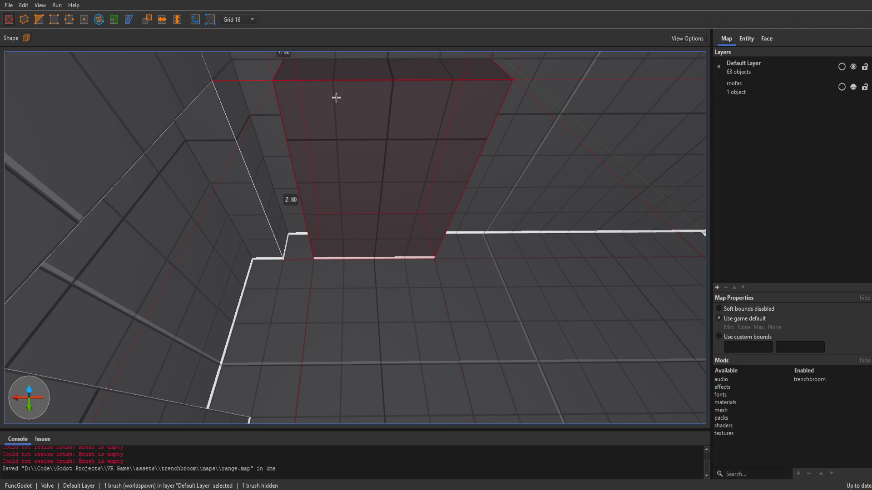
{"action": "key", "text": "ctrl+k"}
{"action": "mouse_move", "coordinate": [346, 227]}
{"action": "left_mouse_down"}
{"action": "mouse_move", "coordinate": [368, 187]}
{"action": "mouse_move", "coordinate": [638, 156]}
{"action": "mouse_move", "coordinate": [354, 220]}
{"action": "left_mouse_up"}
{"action": "key", "text": "Escape"}
Step: Draw another box brush, save, then undo the recent brush edits
{"action": "mouse_move", "coordinate": [282, 199]}
{"action": "left_mouse_down"}
{"action": "mouse_move", "coordinate": [350, 236]}
{"action": "mouse_move", "coordinate": [335, 155]}
{"action": "mouse_move", "coordinate": [341, 127]}
{"action": "left_mouse_up"}
{"action": "key", "text": "ctrl+s"}
{"action": "mouse_move", "coordinate": [445, 175]}
{"action": "left_mouse_down"}
{"action": "mouse_move", "coordinate": [273, 136]}
{"action": "mouse_move", "coordinate": [156, 128]}
{"action": "mouse_move", "coordinate": [231, 118]}
{"action": "mouse_move", "coordinate": [140, 126]}
{"action": "mouse_move", "coordinate": [3, 122]}
{"action": "mouse_move", "coordinate": [131, 146]}
{"action": "mouse_move", "coordinate": [156, 187]}
{"action": "mouse_move", "coordinate": [227, 194]}
{"action": "left_mouse_up"}
{"action": "key", "text": "ctrl+z"}
{"action": "key", "text": "ctrl+z"}
{"action": "key", "text": "ctrl+z"}
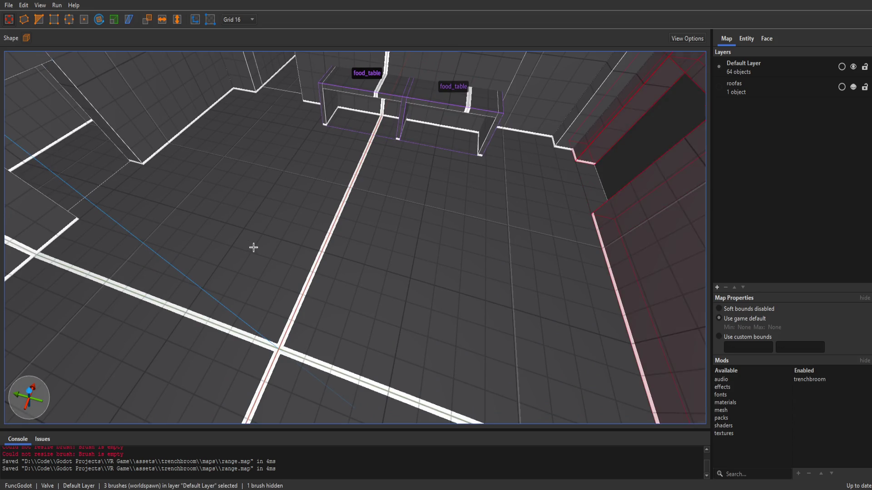
Step: Remove the leftover brush and create a narrow new brush near the right wall
{"action": "key", "text": "ctrl+z"}
{"action": "key", "text": "ctrl+z"}
{"action": "key", "text": "ctrl+z"}
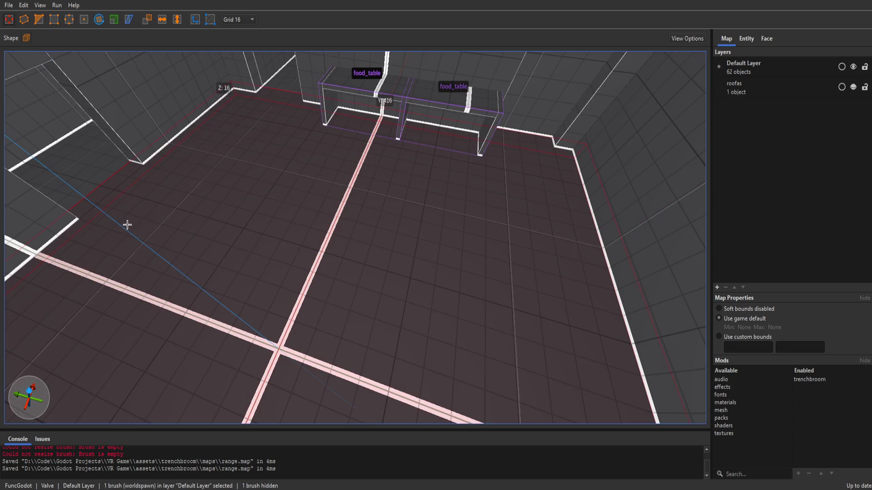
{"action": "left_click_drag", "start_coordinate": [152, 236], "coordinate": [570, 334]}
{"action": "left_click_drag", "start_coordinate": [624, 372], "coordinate": [638, 376]}
{"action": "key", "text": "Escape"}
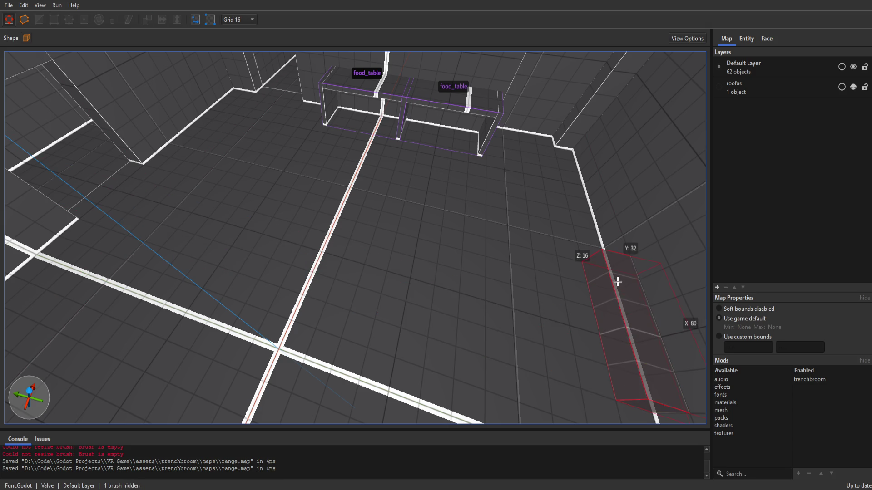
{"action": "mouse_move", "coordinate": [618, 282]}
{"action": "left_mouse_down"}
{"action": "mouse_move", "coordinate": [632, 312]}
{"action": "mouse_move", "coordinate": [683, 217]}
{"action": "left_mouse_up"}
{"action": "scroll", "coordinate": [498, 259], "scroll_direction": "up", "scroll_amount": 5}
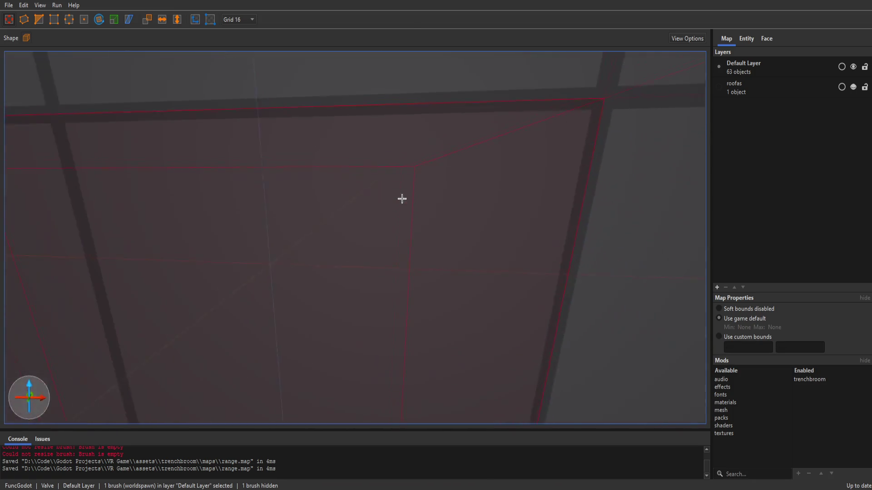
{"action": "scroll", "coordinate": [402, 198], "scroll_direction": "down", "scroll_amount": 5}
{"action": "mouse_move", "coordinate": [411, 183]}
{"action": "left_mouse_down"}
{"action": "mouse_move", "coordinate": [205, 236]}
{"action": "mouse_move", "coordinate": [204, 252]}
{"action": "left_mouse_up"}
Step: Create a new brush reaching from the floor up to the ceiling and save range.map
{"action": "mouse_move", "coordinate": [160, 286]}
{"action": "left_mouse_down"}
{"action": "mouse_move", "coordinate": [491, 188]}
{"action": "mouse_move", "coordinate": [140, 329]}
{"action": "mouse_move", "coordinate": [139, 315]}
{"action": "left_mouse_up"}
{"action": "mouse_move", "coordinate": [153, 272]}
{"action": "left_mouse_down"}
{"action": "mouse_move", "coordinate": [537, 195]}
{"action": "mouse_move", "coordinate": [142, 288]}
{"action": "left_mouse_up"}
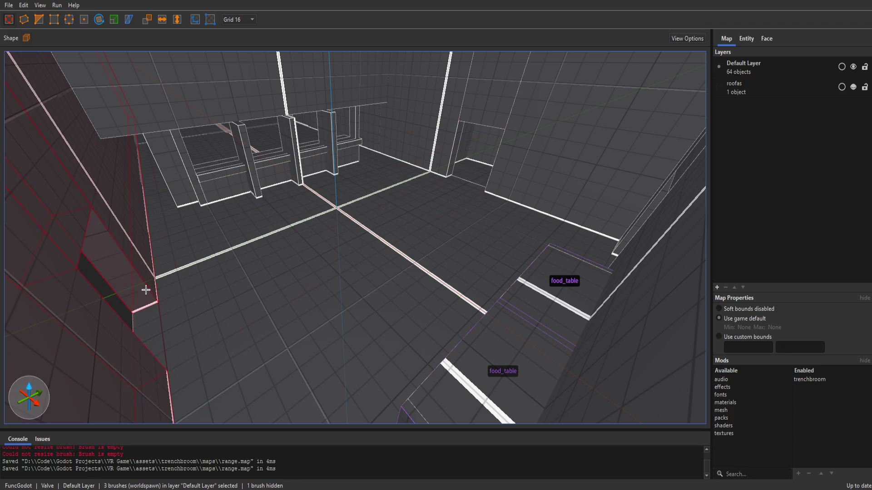
{"action": "mouse_move", "coordinate": [316, 288]}
{"action": "left_mouse_down"}
{"action": "mouse_move", "coordinate": [242, 286]}
{"action": "mouse_move", "coordinate": [315, 286]}
{"action": "mouse_move", "coordinate": [276, 136]}
{"action": "mouse_move", "coordinate": [311, 198]}
{"action": "mouse_move", "coordinate": [286, 109]}
{"action": "mouse_move", "coordinate": [487, 134]}
{"action": "mouse_move", "coordinate": [601, 164]}
{"action": "mouse_move", "coordinate": [707, 157]}
{"action": "mouse_move", "coordinate": [663, 149]}
{"action": "mouse_move", "coordinate": [445, 181]}
{"action": "mouse_move", "coordinate": [510, 191]}
{"action": "mouse_move", "coordinate": [330, 193]}
{"action": "mouse_move", "coordinate": [334, 187]}
{"action": "left_mouse_up"}
{"action": "key", "text": "ctrl+s"}
{"action": "key", "text": "alt+Tab"}
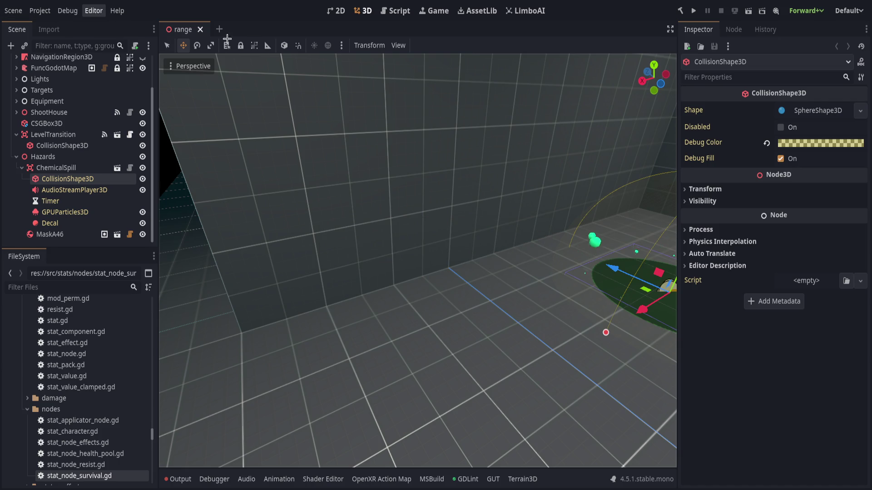
Step: Fly toward the ChemicalSpill area, run Build Map on FuncGodotMap, and select ChemicalSpill
{"action": "key", "text": "w"}
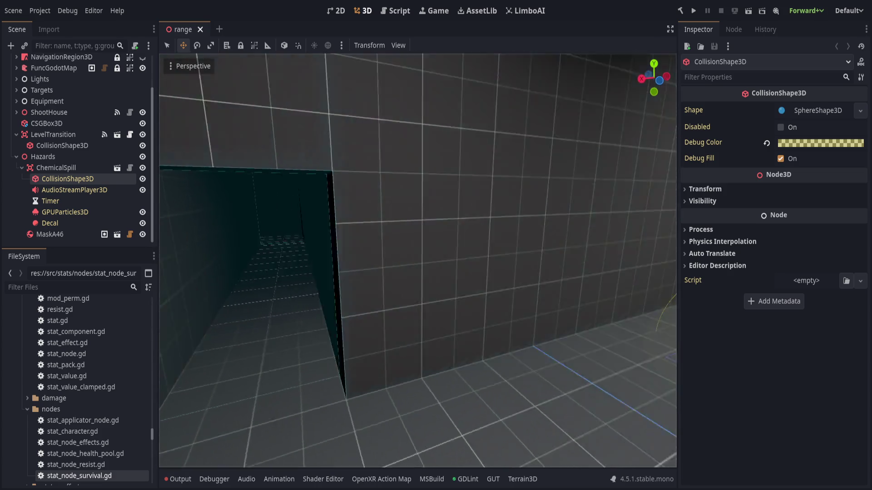
{"action": "scroll", "coordinate": [181, 318], "scroll_direction": "up", "scroll_amount": 10}
{"action": "key", "text": "s"}
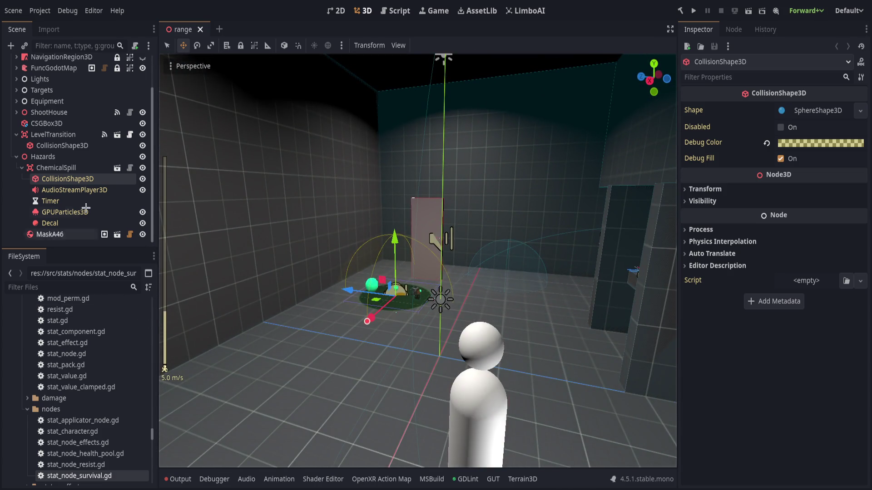
{"action": "scroll", "coordinate": [85, 208], "scroll_direction": "up", "scroll_amount": 2}
{"action": "left_click", "coordinate": [54, 107]}
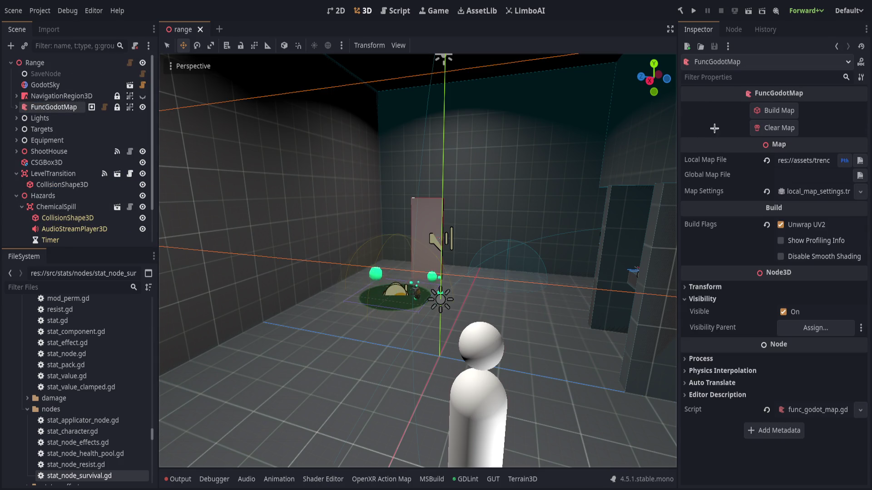
{"action": "left_click", "coordinate": [772, 111]}
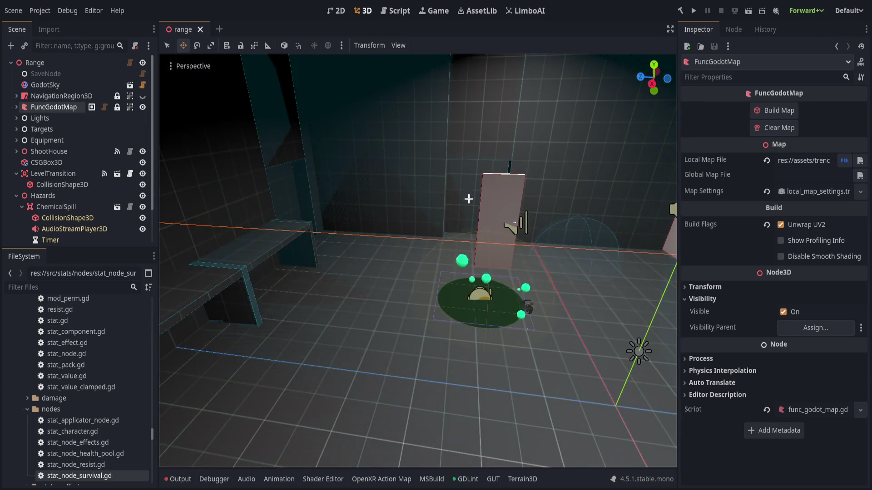
{"action": "left_click", "coordinate": [76, 207]}
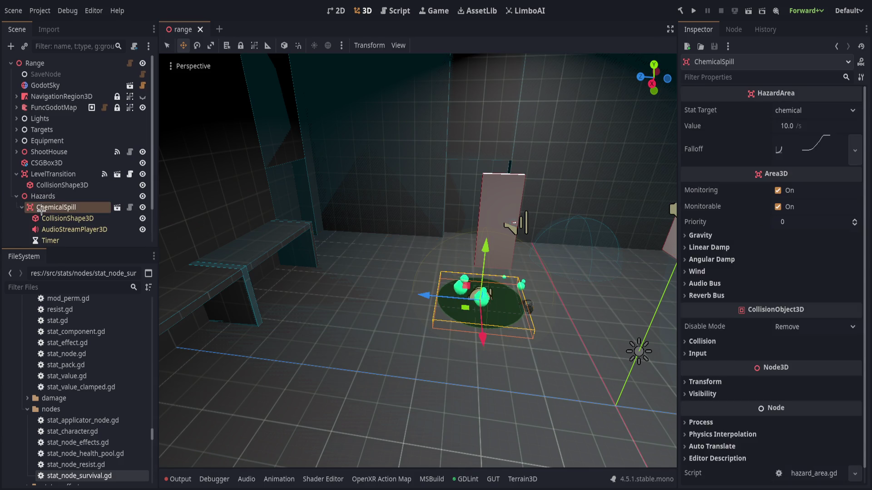
Step: Move the ChemicalSpill closer to the door and delete HingedDoor10
{"action": "mouse_move", "coordinate": [466, 309]}
{"action": "left_mouse_down"}
{"action": "mouse_move", "coordinate": [358, 259]}
{"action": "mouse_move", "coordinate": [457, 259]}
{"action": "left_mouse_up"}
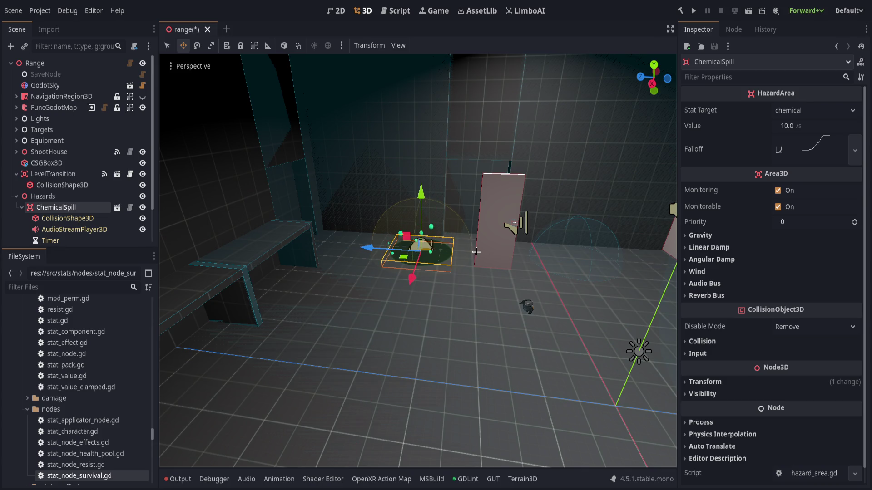
{"action": "left_click", "coordinate": [476, 252]}
{"action": "scroll", "coordinate": [124, 203], "scroll_direction": "down", "scroll_amount": 3}
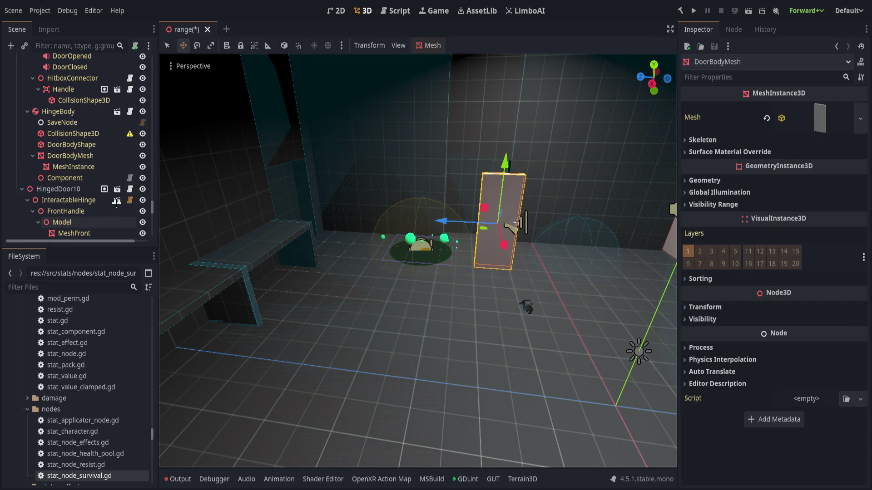
{"action": "left_click", "coordinate": [73, 188]}
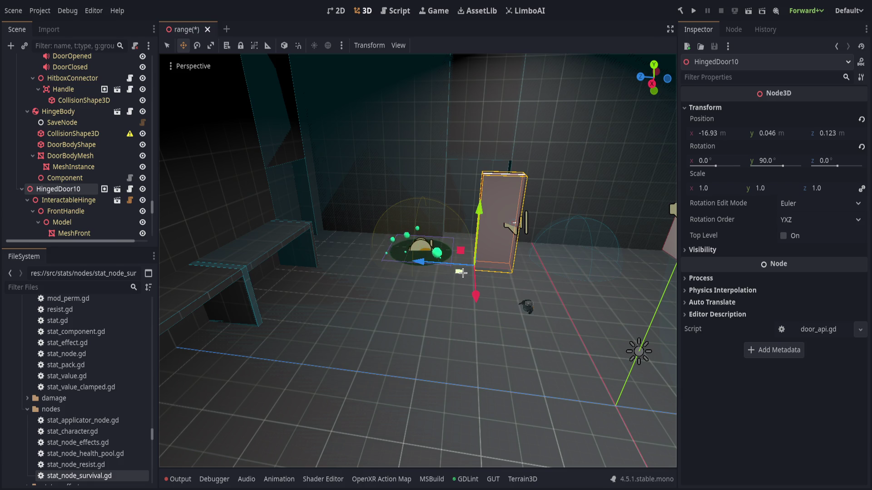
{"action": "key", "text": "Delete"}
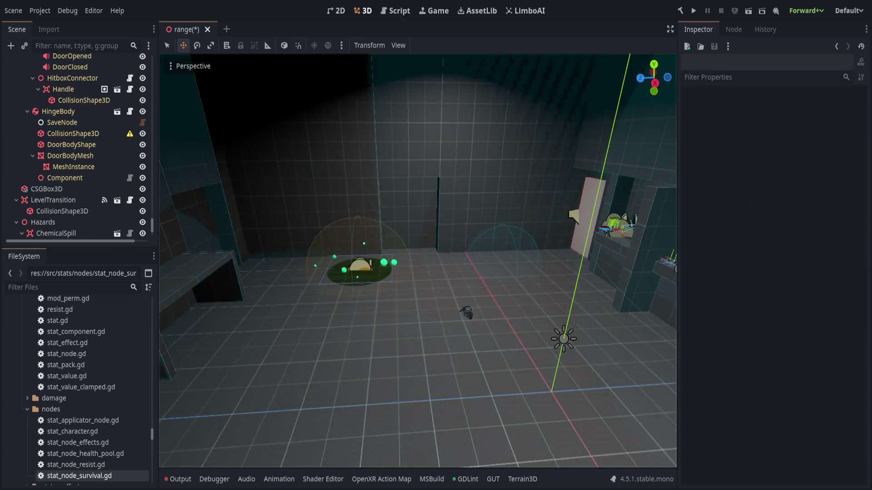
Step: Raise the LevelTransition collision sphere and slide it sideways
{"action": "left_click", "coordinate": [474, 246]}
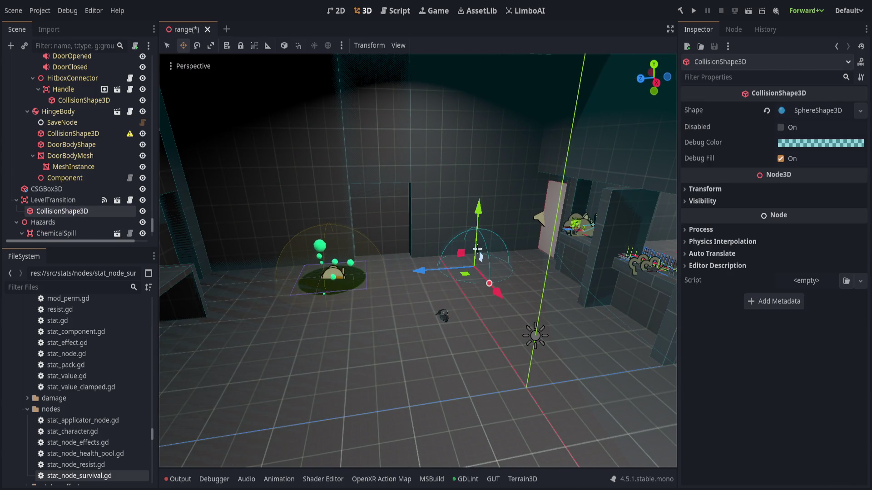
{"action": "left_click_drag", "start_coordinate": [466, 275], "coordinate": [471, 249]}
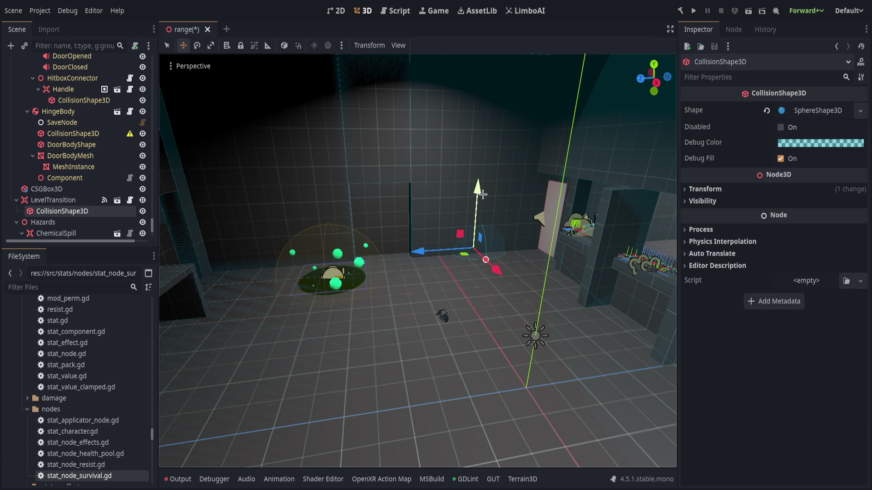
{"action": "left_click_drag", "start_coordinate": [483, 195], "coordinate": [491, 190]}
{"action": "mouse_move", "coordinate": [428, 204]}
{"action": "left_mouse_down"}
{"action": "mouse_move", "coordinate": [356, 210]}
{"action": "mouse_move", "coordinate": [402, 212]}
{"action": "left_mouse_up"}
{"action": "scroll", "coordinate": [91, 212], "scroll_direction": "down", "scroll_amount": 2}
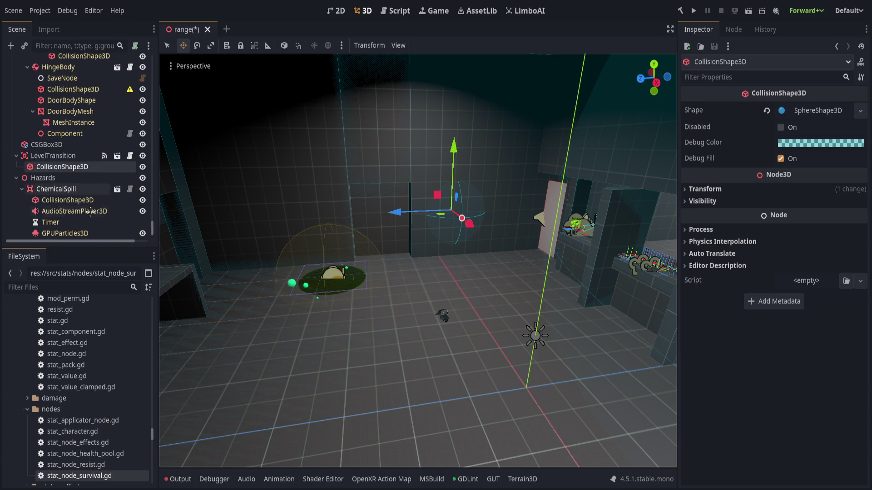
{"action": "left_click", "coordinate": [62, 157]}
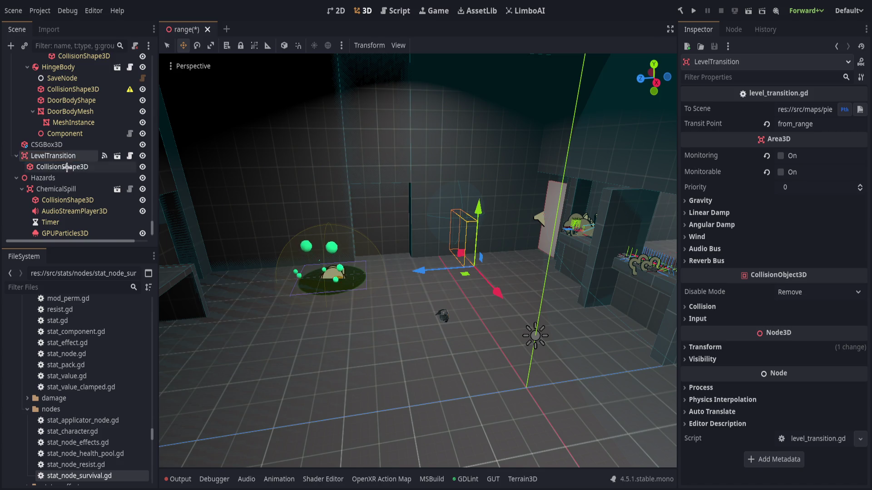
Step: Reset the collision shape's Transform Position to default and drag LevelTransition toward the doorway
{"action": "left_click", "coordinate": [67, 167]}
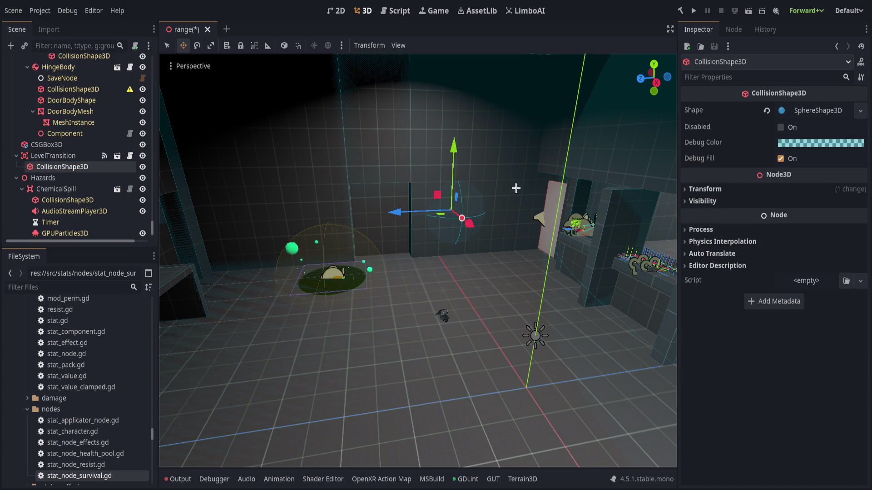
{"action": "left_click", "coordinate": [720, 189]}
{"action": "left_click", "coordinate": [860, 203]}
{"action": "left_click", "coordinate": [708, 189]}
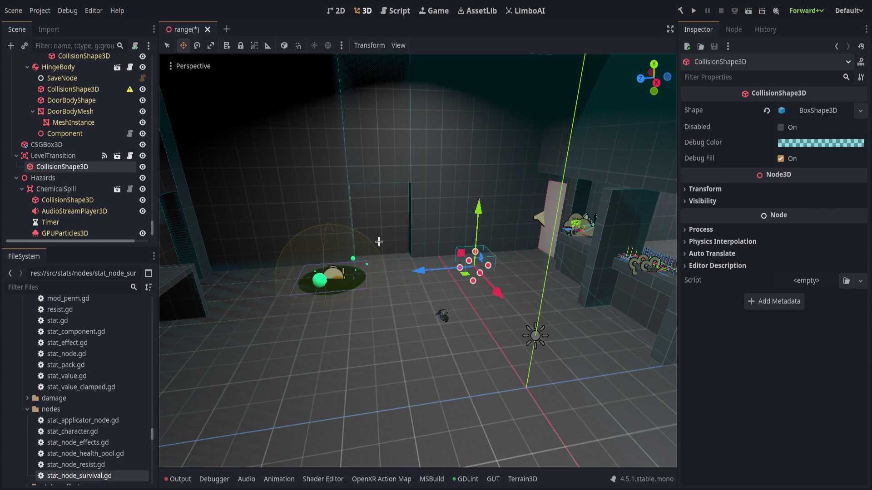
{"action": "left_click", "coordinate": [49, 156]}
{"action": "mouse_move", "coordinate": [465, 275]}
{"action": "left_mouse_down"}
{"action": "mouse_move", "coordinate": [220, 278]}
{"action": "mouse_move", "coordinate": [404, 277]}
{"action": "mouse_move", "coordinate": [239, 279]}
{"action": "mouse_move", "coordinate": [335, 296]}
{"action": "mouse_move", "coordinate": [403, 286]}
{"action": "mouse_move", "coordinate": [411, 272]}
{"action": "left_mouse_up"}
{"action": "scroll", "coordinate": [336, 296], "scroll_direction": "up", "scroll_amount": 5}
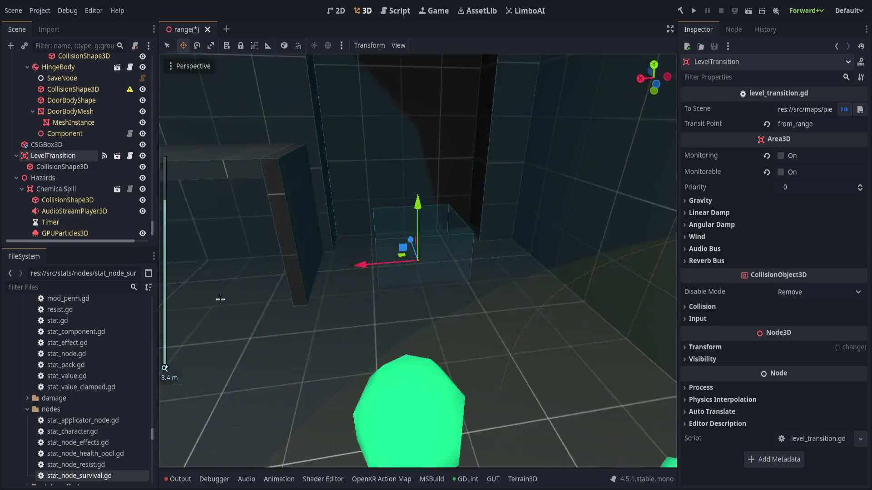
{"action": "mouse_move", "coordinate": [220, 300]}
{"action": "left_mouse_down"}
{"action": "mouse_move", "coordinate": [370, 346]}
{"action": "mouse_move", "coordinate": [402, 254]}
{"action": "mouse_move", "coordinate": [391, 181]}
{"action": "mouse_move", "coordinate": [352, 203]}
{"action": "mouse_move", "coordinate": [404, 173]}
{"action": "mouse_move", "coordinate": [389, 169]}
{"action": "mouse_move", "coordinate": [396, 74]}
{"action": "left_mouse_up"}
{"action": "left_click", "coordinate": [63, 167]}
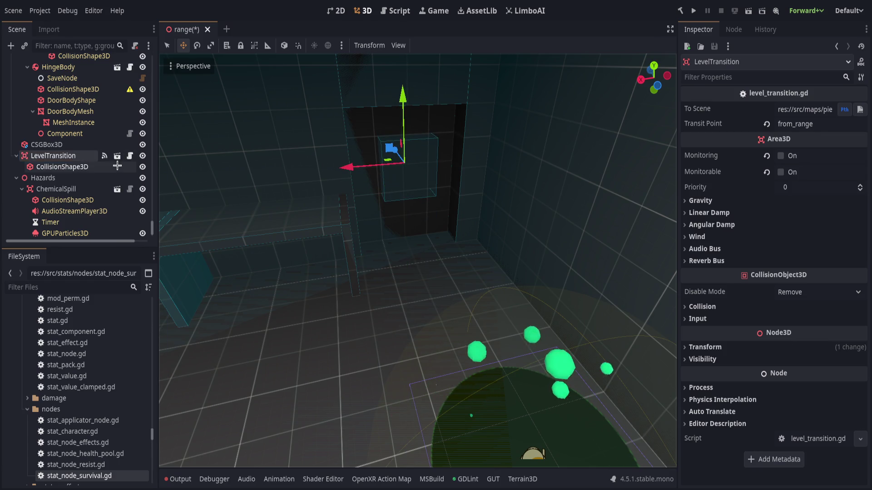
Step: Resize the transition box into a thin panel filling the doorway's height and width
{"action": "left_click_drag", "start_coordinate": [406, 195], "coordinate": [405, 211]}
{"action": "mouse_move", "coordinate": [379, 165]}
{"action": "left_mouse_down"}
{"action": "mouse_move", "coordinate": [353, 166]}
{"action": "mouse_move", "coordinate": [364, 166]}
{"action": "left_mouse_up"}
{"action": "left_click_drag", "start_coordinate": [410, 210], "coordinate": [415, 217]}
{"action": "left_click", "coordinate": [68, 156]}
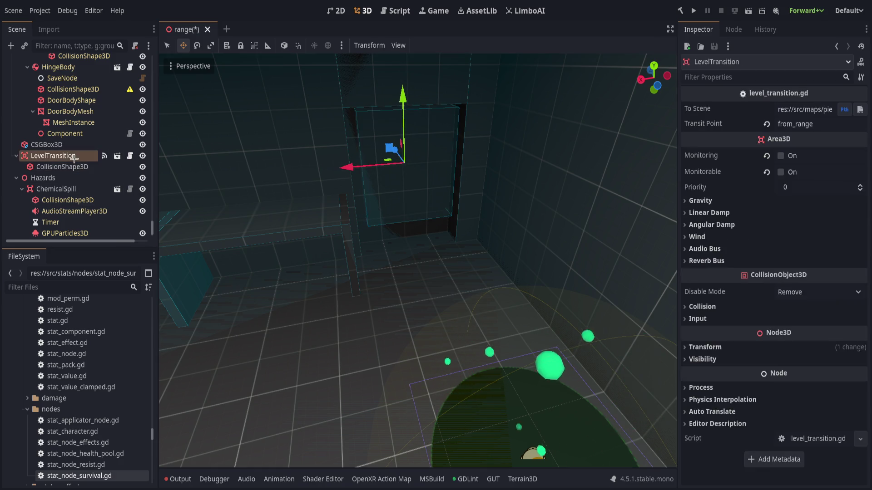
{"action": "left_click", "coordinate": [111, 168]}
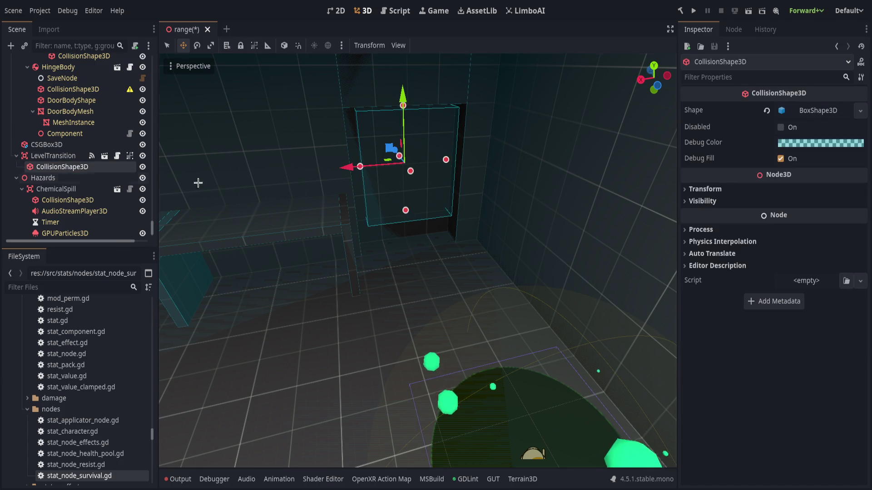
{"action": "left_click_drag", "start_coordinate": [405, 217], "coordinate": [407, 234]}
{"action": "left_click_drag", "start_coordinate": [361, 182], "coordinate": [354, 183]}
{"action": "left_click_drag", "start_coordinate": [408, 187], "coordinate": [407, 206]}
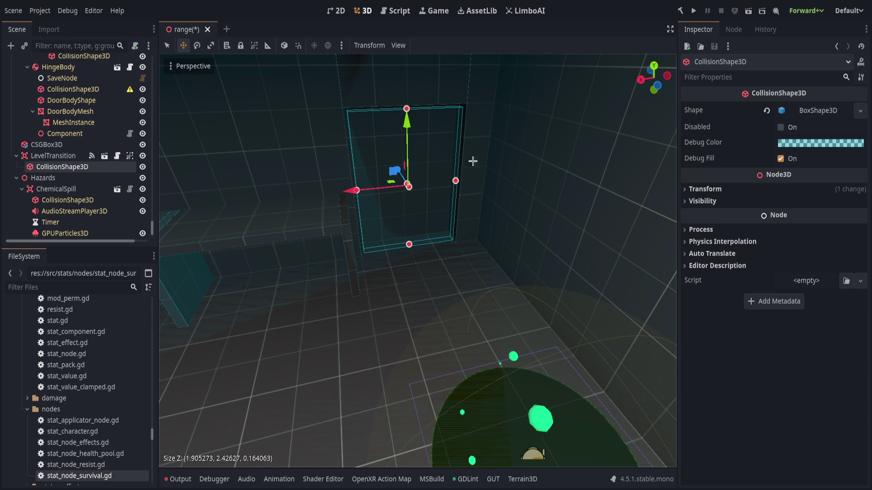
Step: Reset the shape's position to zero, nudge LevelTransition into the doorway, and save the scene
{"action": "left_click", "coordinate": [705, 189]}
{"action": "left_click", "coordinate": [860, 200]}
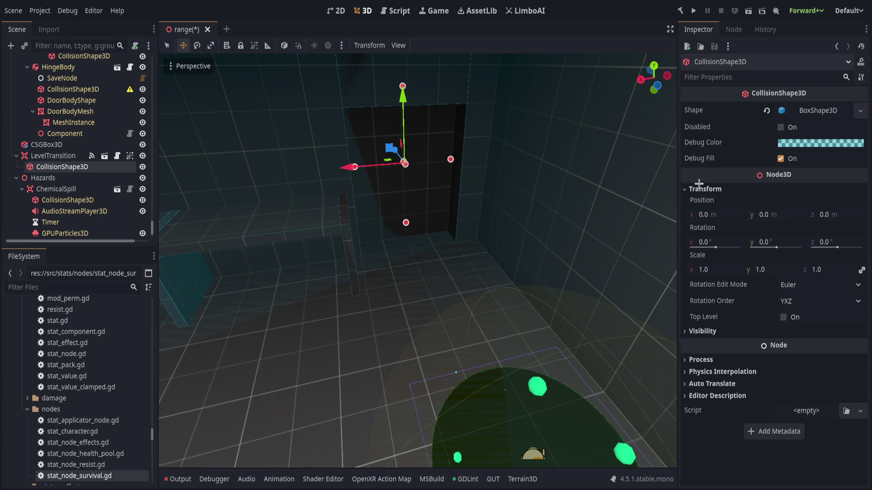
{"action": "left_click", "coordinate": [69, 157]}
{"action": "mouse_move", "coordinate": [359, 182]}
{"action": "left_mouse_down"}
{"action": "mouse_move", "coordinate": [354, 189]}
{"action": "mouse_move", "coordinate": [395, 173]}
{"action": "mouse_move", "coordinate": [353, 190]}
{"action": "left_mouse_up"}
{"action": "scroll", "coordinate": [374, 190], "scroll_direction": "up", "scroll_amount": 2}
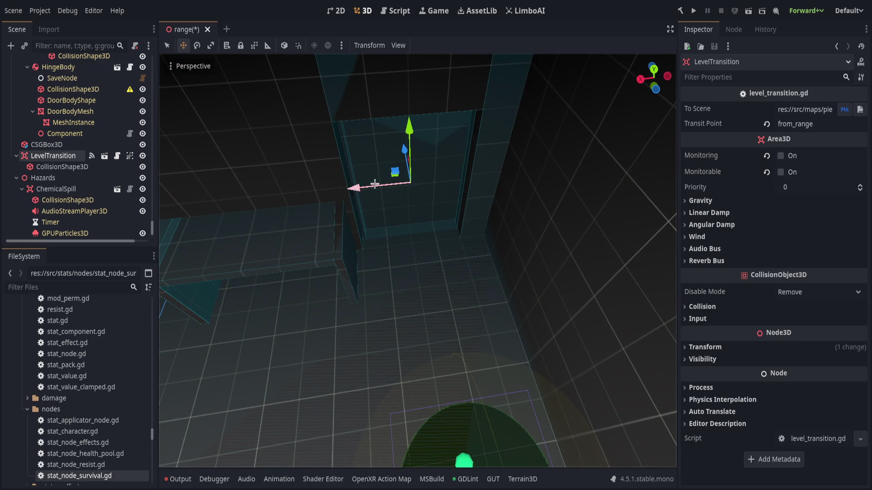
{"action": "key", "text": "ctrl+s"}
{"action": "mouse_move", "coordinate": [260, 197]}
{"action": "left_mouse_down"}
{"action": "mouse_move", "coordinate": [317, 211]}
{"action": "mouse_move", "coordinate": [419, 171]}
{"action": "mouse_move", "coordinate": [454, 168]}
{"action": "left_mouse_up"}
{"action": "key", "text": "ctrl+s"}
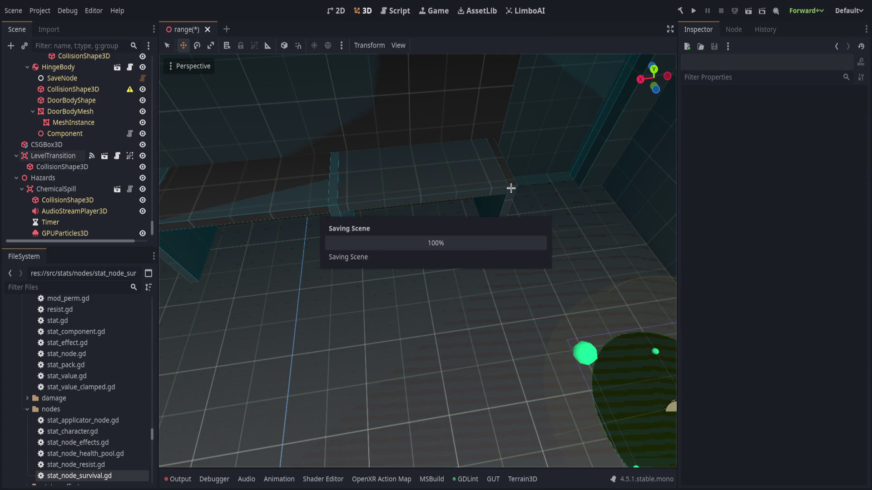
Step: Focus on the ChemicalSpill hazard, shift it slightly, and save the range scene
{"action": "left_click_drag", "start_coordinate": [57, 178], "coordinate": [44, 170]}
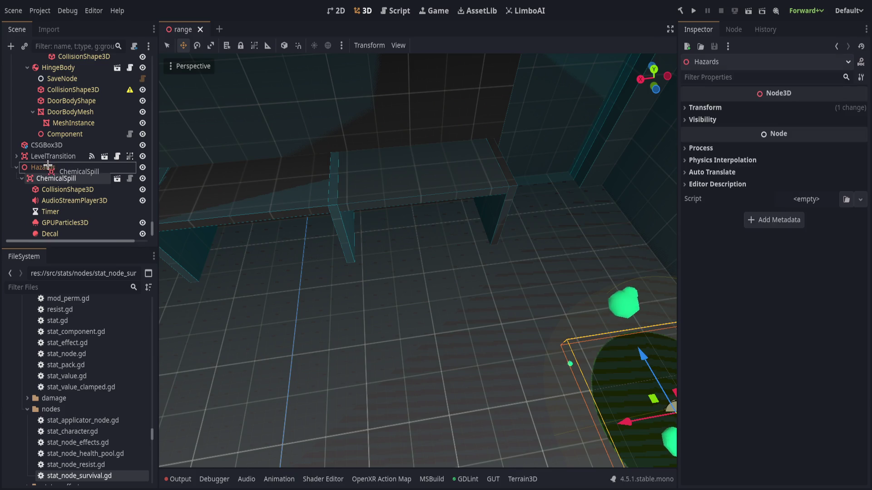
{"action": "left_click", "coordinate": [56, 178]}
{"action": "left_click", "coordinate": [16, 167]}
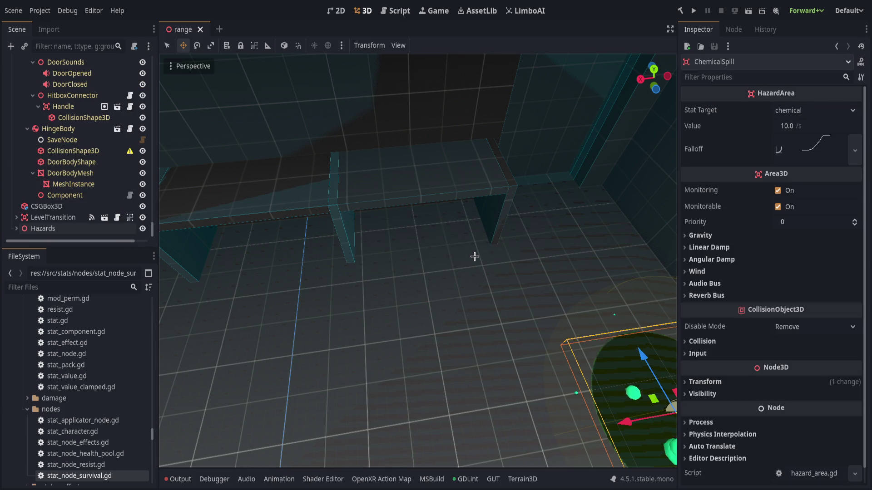
{"action": "key", "text": "f"}
{"action": "mouse_move", "coordinate": [451, 246]}
{"action": "left_mouse_down"}
{"action": "mouse_move", "coordinate": [411, 239]}
{"action": "mouse_move", "coordinate": [474, 243]}
{"action": "mouse_move", "coordinate": [445, 242]}
{"action": "left_mouse_up"}
{"action": "key", "text": "ctrl+s"}
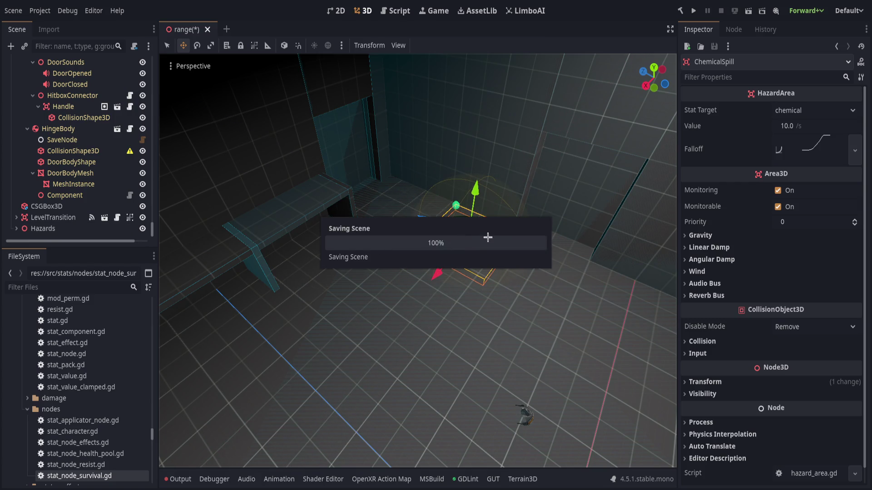
{"action": "key", "text": "shift+f"}
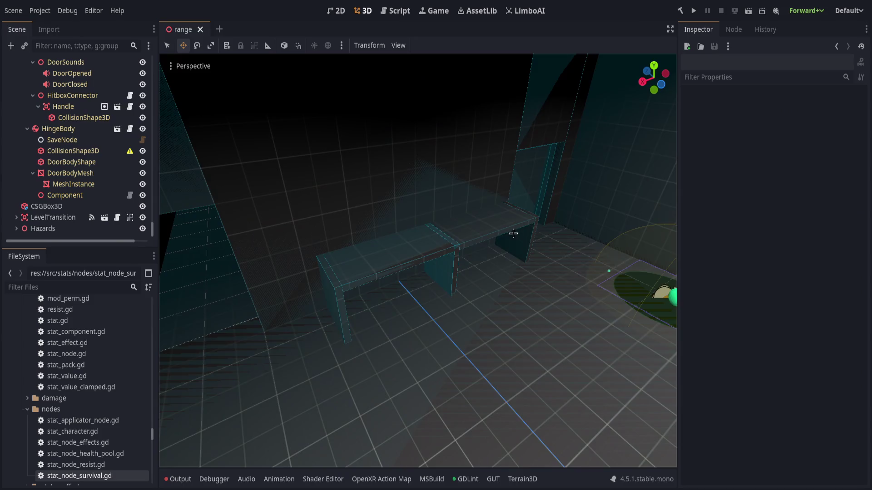
{"action": "key", "text": "w"}
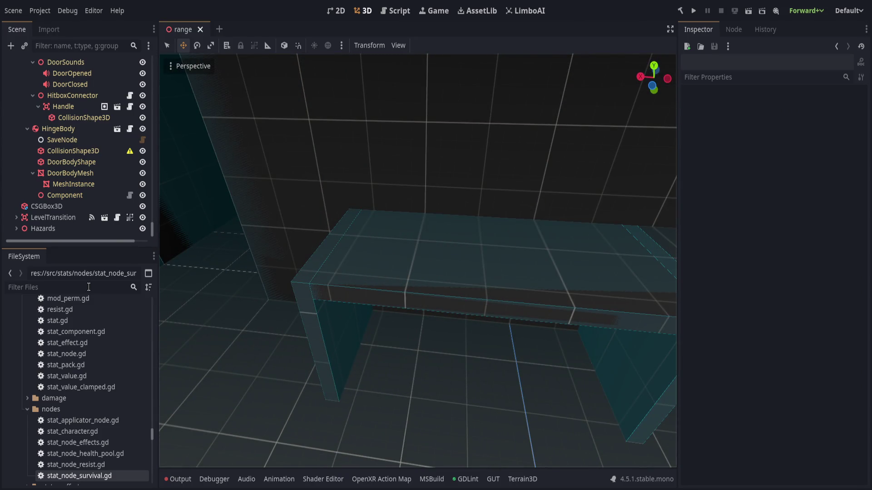
Step: Save the range scene and drop a baguette.tscn instance onto the food table
{"action": "key", "text": "ctrl+s"}
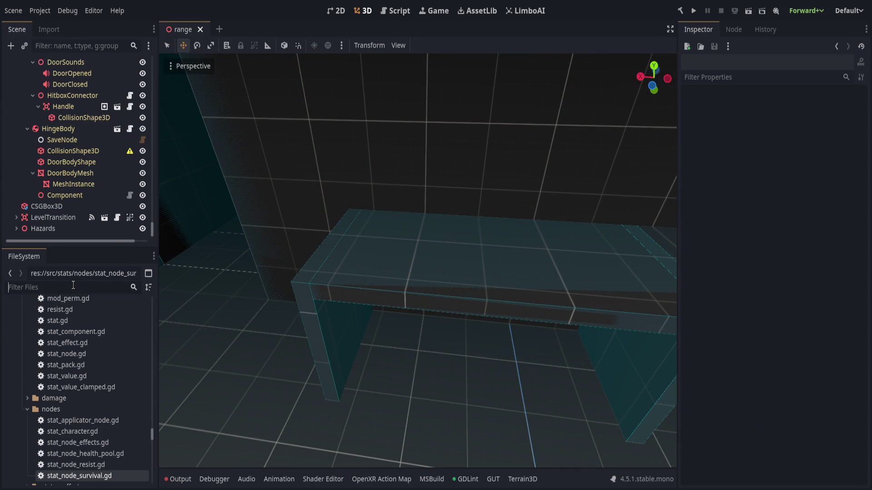
{"action": "type", "text": "bag"}
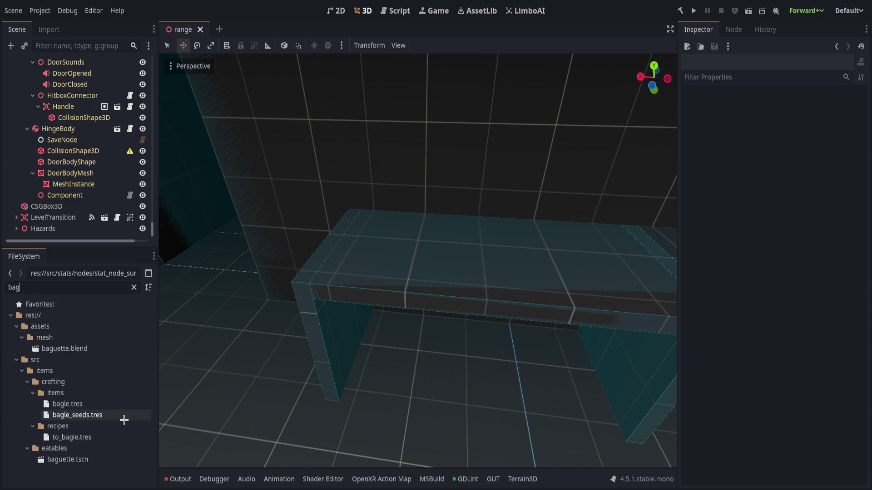
{"action": "left_click_drag", "start_coordinate": [68, 460], "coordinate": [377, 259]}
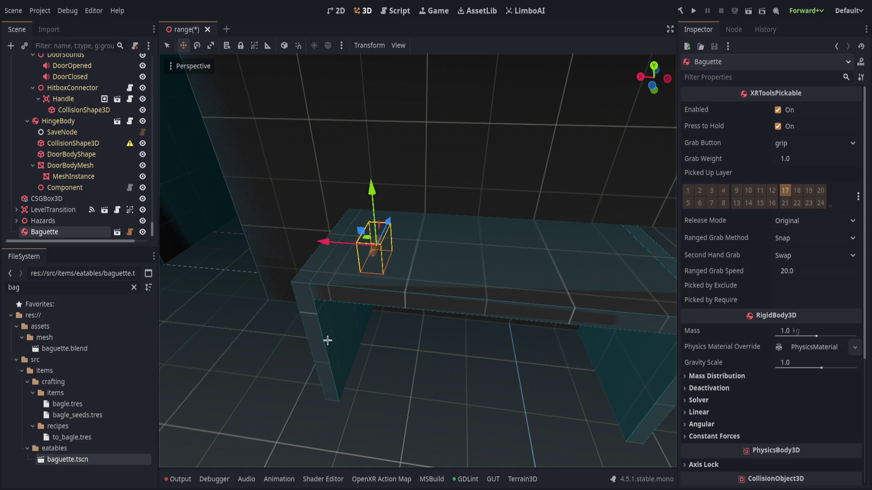
{"action": "scroll", "coordinate": [309, 268], "scroll_direction": "down", "scroll_amount": 3}
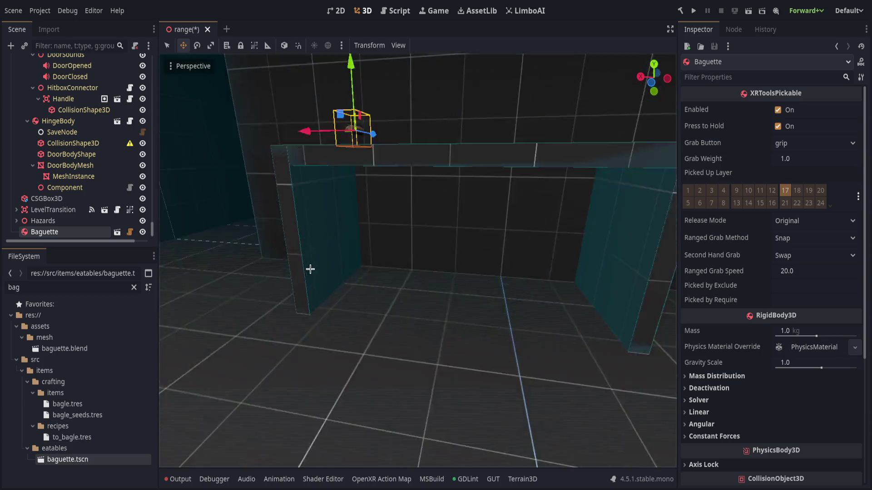
Step: Inspect the baguette scene's model, then return to the range scene
{"action": "left_click", "coordinate": [117, 233]}
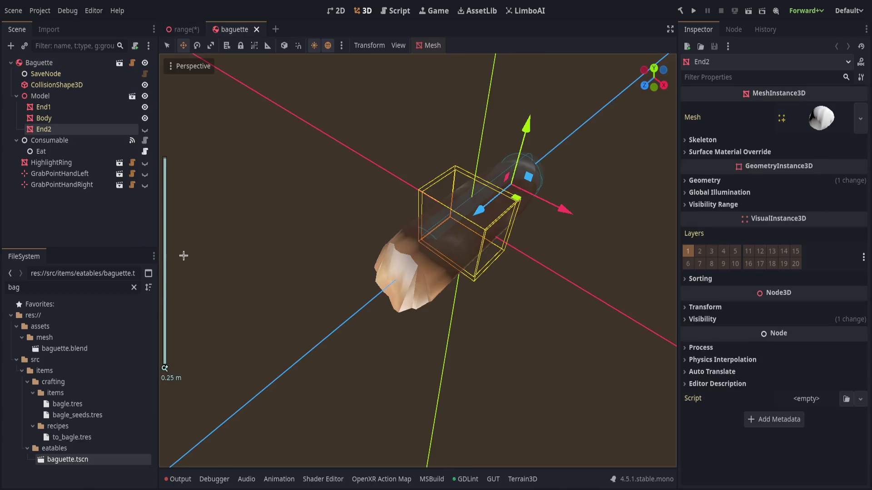
{"action": "left_click_drag", "start_coordinate": [413, 225], "coordinate": [337, 162]}
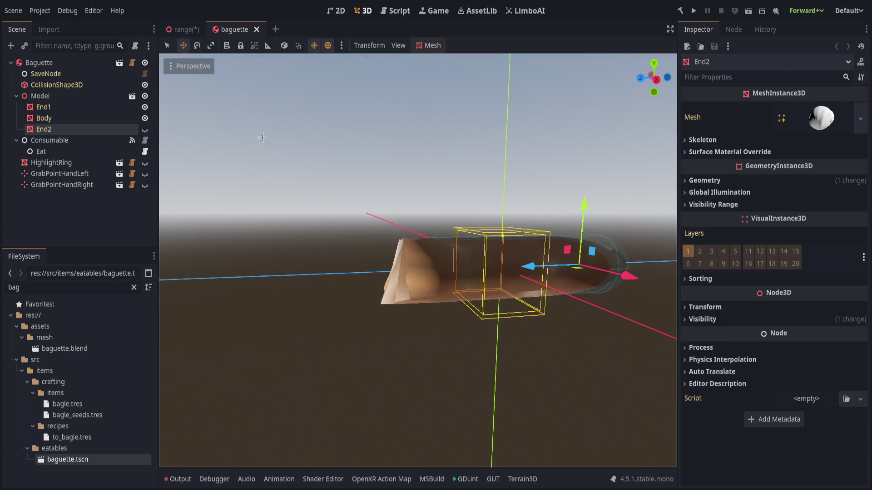
{"action": "left_click", "coordinate": [177, 30]}
{"action": "scroll", "coordinate": [383, 227], "scroll_direction": "up", "scroll_amount": 5}
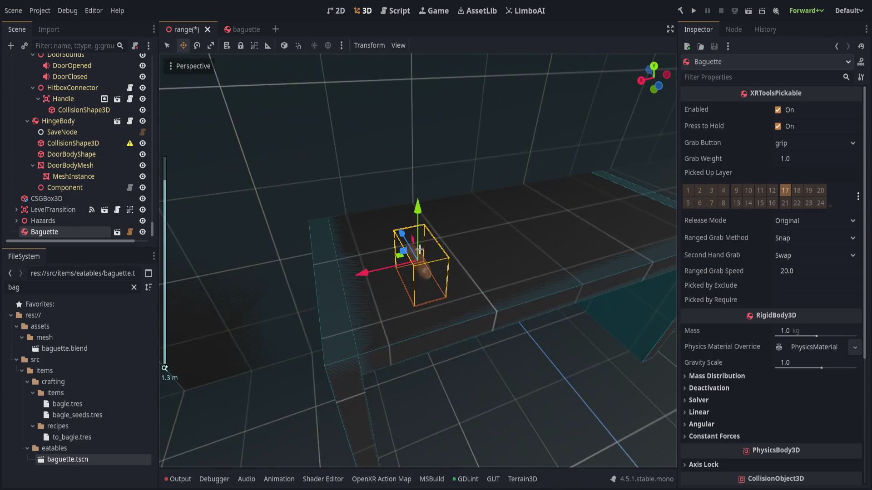
Step: Duplicate the baguette along X into a row of five and frame them
{"action": "key", "text": "g"}
{"action": "key", "text": "ctrl+d"}
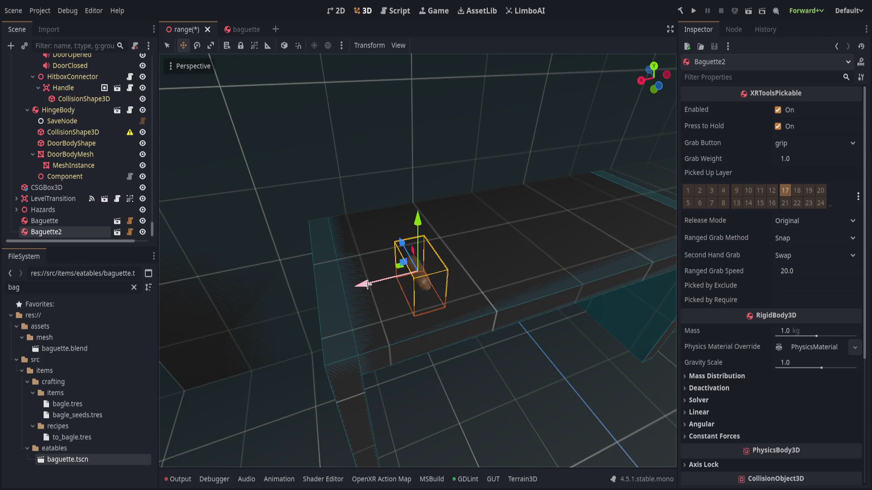
{"action": "key", "text": "x"}
{"action": "key", "text": "ctrl+d"}
{"action": "key", "text": "ctrl+d"}
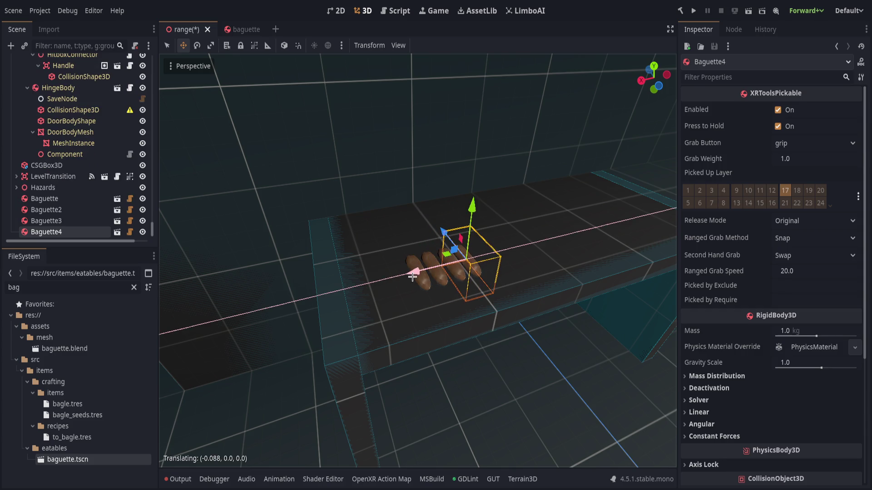
{"action": "key", "text": "ctrl+d"}
{"action": "key", "text": "x"}
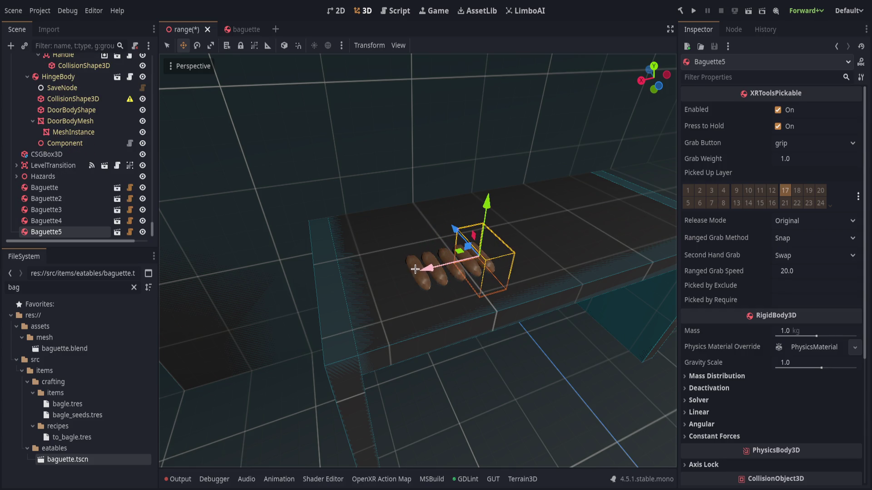
{"action": "key", "text": "f"}
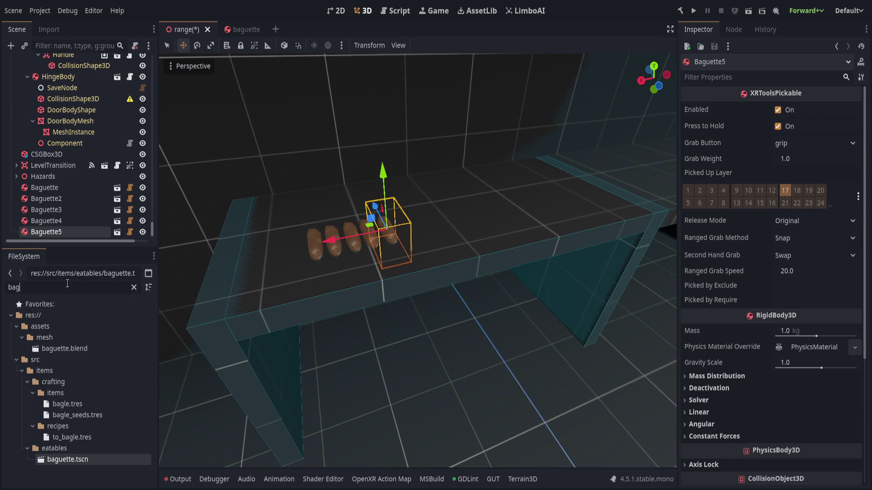
{"action": "double_click", "coordinate": [68, 284]}
{"action": "type", "text": "water"}
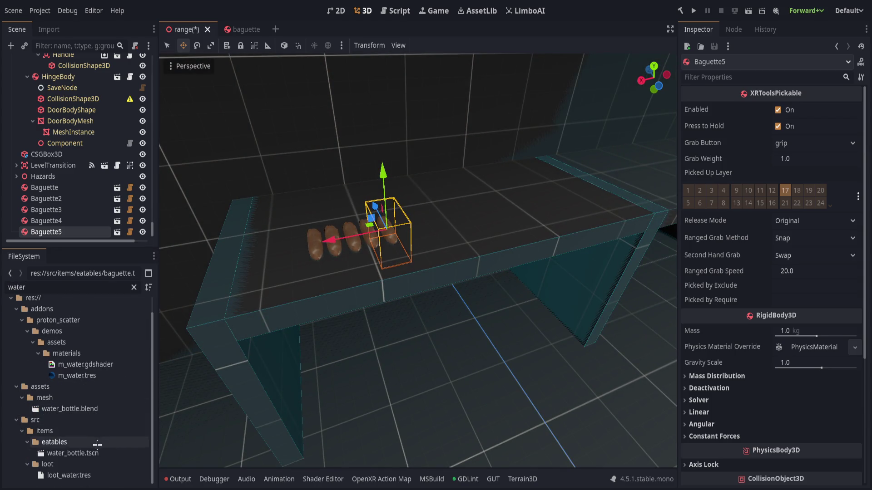
Step: Place a water bottle on the tabletop and duplicate it into four along X
{"action": "mouse_move", "coordinate": [72, 454]}
{"action": "left_mouse_down"}
{"action": "mouse_move", "coordinate": [454, 248]}
{"action": "mouse_move", "coordinate": [459, 237]}
{"action": "left_mouse_up"}
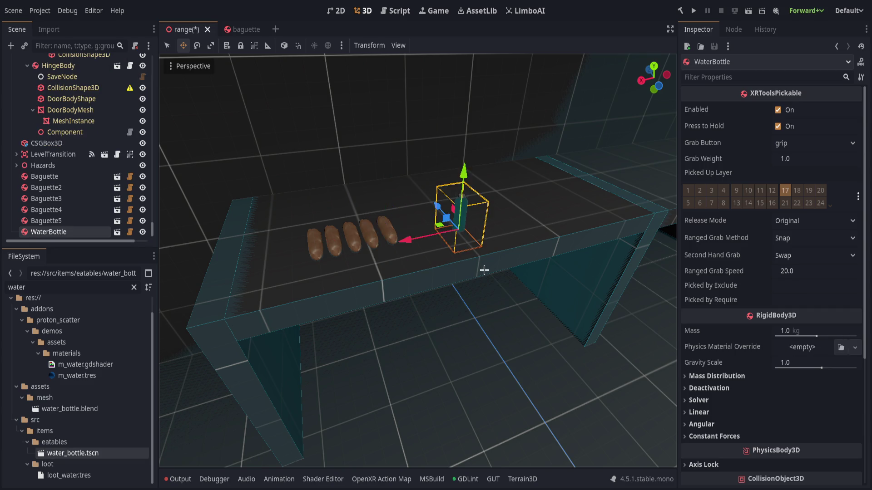
{"action": "key", "text": "ctrl+KP_1"}
{"action": "left_click_drag", "start_coordinate": [470, 200], "coordinate": [470, 202]}
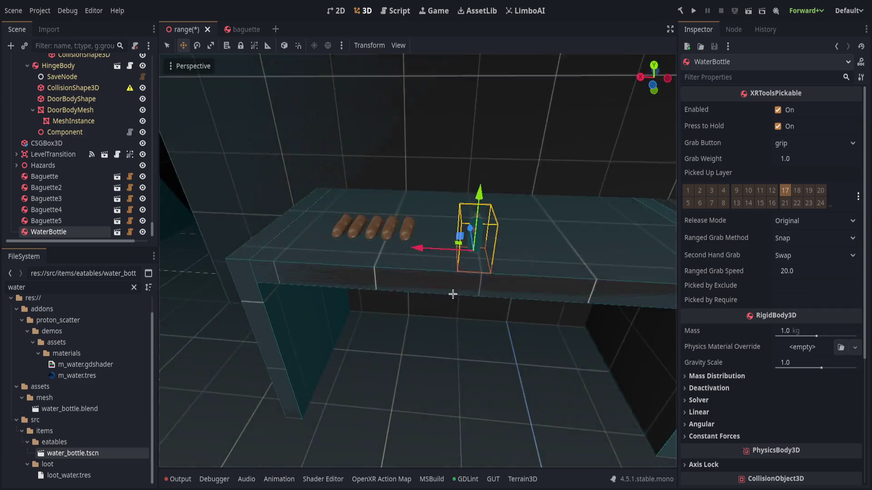
{"action": "key", "text": "ctrl+d"}
{"action": "left_click_drag", "start_coordinate": [449, 243], "coordinate": [438, 244]}
{"action": "key", "text": "ctrl+d"}
{"action": "left_click_drag", "start_coordinate": [437, 244], "coordinate": [452, 244]}
{"action": "key", "text": "ctrl+d"}
{"action": "left_click_drag", "start_coordinate": [452, 244], "coordinate": [474, 245]}
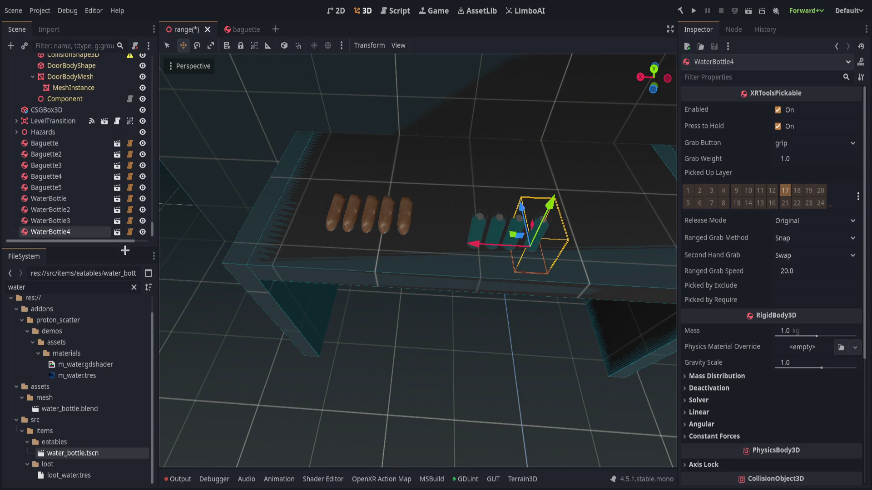
Step: Move the four bottles beside the baguettes and lower the five baguettes onto the tabletop
{"action": "left_click", "coordinate": [50, 199], "text": "shift"}
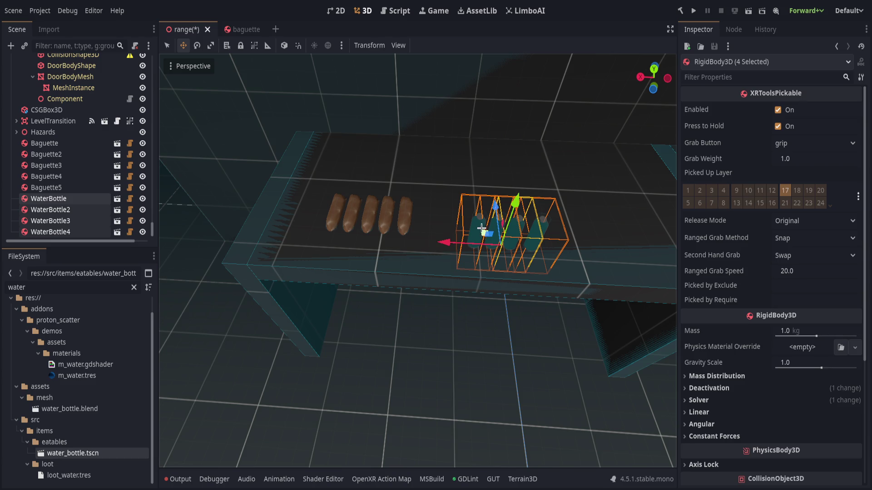
{"action": "left_click_drag", "start_coordinate": [479, 230], "coordinate": [434, 231]}
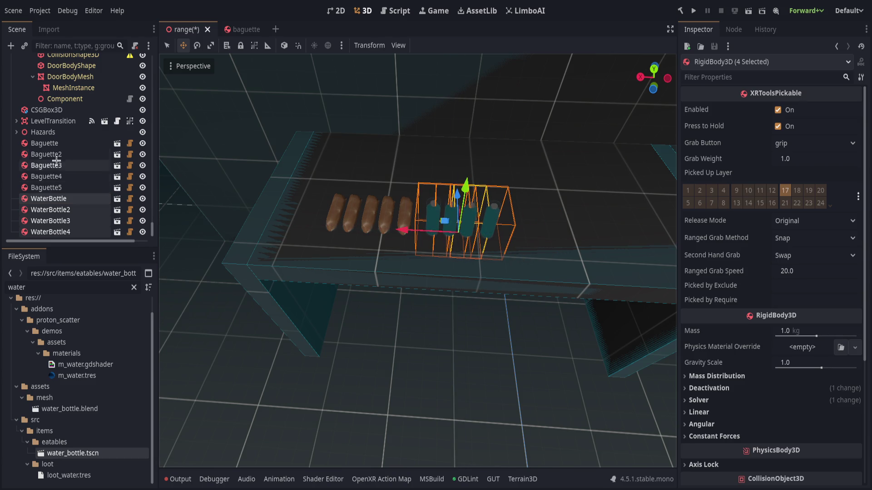
{"action": "left_click", "coordinate": [59, 144]}
{"action": "left_click", "coordinate": [54, 232], "text": "shift"}
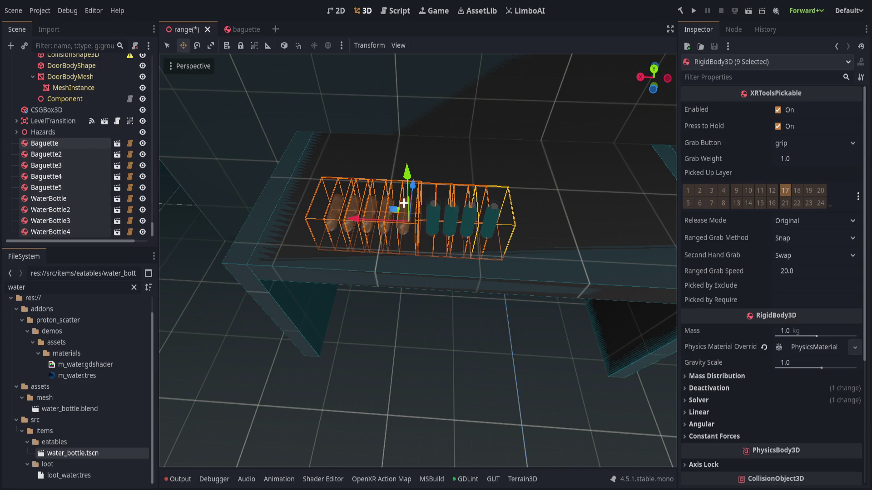
{"action": "mouse_move", "coordinate": [405, 206]}
{"action": "left_mouse_down"}
{"action": "mouse_move", "coordinate": [383, 113]}
{"action": "mouse_move", "coordinate": [384, 122]}
{"action": "left_mouse_up"}
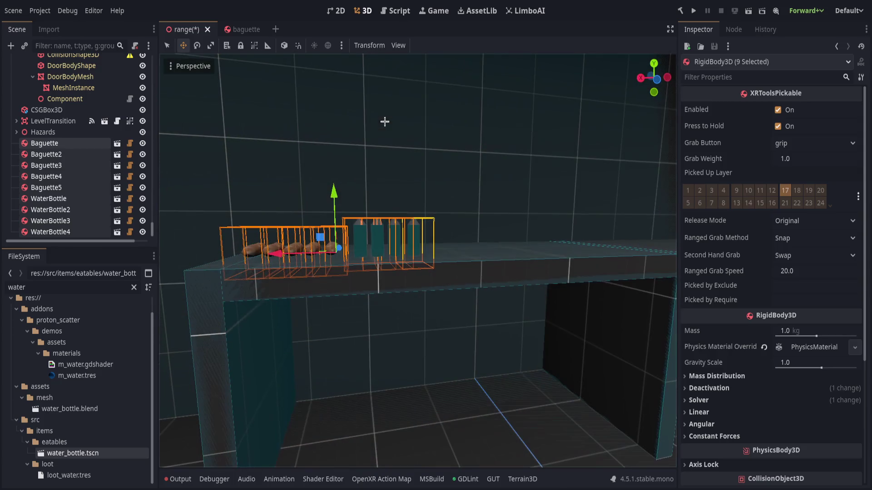
{"action": "left_click", "coordinate": [45, 143]}
{"action": "left_click", "coordinate": [47, 188], "text": "shift"}
{"action": "mouse_move", "coordinate": [291, 193]}
{"action": "left_mouse_down"}
{"action": "mouse_move", "coordinate": [292, 199]}
{"action": "mouse_move", "coordinate": [295, 193]}
{"action": "left_mouse_up"}
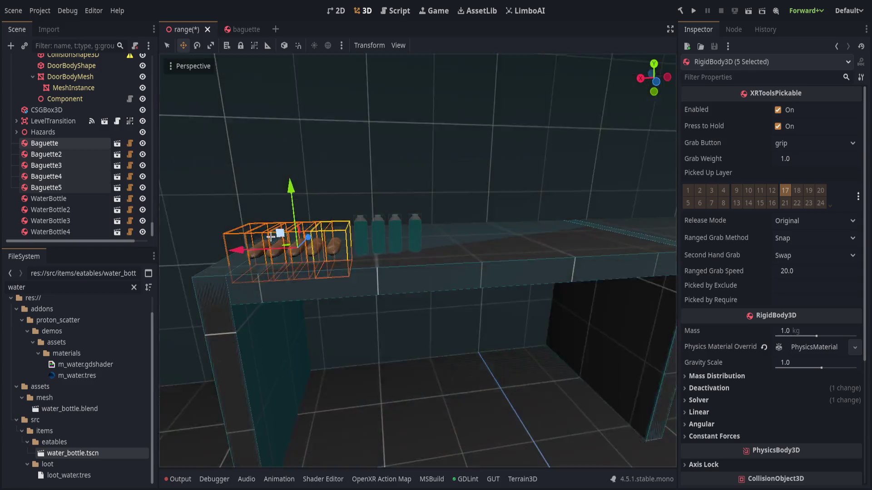
Step: Save the range scene and clear the baguette selection
{"action": "scroll", "coordinate": [318, 227], "scroll_direction": "down", "scroll_amount": 3}
{"action": "key", "text": "ctrl+s"}
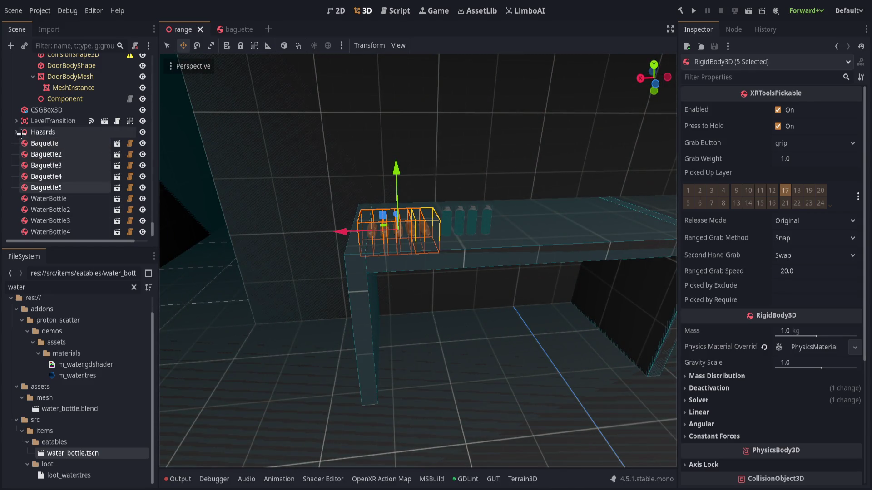
{"action": "left_click", "coordinate": [43, 132]}
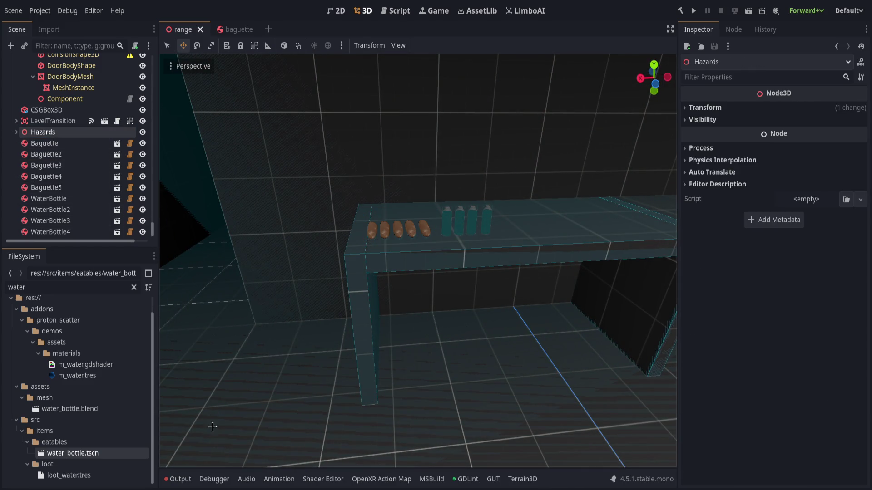
Step: In TrenchBroom, open the food_table group, set the finest grid, and close it
{"action": "key", "text": "alt+Tab"}
{"action": "left_click", "coordinate": [448, 212]}
{"action": "double_click", "coordinate": [448, 213]}
{"action": "key", "text": "1"}
{"action": "key", "text": "Escape"}
Step: Reopen the food_table group and move its tabletop brush toward the viewer
{"action": "left_click", "coordinate": [453, 204]}
{"action": "double_click", "coordinate": [457, 208]}
{"action": "left_click", "coordinate": [421, 267]}
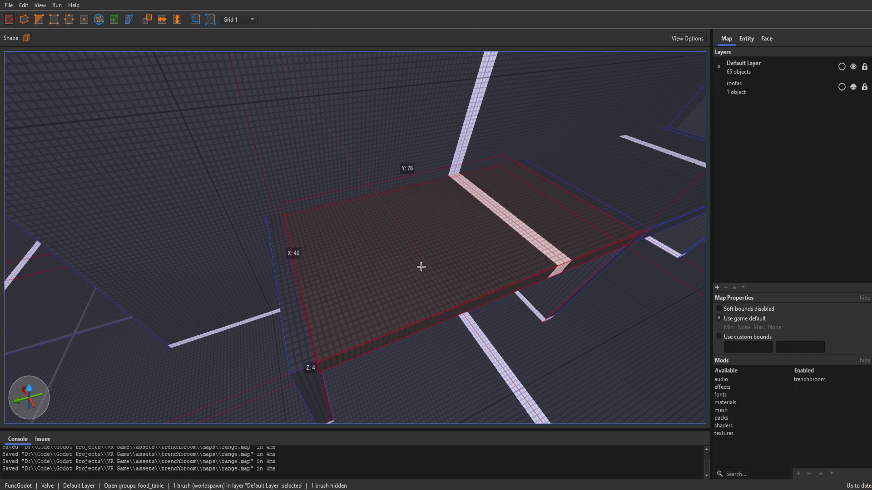
{"action": "mouse_move", "coordinate": [366, 237]}
{"action": "left_mouse_down"}
{"action": "mouse_move", "coordinate": [437, 284]}
{"action": "mouse_move", "coordinate": [517, 415]}
{"action": "mouse_move", "coordinate": [350, 306]}
{"action": "left_mouse_up"}
{"action": "scroll", "coordinate": [306, 301], "scroll_direction": "up", "scroll_amount": 3}
{"action": "scroll", "coordinate": [292, 290], "scroll_direction": "down", "scroll_amount": 3}
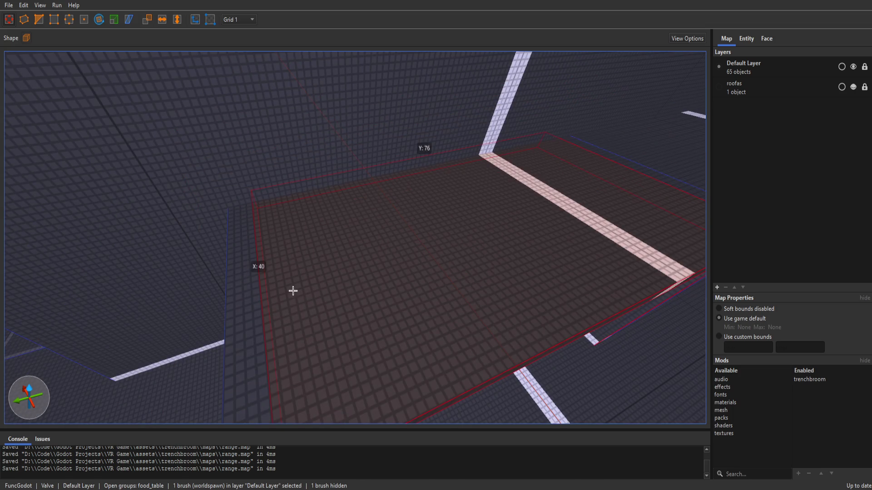
{"action": "scroll", "coordinate": [244, 301], "scroll_direction": "down", "scroll_amount": 5}
{"action": "scroll", "coordinate": [224, 295], "scroll_direction": "up", "scroll_amount": 6}
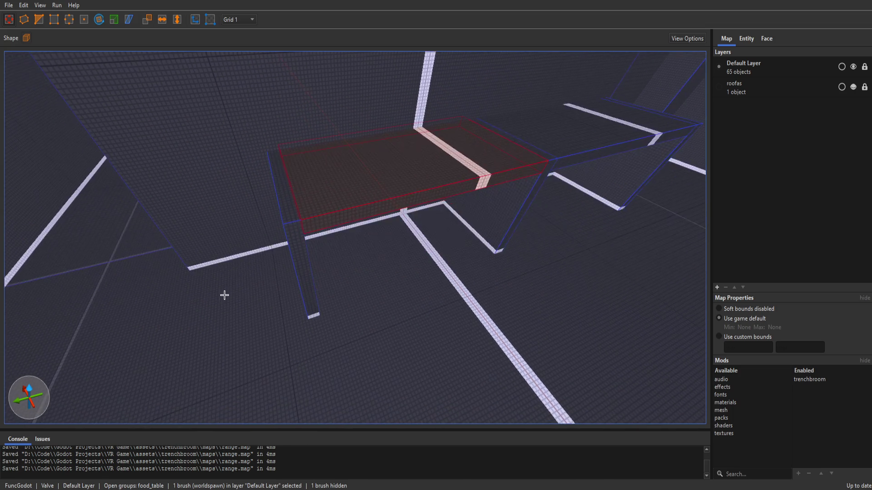
{"action": "key", "text": "a"}
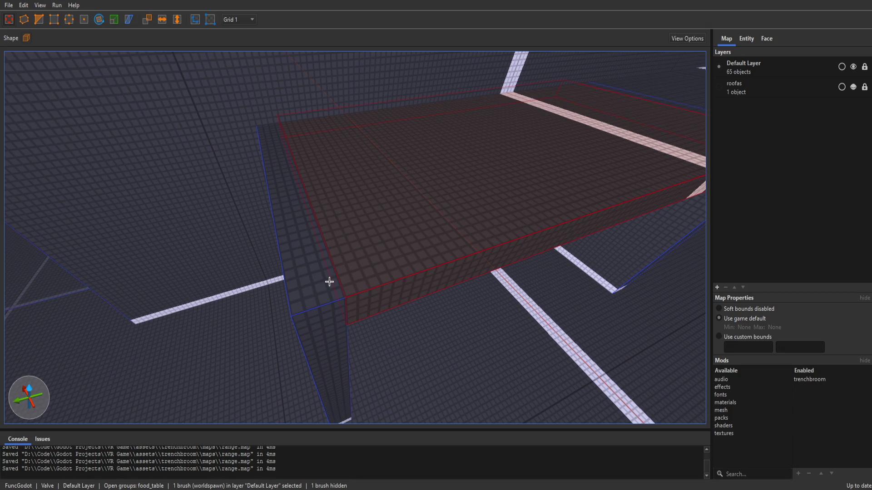
{"action": "key", "text": "Escape"}
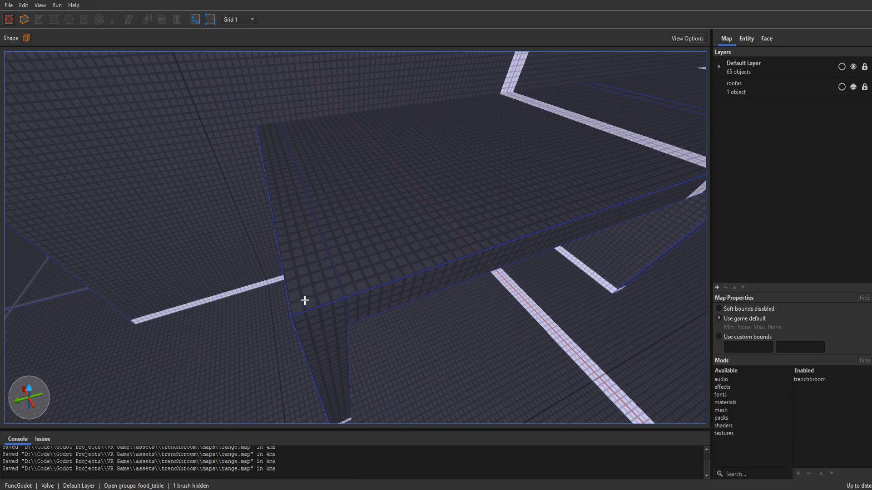
{"action": "key", "text": "0"}
Step: Raise a table leg's top by one unit and draw a thin flat brush, stretching it upward
{"action": "left_click", "coordinate": [304, 300]}
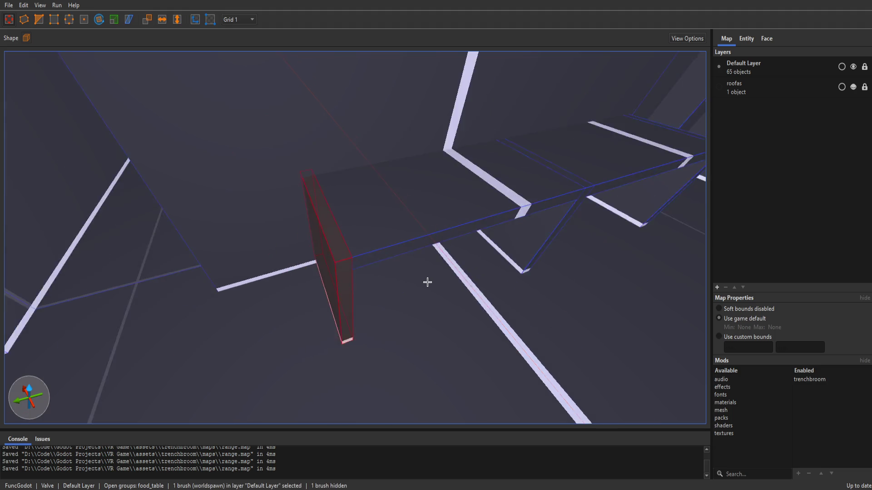
{"action": "left_click_drag", "start_coordinate": [310, 255], "coordinate": [310, 239]}
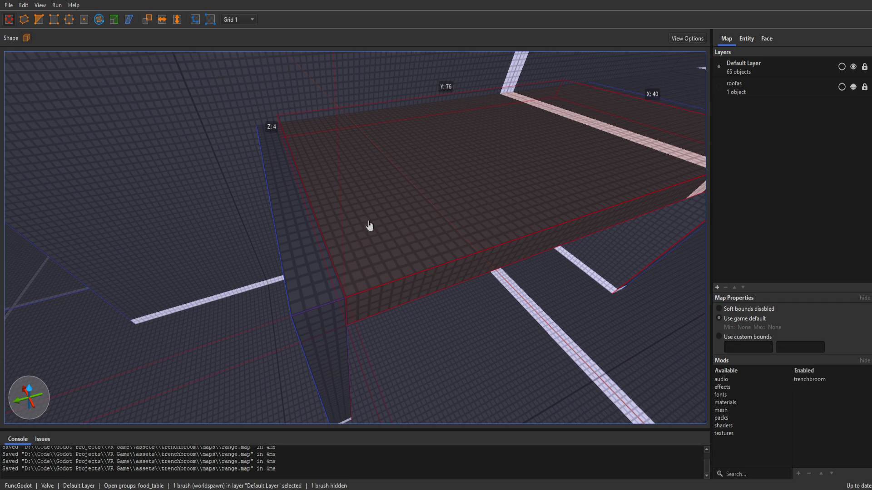
{"action": "key", "text": "Escape"}
{"action": "mouse_move", "coordinate": [306, 292]}
{"action": "left_mouse_down"}
{"action": "mouse_move", "coordinate": [336, 261]}
{"action": "mouse_move", "coordinate": [590, 119]}
{"action": "mouse_move", "coordinate": [604, 81]}
{"action": "mouse_move", "coordinate": [510, 189]}
{"action": "left_mouse_up"}
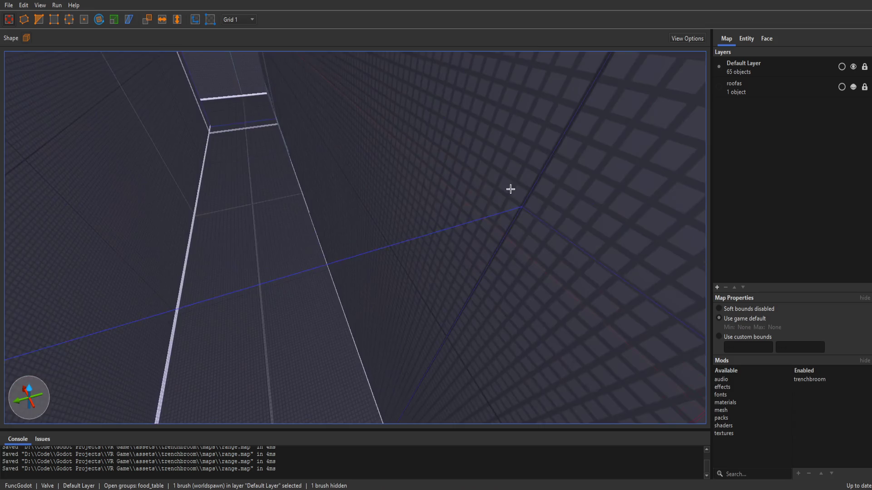
{"action": "left_click_drag", "start_coordinate": [493, 273], "coordinate": [492, 253]}
{"action": "scroll", "coordinate": [395, 224], "scroll_direction": "down", "scroll_amount": 5}
{"action": "scroll", "coordinate": [425, 243], "scroll_direction": "up", "scroll_amount": 3}
{"action": "scroll", "coordinate": [425, 243], "scroll_direction": "up", "scroll_amount": 2}
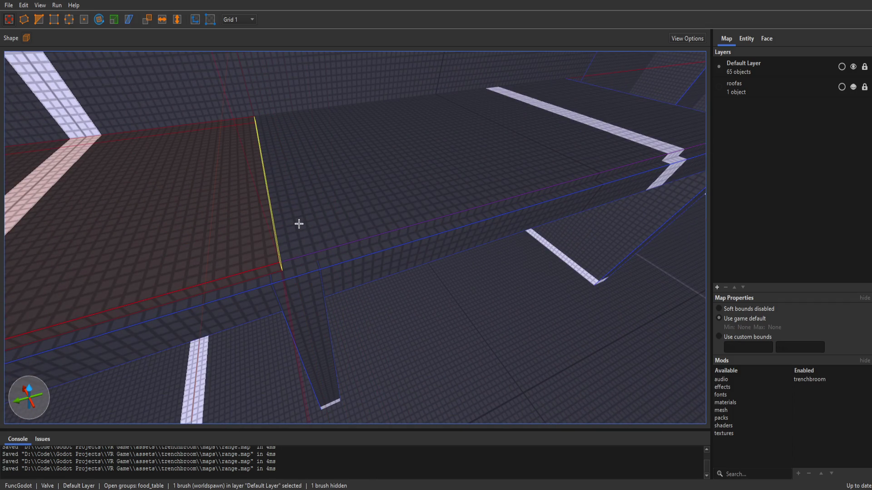
{"action": "mouse_move", "coordinate": [297, 225]}
{"action": "left_mouse_down"}
{"action": "mouse_move", "coordinate": [267, 236]}
{"action": "mouse_move", "coordinate": [315, 235]}
{"action": "mouse_move", "coordinate": [328, 258]}
{"action": "left_mouse_up"}
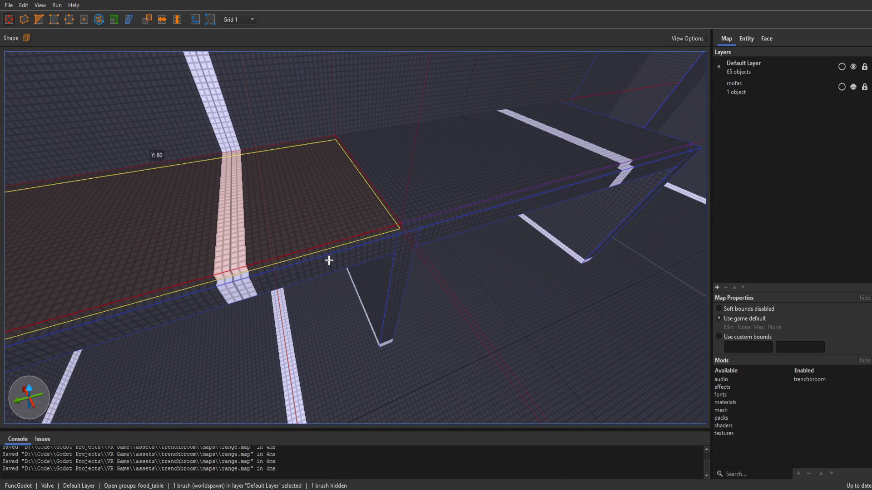
{"action": "key", "text": "Escape"}
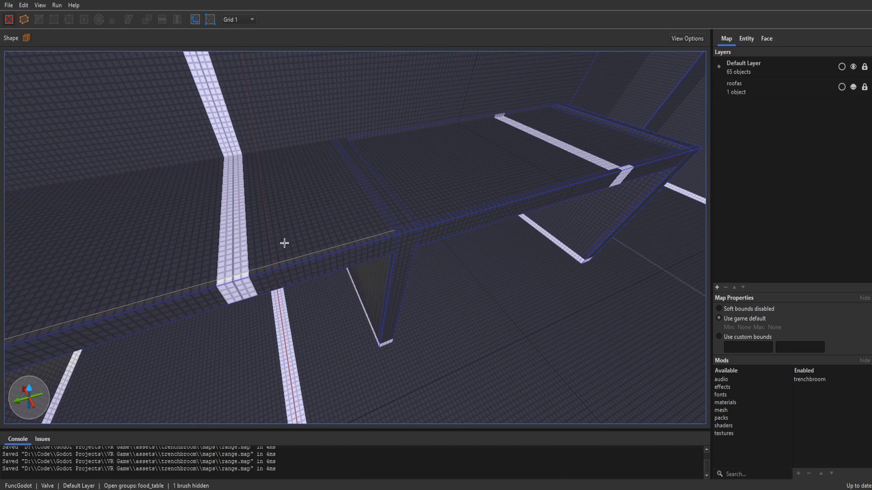
Step: Inspect the table's leg brushes, close the group, and shift one food_table group left
{"action": "mouse_move", "coordinate": [417, 200]}
{"action": "left_mouse_down"}
{"action": "mouse_move", "coordinate": [391, 197]}
{"action": "mouse_move", "coordinate": [401, 220]}
{"action": "mouse_move", "coordinate": [294, 241]}
{"action": "mouse_move", "coordinate": [393, 218]}
{"action": "mouse_move", "coordinate": [231, 234]}
{"action": "mouse_move", "coordinate": [285, 244]}
{"action": "left_mouse_up"}
{"action": "left_click", "coordinate": [284, 243]}
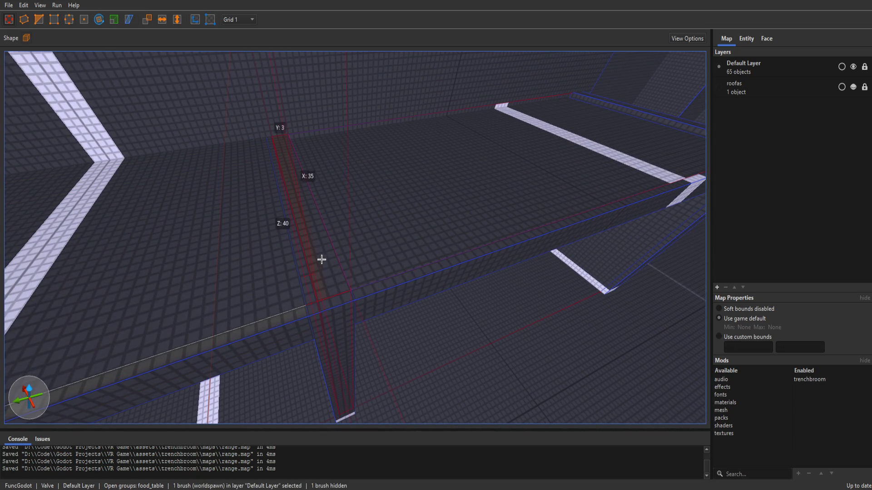
{"action": "key", "text": "Escape"}
{"action": "left_click", "coordinate": [304, 226]}
{"action": "key", "text": "d"}
{"action": "key", "text": "Escape"}
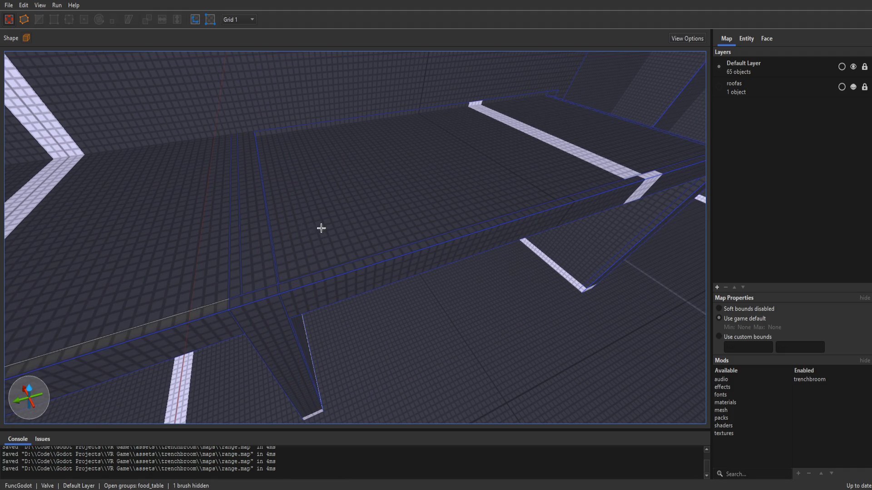
{"action": "left_click", "coordinate": [260, 239]}
{"action": "key", "text": "s"}
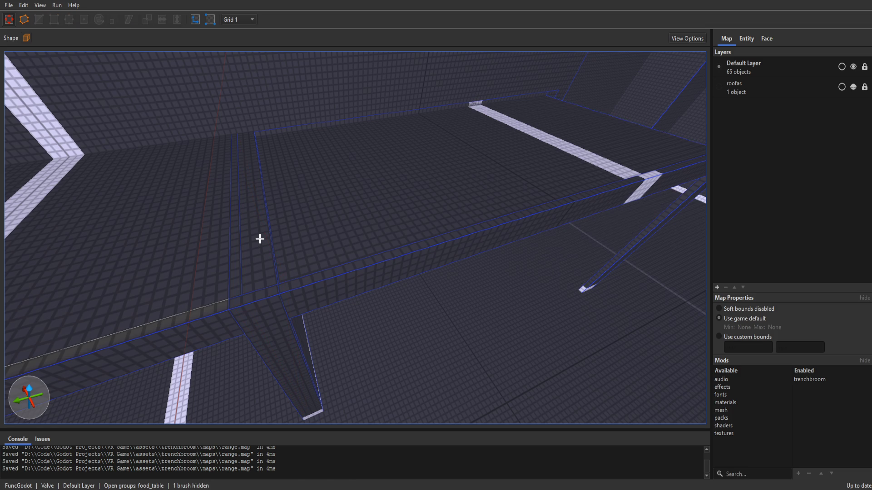
{"action": "key", "text": "Escape"}
{"action": "key", "text": "Escape"}
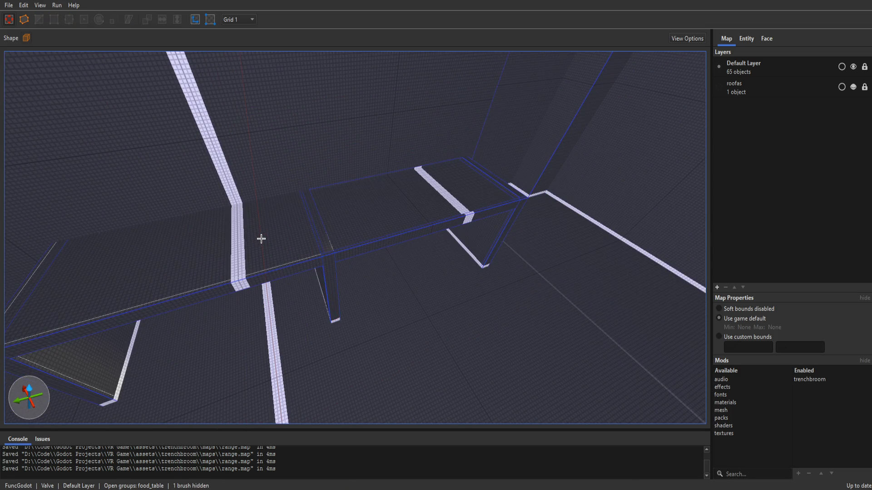
{"action": "left_click_drag", "start_coordinate": [194, 236], "coordinate": [172, 239]}
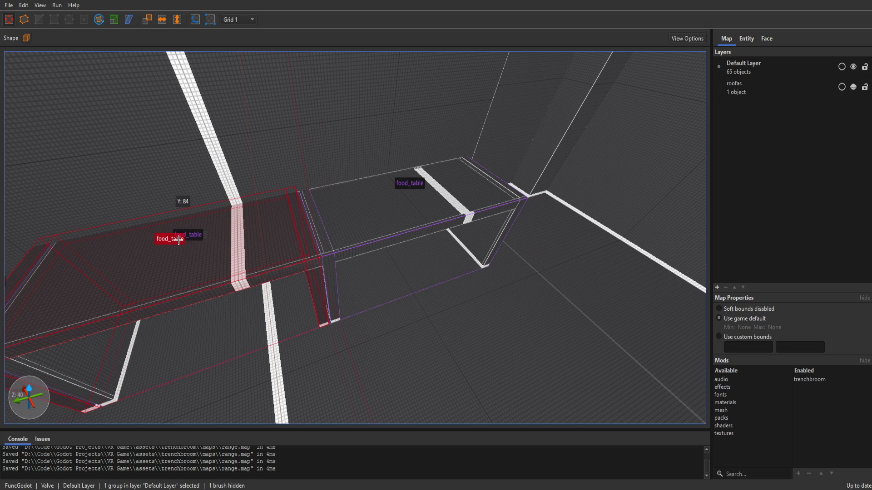
{"action": "double_click", "coordinate": [178, 240]}
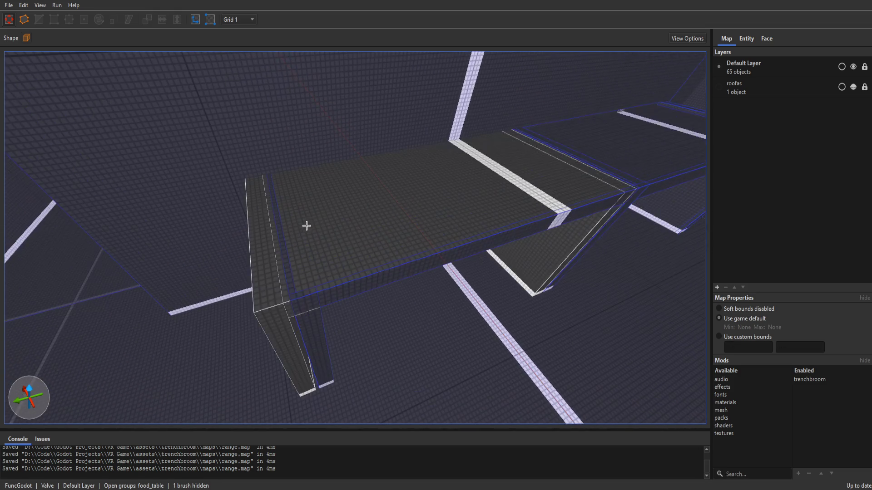
{"action": "key", "text": "Escape"}
Step: Undo the tabletop edits inside the group, then delete the surplus food_table group
{"action": "left_click", "coordinate": [291, 267]}
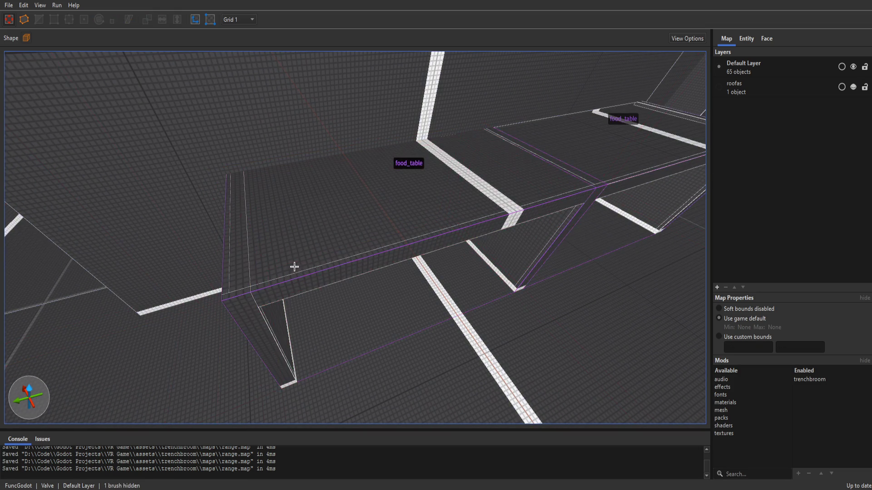
{"action": "double_click", "coordinate": [331, 247]}
{"action": "left_click", "coordinate": [405, 210]}
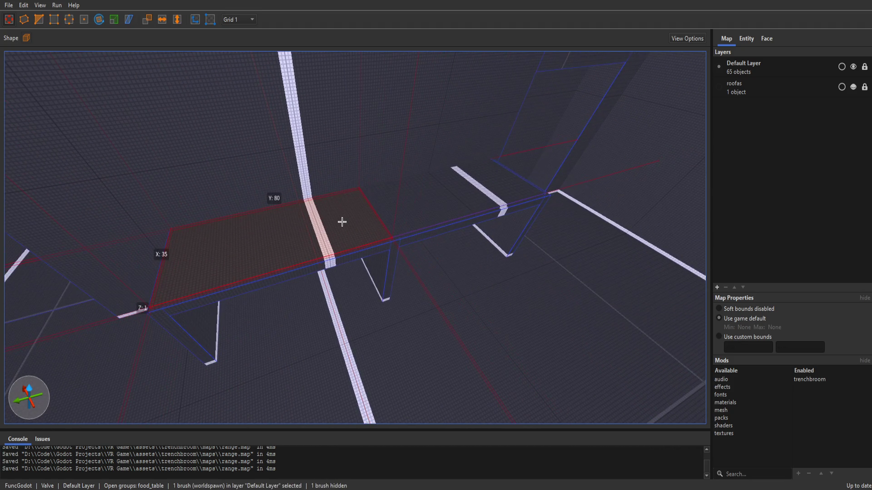
{"action": "key", "text": "ctrl+z"}
{"action": "key", "text": "ctrl+shift+z"}
{"action": "key", "text": "ctrl+z"}
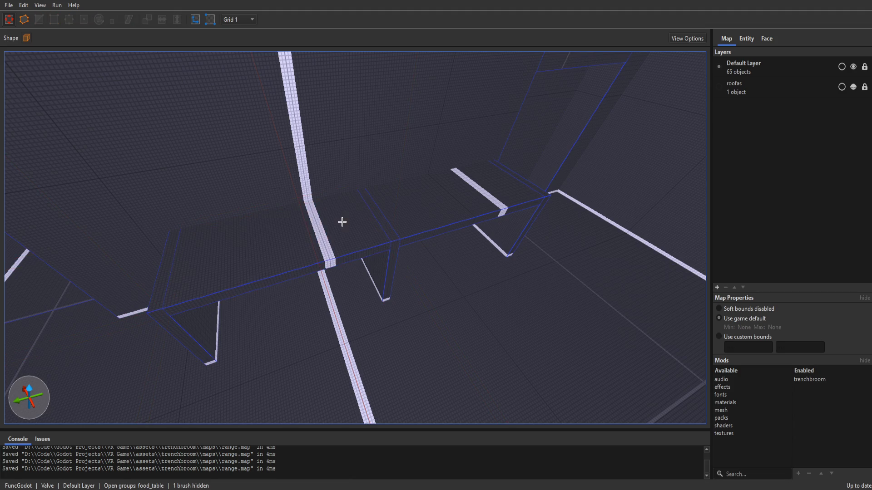
{"action": "key", "text": "ctrl+z"}
{"action": "mouse_move", "coordinate": [275, 222]}
{"action": "left_mouse_down"}
{"action": "mouse_move", "coordinate": [284, 226]}
{"action": "mouse_move", "coordinate": [234, 229]}
{"action": "mouse_move", "coordinate": [331, 348]}
{"action": "mouse_move", "coordinate": [495, 381]}
{"action": "mouse_move", "coordinate": [609, 347]}
{"action": "left_mouse_up"}
{"action": "key", "text": "ctrl+z"}
{"action": "left_click", "coordinate": [287, 230]}
{"action": "key", "text": "Delete"}
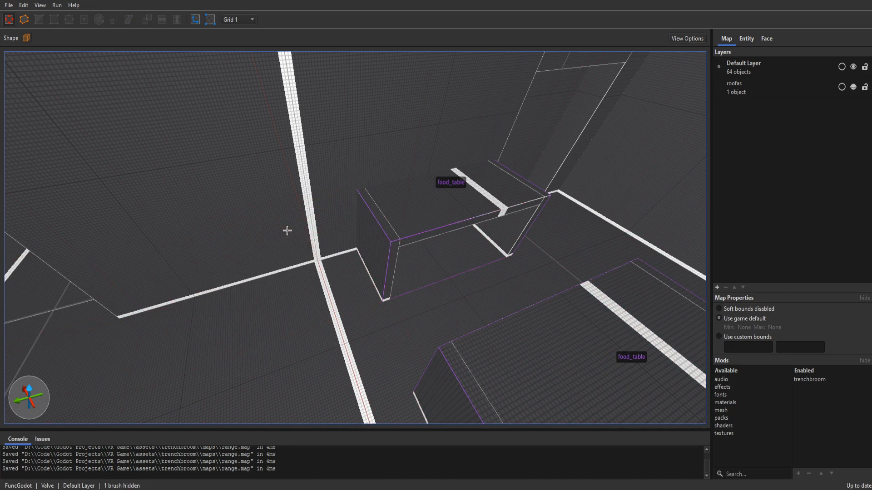
Step: Drag the bottom-right food_table group up-left beside the other table and fine-tune its position
{"action": "mouse_move", "coordinate": [626, 359]}
{"action": "left_mouse_down"}
{"action": "mouse_move", "coordinate": [259, 262]}
{"action": "mouse_move", "coordinate": [282, 232]}
{"action": "mouse_move", "coordinate": [259, 239]}
{"action": "left_mouse_up"}
{"action": "scroll", "coordinate": [284, 260], "scroll_direction": "up", "scroll_amount": 3}
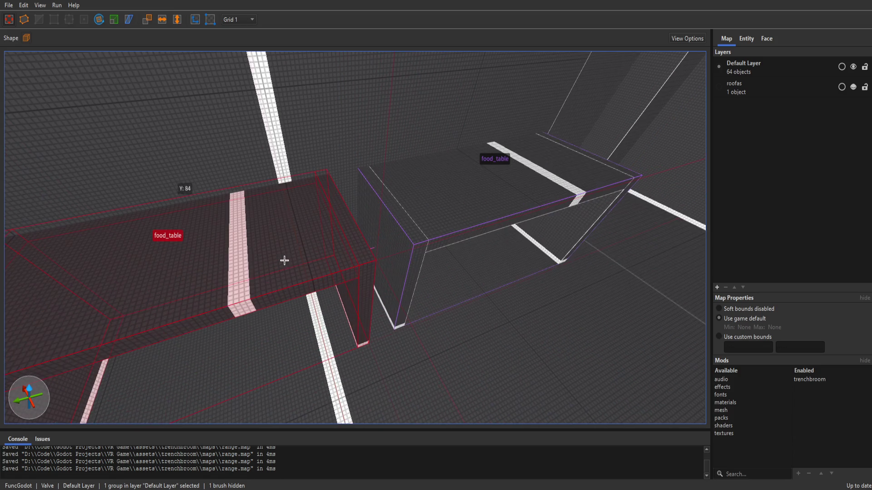
{"action": "mouse_move", "coordinate": [476, 230]}
{"action": "left_mouse_down"}
{"action": "mouse_move", "coordinate": [356, 228]}
{"action": "mouse_move", "coordinate": [317, 237]}
{"action": "left_mouse_up"}
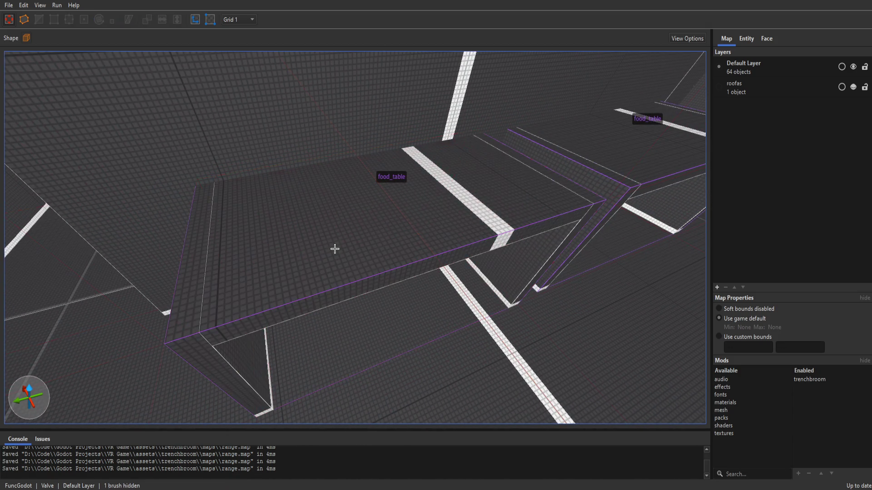
{"action": "mouse_move", "coordinate": [377, 195]}
{"action": "left_mouse_down"}
{"action": "mouse_move", "coordinate": [390, 178]}
{"action": "mouse_move", "coordinate": [311, 195]}
{"action": "left_mouse_up"}
{"action": "scroll", "coordinate": [333, 224], "scroll_direction": "up", "scroll_amount": 5}
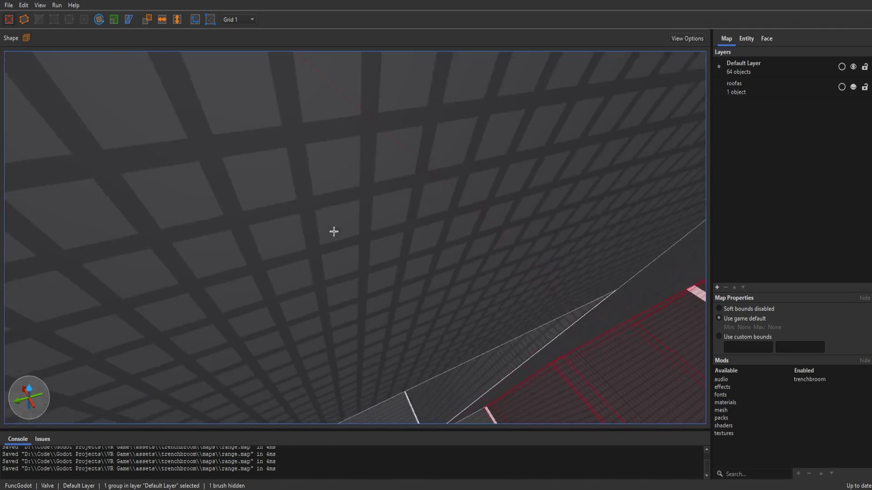
{"action": "scroll", "coordinate": [329, 234], "scroll_direction": "down", "scroll_amount": 5}
{"action": "mouse_move", "coordinate": [322, 235]}
{"action": "left_mouse_down"}
{"action": "mouse_move", "coordinate": [292, 193]}
{"action": "mouse_move", "coordinate": [395, 220]}
{"action": "mouse_move", "coordinate": [537, 228]}
{"action": "mouse_move", "coordinate": [477, 227]}
{"action": "mouse_move", "coordinate": [490, 250]}
{"action": "mouse_move", "coordinate": [224, 246]}
{"action": "mouse_move", "coordinate": [393, 321]}
{"action": "left_mouse_up"}
{"action": "scroll", "coordinate": [393, 321], "scroll_direction": "up", "scroll_amount": 2}
{"action": "left_click_drag", "start_coordinate": [480, 294], "coordinate": [478, 308]}
{"action": "mouse_move", "coordinate": [278, 306]}
{"action": "left_mouse_down"}
{"action": "mouse_move", "coordinate": [336, 230]}
{"action": "mouse_move", "coordinate": [179, 245]}
{"action": "left_mouse_up"}
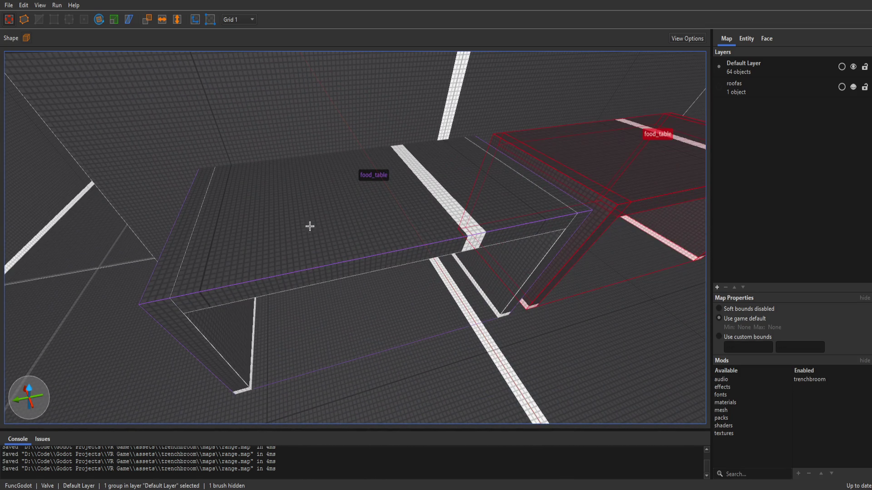
Step: Inside the central food_table group, draw a slab across the table top and adjust its edge
{"action": "left_click", "coordinate": [367, 175]}
{"action": "double_click", "coordinate": [378, 175]}
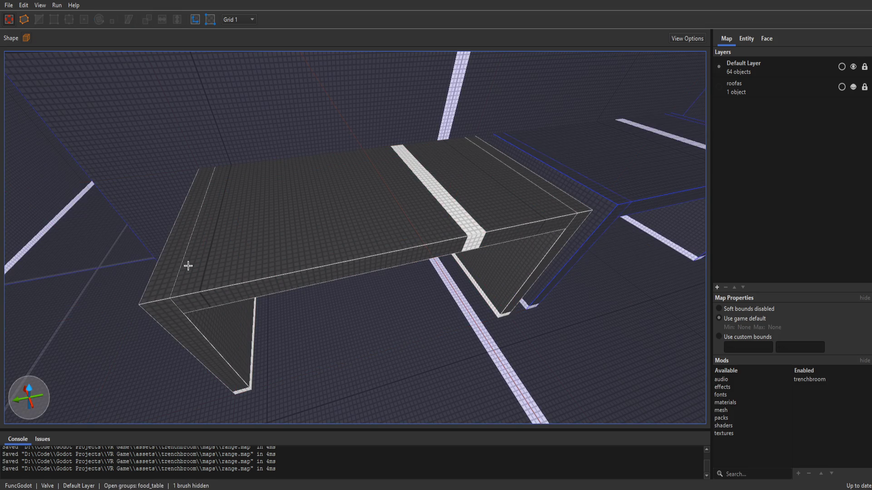
{"action": "mouse_move", "coordinate": [155, 293]}
{"action": "left_mouse_down"}
{"action": "mouse_move", "coordinate": [292, 232]}
{"action": "mouse_move", "coordinate": [432, 146]}
{"action": "mouse_move", "coordinate": [467, 136]}
{"action": "left_mouse_up"}
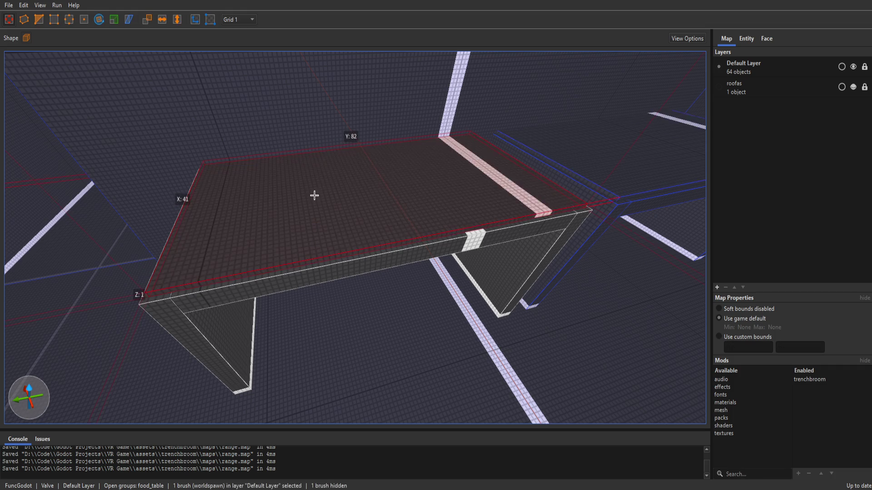
{"action": "left_click_drag", "start_coordinate": [589, 283], "coordinate": [598, 292]}
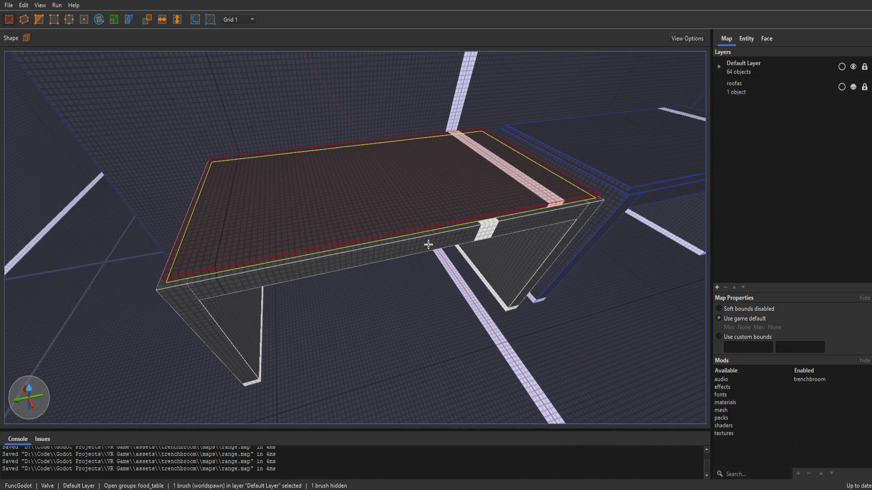
{"action": "key", "text": "ctrl+a"}
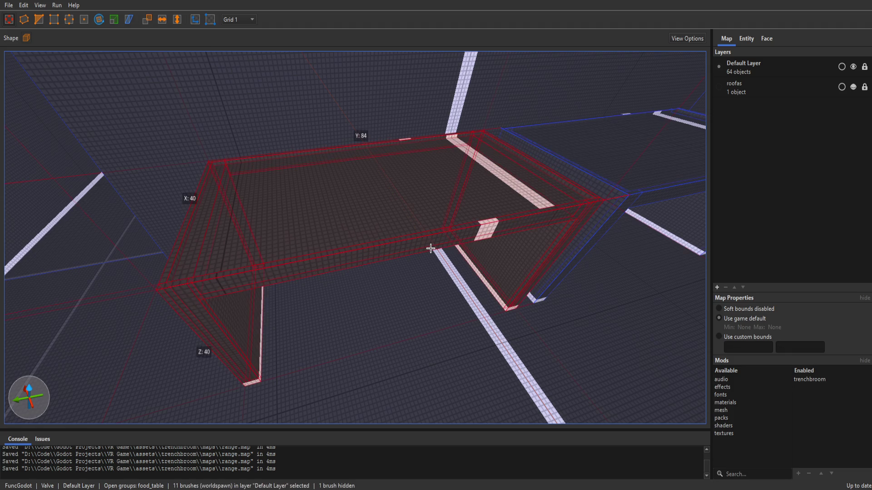
{"action": "key", "text": "Escape"}
Step: Draw a thin divider strip along the table top, move it into place, and return to Godot
{"action": "scroll", "coordinate": [406, 247], "scroll_direction": "up", "scroll_amount": 10}
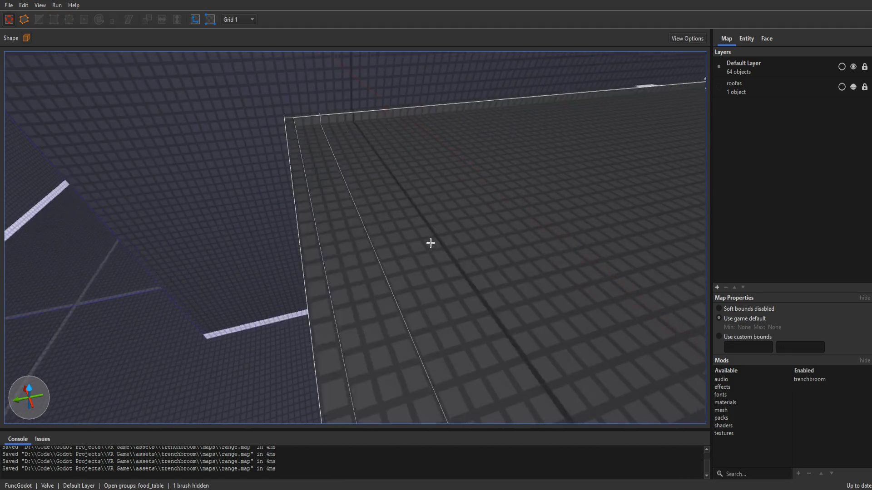
{"action": "scroll", "coordinate": [395, 233], "scroll_direction": "down", "scroll_amount": 10}
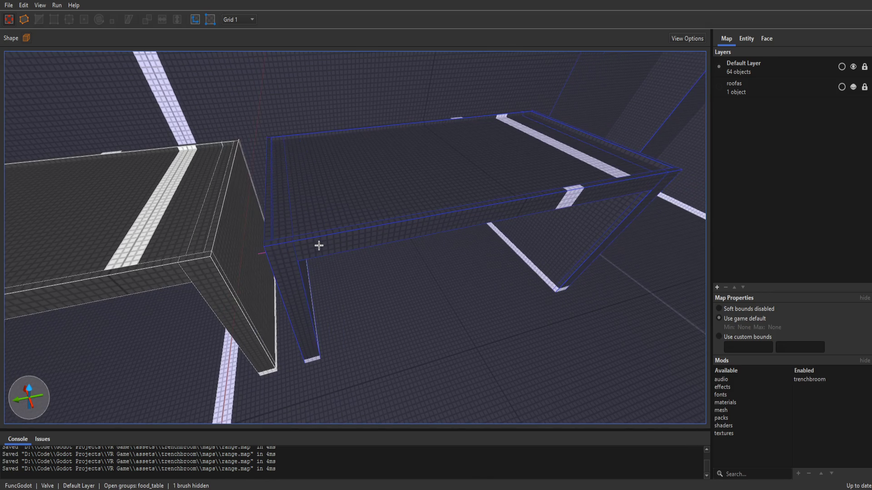
{"action": "scroll", "coordinate": [283, 239], "scroll_direction": "up", "scroll_amount": 5}
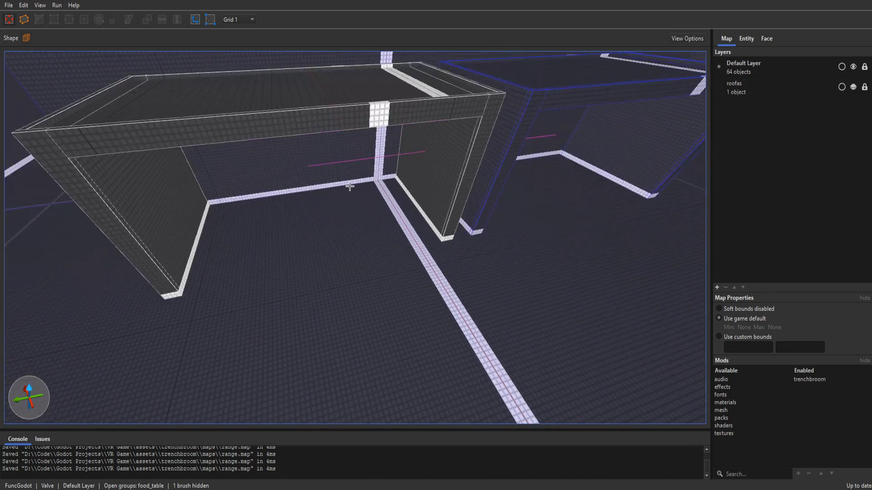
{"action": "scroll", "coordinate": [355, 257], "scroll_direction": "up", "scroll_amount": 8}
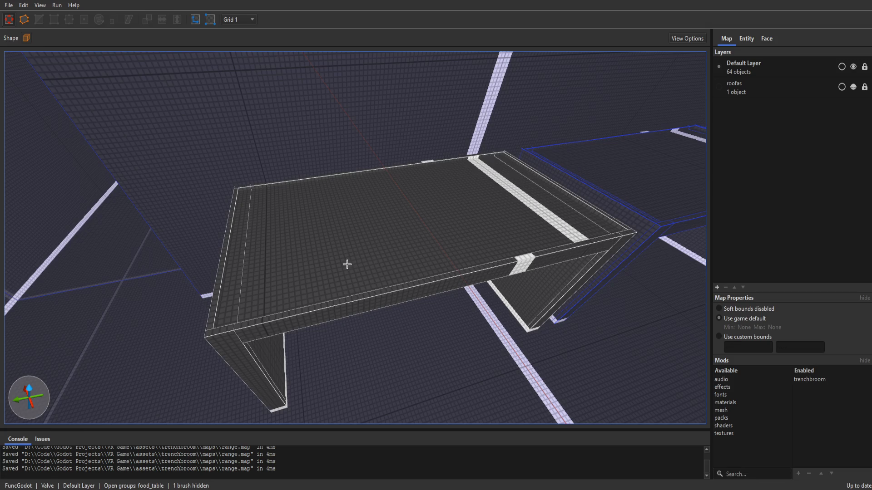
{"action": "mouse_move", "coordinate": [355, 348]}
{"action": "left_mouse_down"}
{"action": "mouse_move", "coordinate": [303, 147]}
{"action": "mouse_move", "coordinate": [305, 156]}
{"action": "left_mouse_up"}
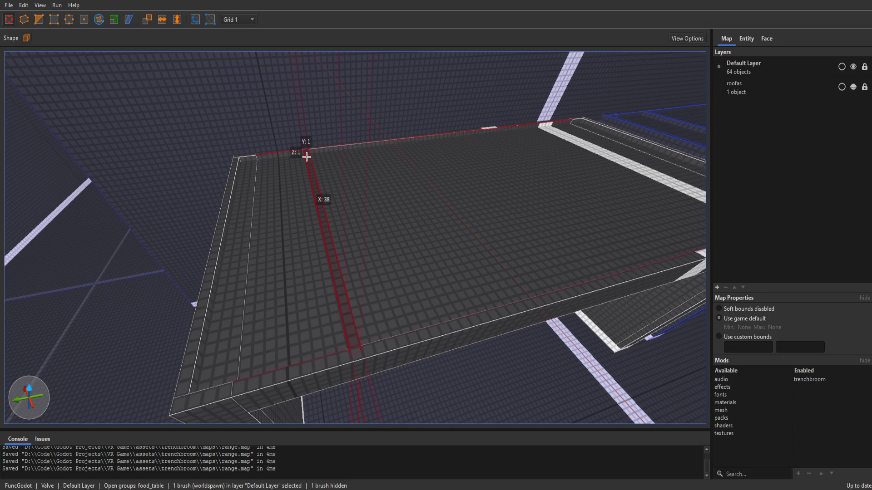
{"action": "scroll", "coordinate": [347, 253], "scroll_direction": "down", "scroll_amount": 3}
{"action": "mouse_move", "coordinate": [276, 268]}
{"action": "left_mouse_down"}
{"action": "mouse_move", "coordinate": [358, 253]}
{"action": "mouse_move", "coordinate": [350, 254]}
{"action": "mouse_move", "coordinate": [364, 208]}
{"action": "left_mouse_up"}
{"action": "key", "text": "Escape"}
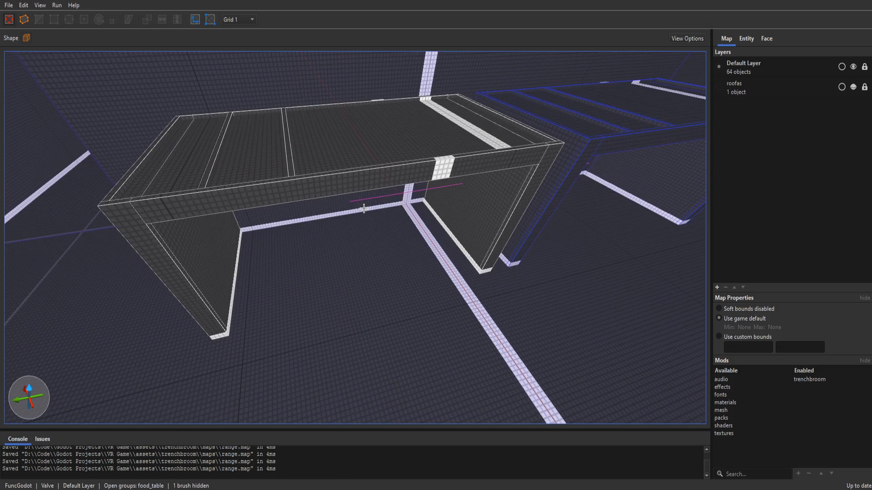
{"action": "key", "text": "alt+Tab"}
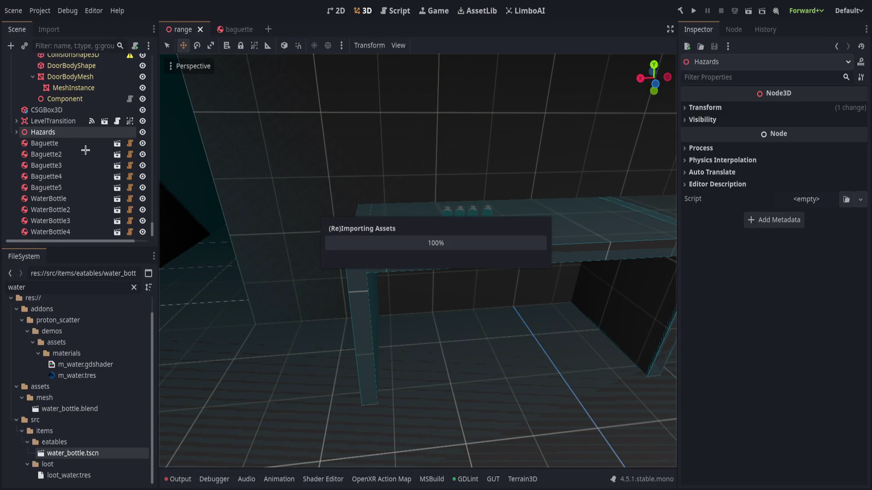
Step: Rebuild the table geometry from the map via the FuncGodotMap node
{"action": "scroll", "coordinate": [90, 149], "scroll_direction": "up", "scroll_amount": 5}
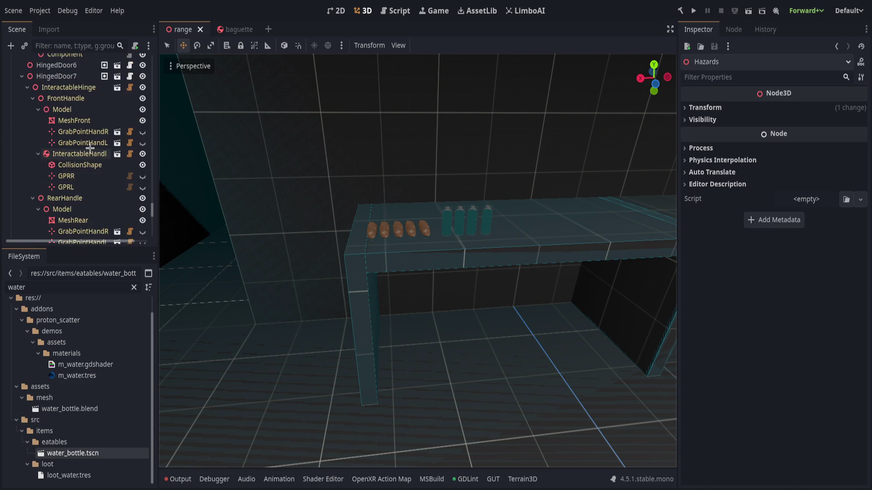
{"action": "scroll", "coordinate": [90, 148], "scroll_direction": "up", "scroll_amount": 10}
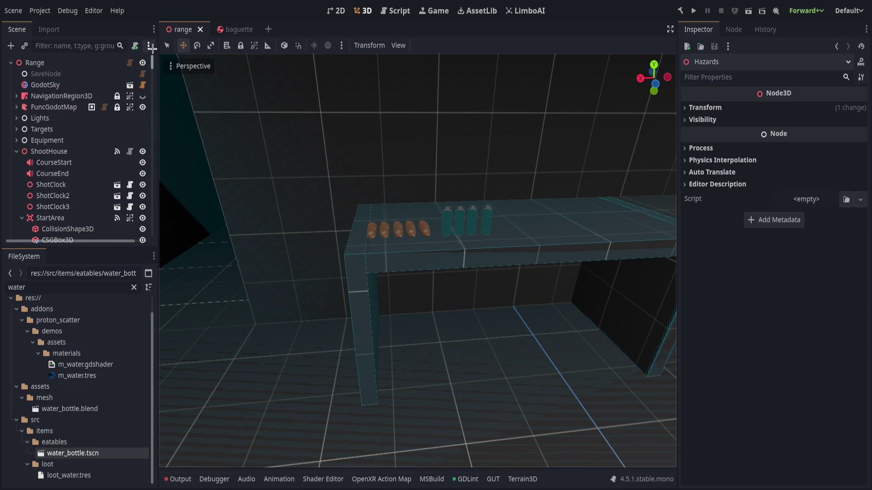
{"action": "left_click", "coordinate": [40, 109]}
{"action": "left_click", "coordinate": [777, 110]}
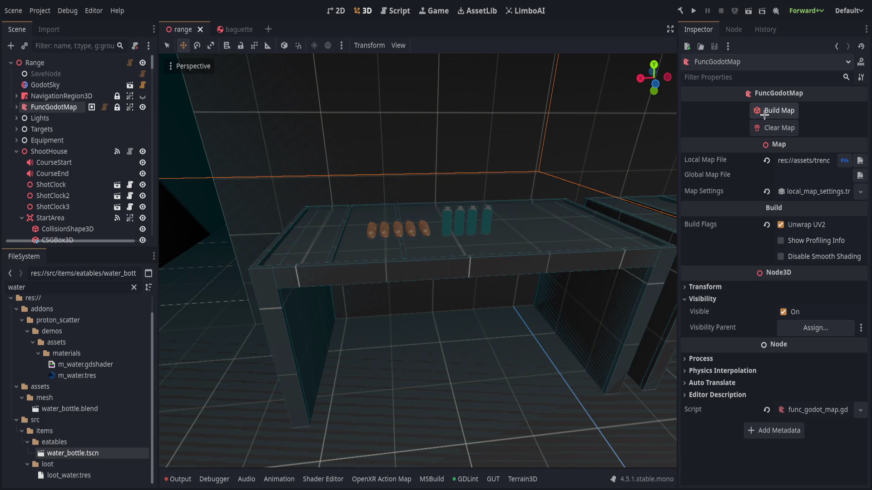
{"action": "left_click_drag", "start_coordinate": [153, 62], "coordinate": [160, 113]}
{"action": "scroll", "coordinate": [3, 160], "scroll_direction": "up", "scroll_amount": 10}
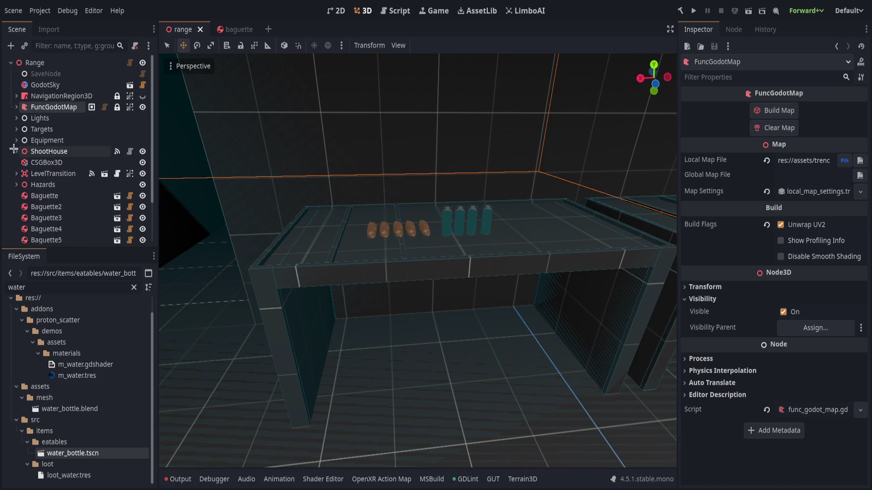
Step: Lock the ShootHouse node so it cannot be moved
{"action": "left_click", "coordinate": [16, 151]}
{"action": "left_click", "coordinate": [49, 151]}
{"action": "left_click", "coordinate": [240, 47]}
{"action": "scroll", "coordinate": [49, 150], "scroll_direction": "down", "scroll_amount": 3}
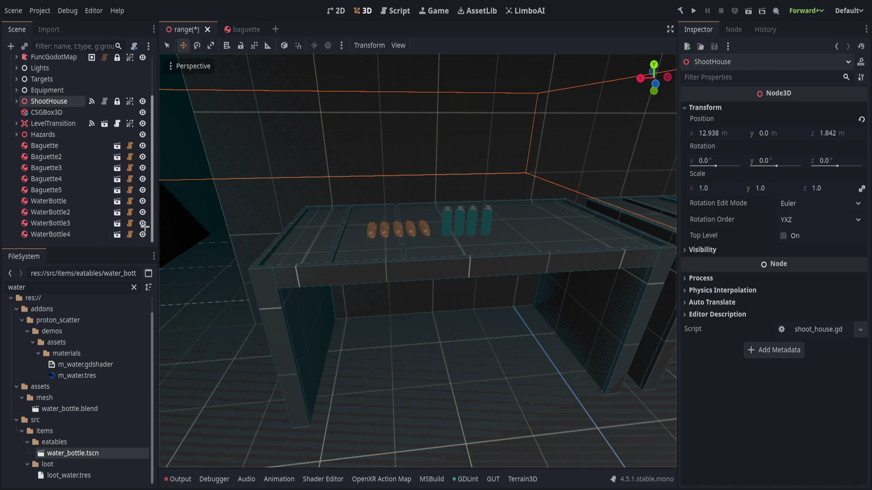
Step: Select Baguette through Baguette5, shift them left and rotate them
{"action": "left_click", "coordinate": [47, 146]}
{"action": "left_click", "coordinate": [46, 190], "text": "shift"}
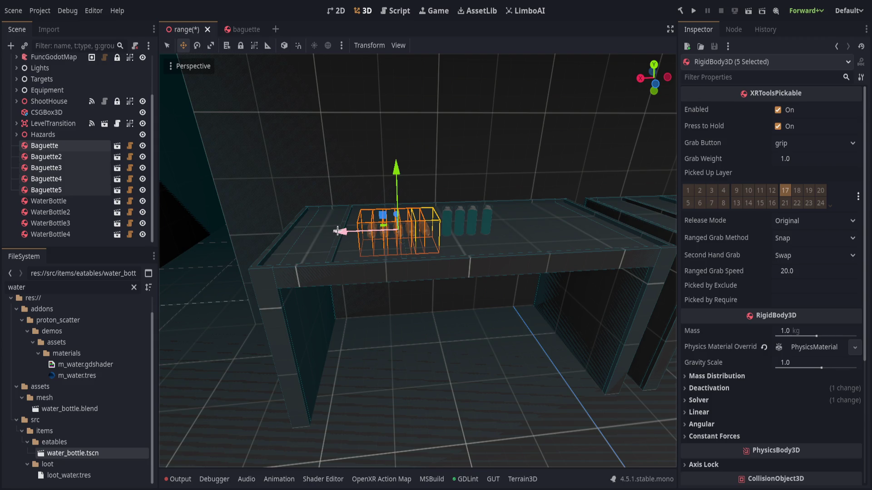
{"action": "left_click_drag", "start_coordinate": [338, 231], "coordinate": [281, 242]}
{"action": "key", "text": "e"}
{"action": "left_click_drag", "start_coordinate": [340, 248], "coordinate": [354, 254]}
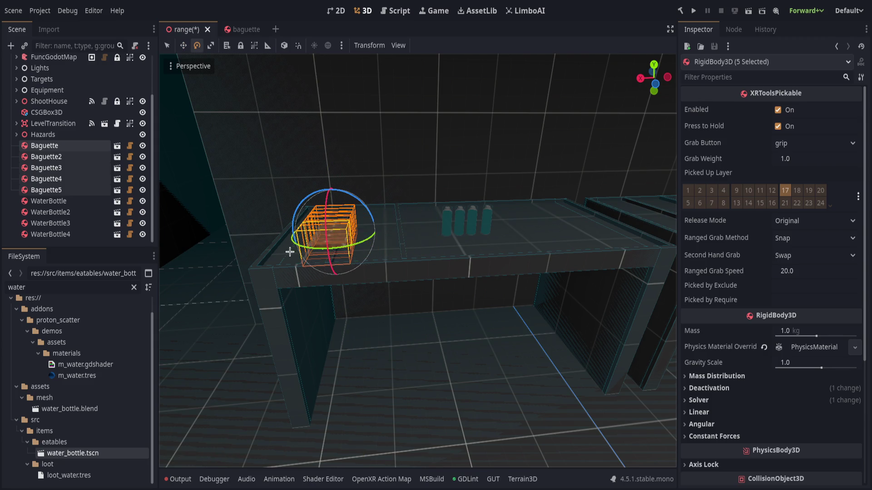
{"action": "scroll", "coordinate": [409, 247], "scroll_direction": "down", "scroll_amount": 3}
{"action": "scroll", "coordinate": [408, 268], "scroll_direction": "up", "scroll_amount": 4}
Step: Slide the five baguettes along X to the food table's left end
{"action": "key", "text": "w"}
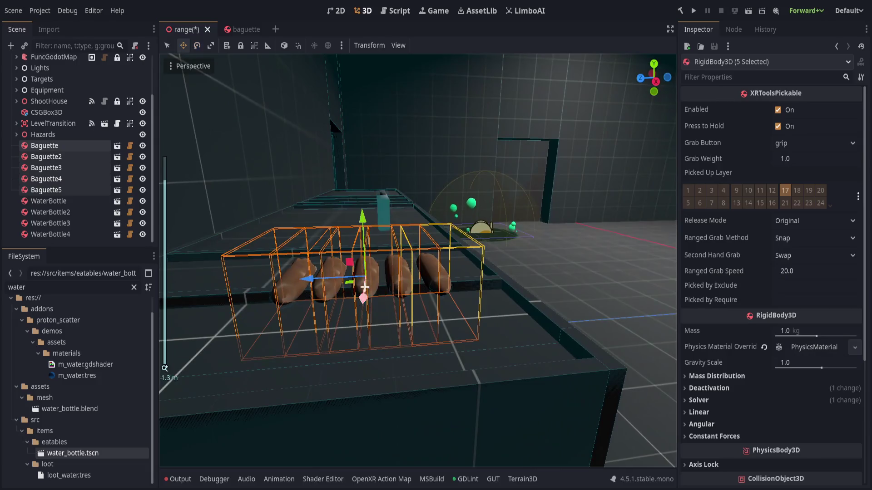
{"action": "mouse_move", "coordinate": [362, 298]}
{"action": "left_mouse_down"}
{"action": "mouse_move", "coordinate": [376, 323]}
{"action": "mouse_move", "coordinate": [364, 330]}
{"action": "mouse_move", "coordinate": [362, 349]}
{"action": "left_mouse_up"}
{"action": "mouse_move", "coordinate": [313, 323]}
{"action": "left_mouse_down"}
{"action": "mouse_move", "coordinate": [436, 336]}
{"action": "mouse_move", "coordinate": [445, 349]}
{"action": "left_mouse_up"}
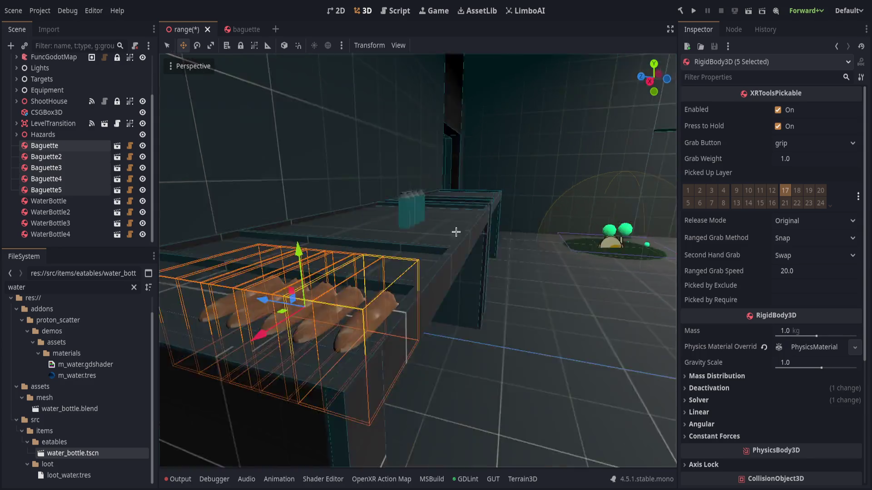
{"action": "scroll", "coordinate": [358, 279], "scroll_direction": "down", "scroll_amount": 3}
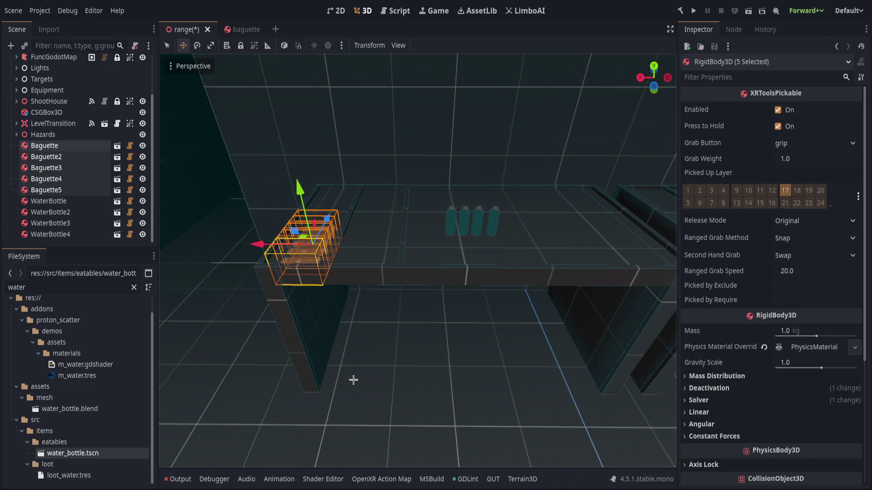
{"action": "key", "text": "alt+Tab"}
{"action": "scroll", "coordinate": [302, 198], "scroll_direction": "up", "scroll_amount": 6}
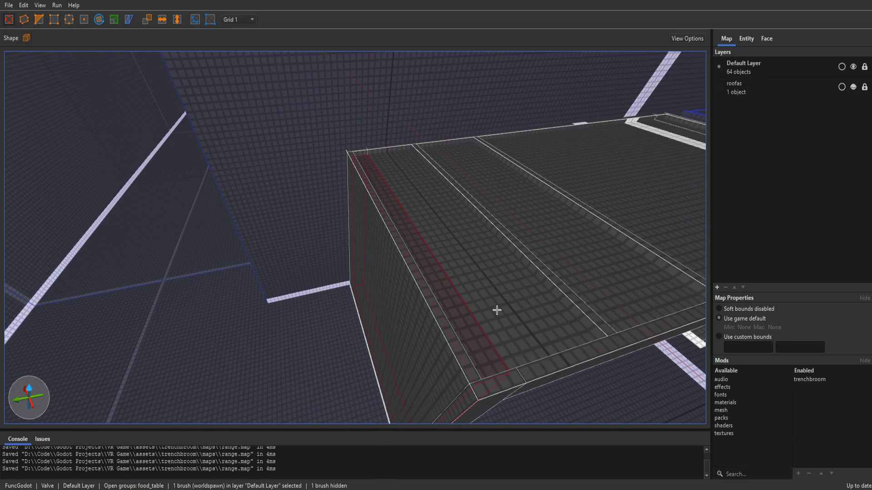
Step: Draw a new slab across the whole tabletop, then lengthen it and make it thicker
{"action": "key", "text": "d"}
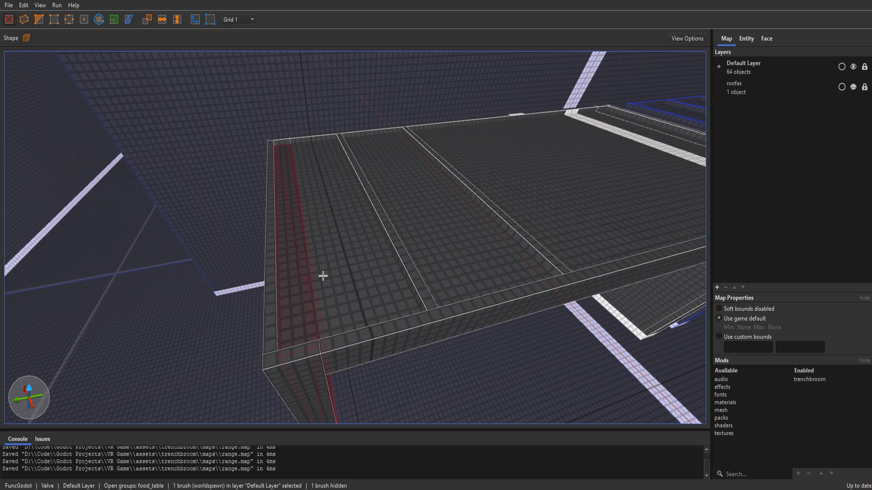
{"action": "left_click", "coordinate": [315, 243]}
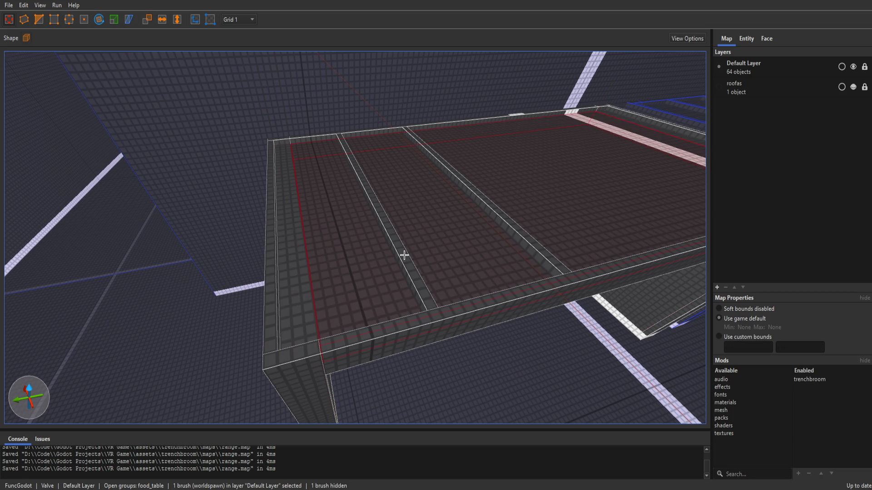
{"action": "scroll", "coordinate": [351, 236], "scroll_direction": "up", "scroll_amount": 2}
{"action": "scroll", "coordinate": [350, 236], "scroll_direction": "down", "scroll_amount": 5}
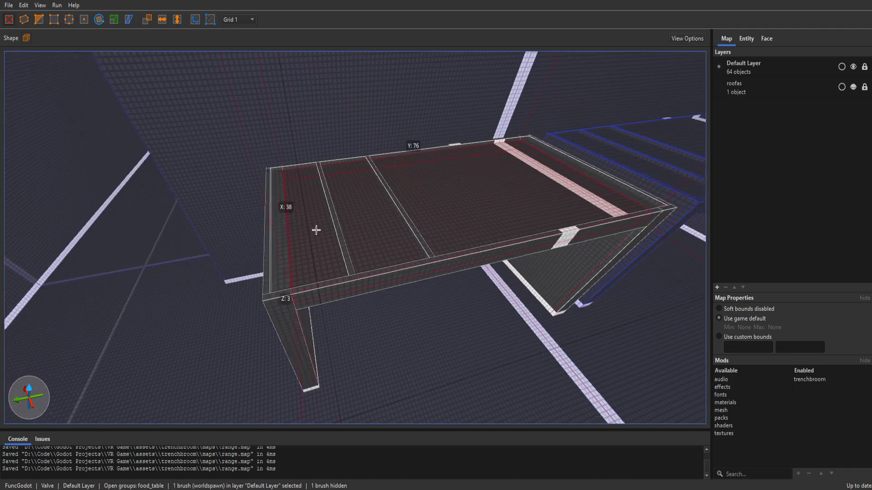
{"action": "key", "text": "Escape"}
{"action": "mouse_move", "coordinate": [195, 303]}
{"action": "left_mouse_down"}
{"action": "mouse_move", "coordinate": [300, 223]}
{"action": "mouse_move", "coordinate": [495, 140]}
{"action": "left_mouse_up"}
{"action": "scroll", "coordinate": [477, 157], "scroll_direction": "up", "scroll_amount": 5}
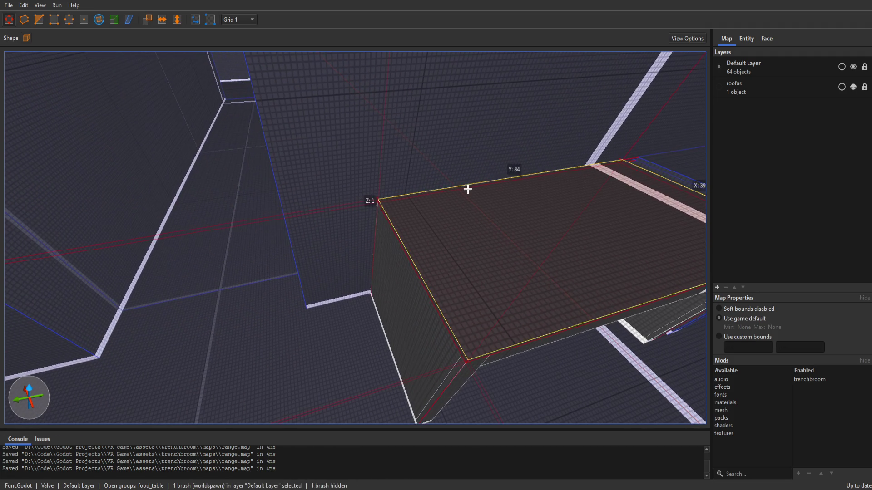
{"action": "left_click_drag", "start_coordinate": [453, 186], "coordinate": [457, 189]}
{"action": "scroll", "coordinate": [432, 182], "scroll_direction": "down", "scroll_amount": 4}
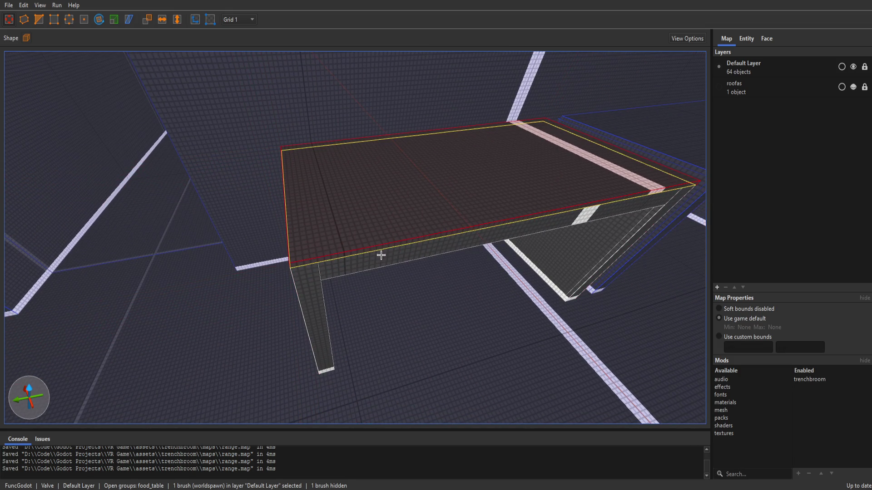
{"action": "left_click_drag", "start_coordinate": [384, 254], "coordinate": [385, 261]}
Step: Try a thin brush along the table's left edge, then delete it
{"action": "key", "text": "ctrl+a"}
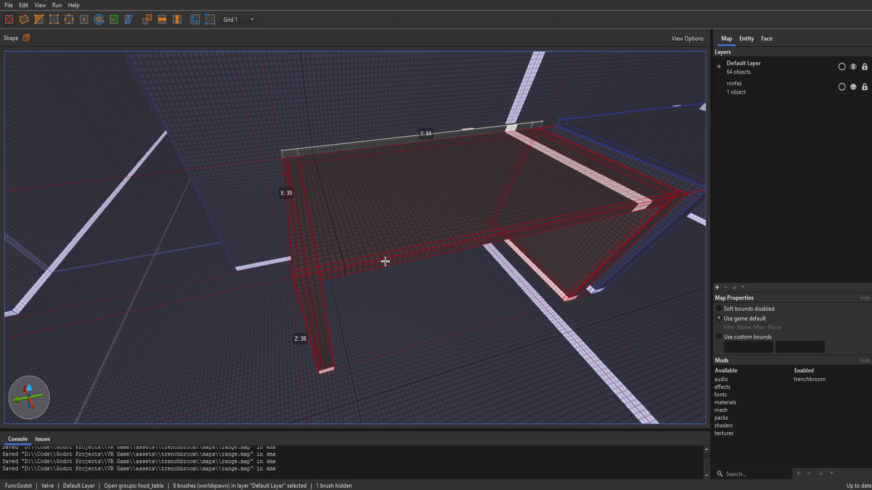
{"action": "key", "text": "Escape"}
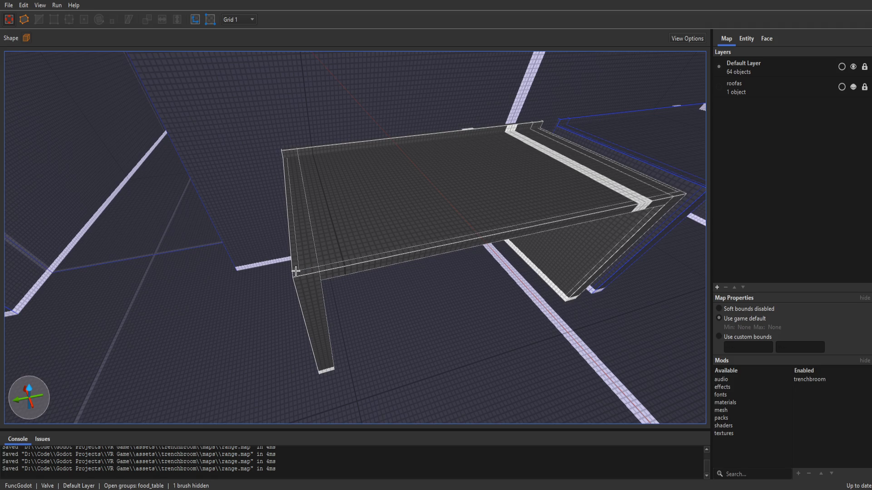
{"action": "left_click", "coordinate": [289, 254]}
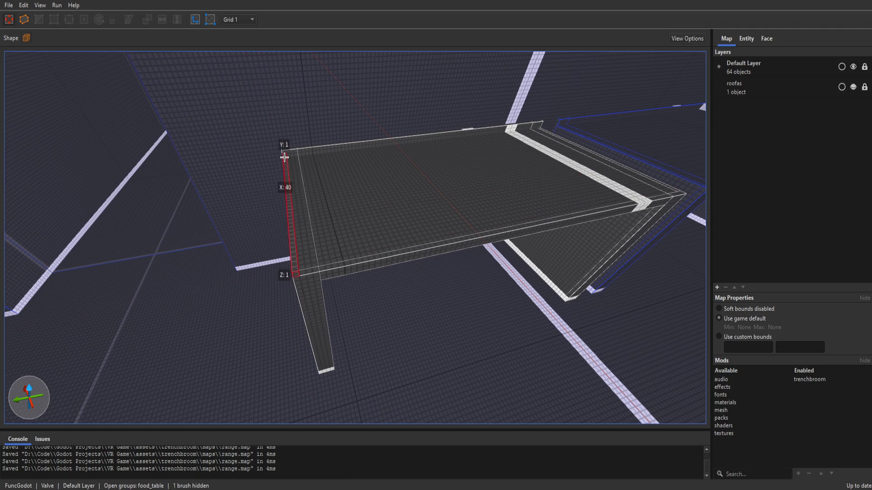
{"action": "left_click_drag", "start_coordinate": [288, 163], "coordinate": [391, 181]}
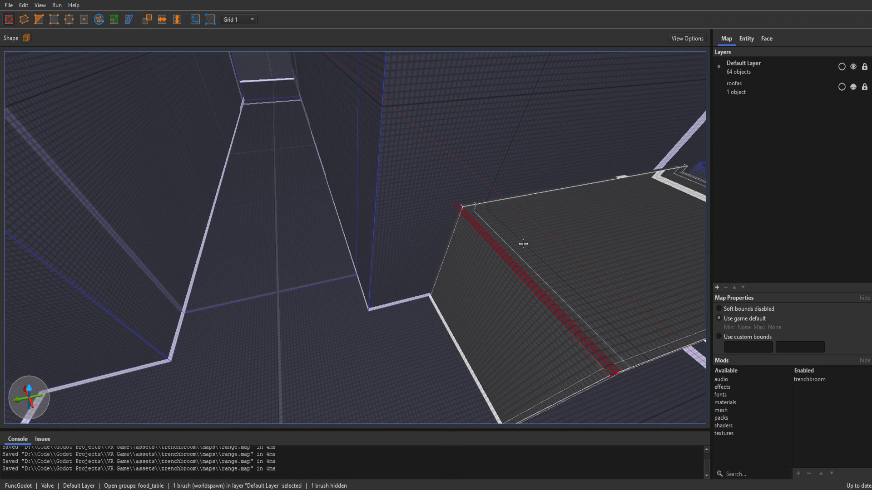
{"action": "key", "text": "Escape"}
{"action": "left_click_drag", "start_coordinate": [462, 209], "coordinate": [613, 369]}
{"action": "left_click_drag", "start_coordinate": [609, 278], "coordinate": [540, 267]}
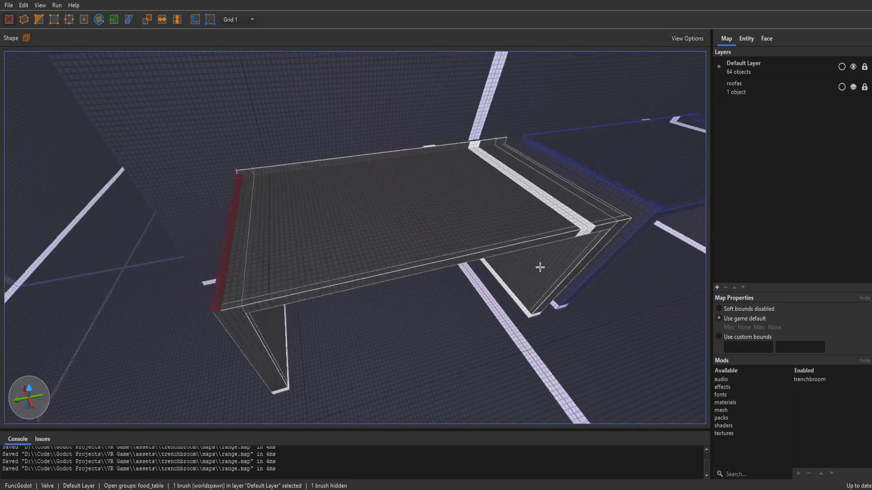
{"action": "scroll", "coordinate": [502, 265], "scroll_direction": "up", "scroll_amount": 3}
{"action": "scroll", "coordinate": [442, 230], "scroll_direction": "up", "scroll_amount": 3}
{"action": "mouse_move", "coordinate": [159, 297]}
{"action": "left_mouse_down"}
{"action": "mouse_move", "coordinate": [126, 247]}
{"action": "mouse_move", "coordinate": [136, 340]}
{"action": "mouse_move", "coordinate": [113, 292]}
{"action": "mouse_move", "coordinate": [118, 263]}
{"action": "mouse_move", "coordinate": [231, 249]}
{"action": "mouse_move", "coordinate": [183, 250]}
{"action": "mouse_move", "coordinate": [133, 268]}
{"action": "mouse_move", "coordinate": [140, 268]}
{"action": "mouse_move", "coordinate": [144, 260]}
{"action": "mouse_move", "coordinate": [132, 265]}
{"action": "mouse_move", "coordinate": [344, 231]}
{"action": "left_mouse_up"}
{"action": "key", "text": "a"}
{"action": "key", "text": "Delete"}
Step: Draw a strip on the left plank, place it alongside, and select the plank with its neighbouring strips
{"action": "mouse_move", "coordinate": [271, 342]}
{"action": "left_mouse_down"}
{"action": "mouse_move", "coordinate": [329, 230]}
{"action": "mouse_move", "coordinate": [336, 180]}
{"action": "mouse_move", "coordinate": [317, 140]}
{"action": "left_mouse_up"}
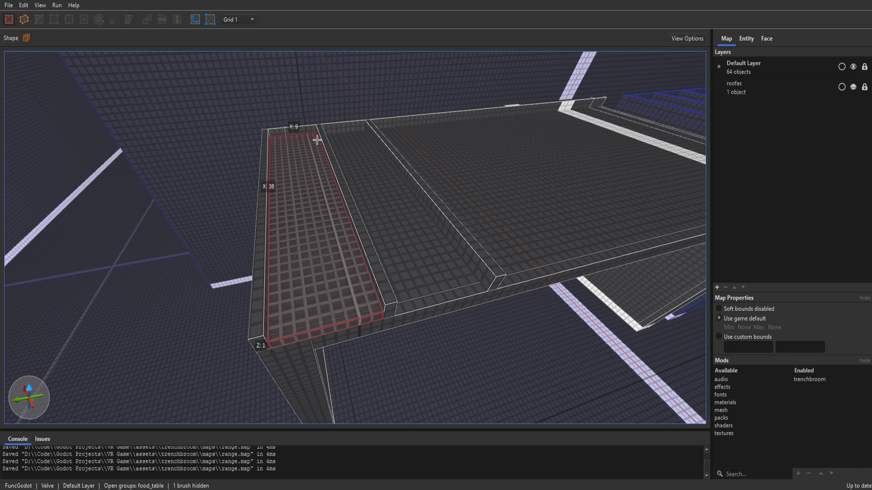
{"action": "left_click_drag", "start_coordinate": [301, 217], "coordinate": [387, 207]}
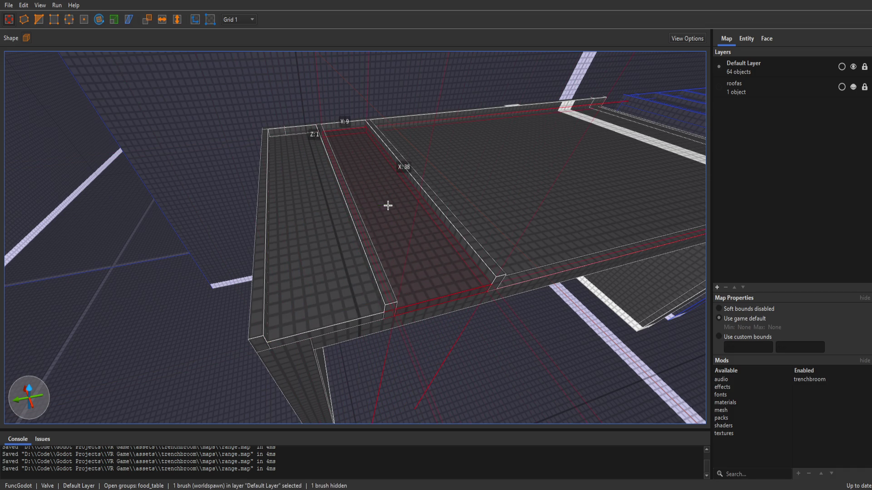
{"action": "scroll", "coordinate": [401, 215], "scroll_direction": "up", "scroll_amount": 3}
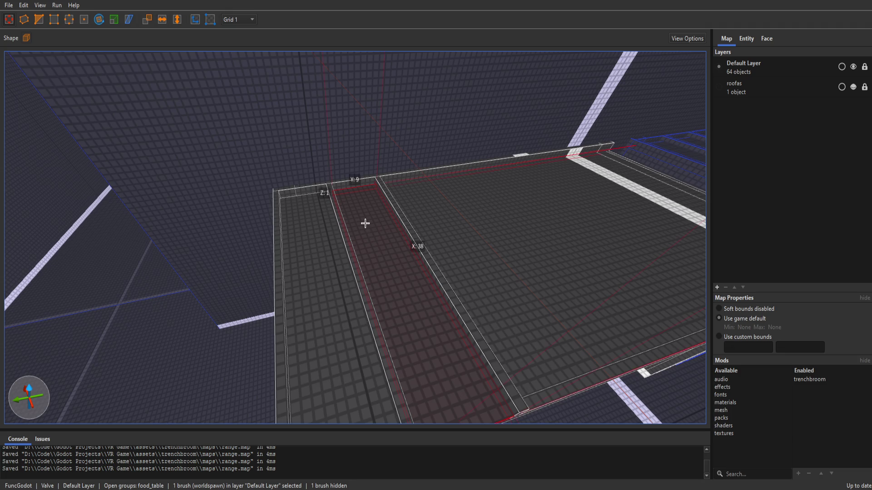
{"action": "scroll", "coordinate": [354, 236], "scroll_direction": "up", "scroll_amount": 1}
{"action": "left_click", "coordinate": [312, 249]}
{"action": "key", "text": "Escape"}
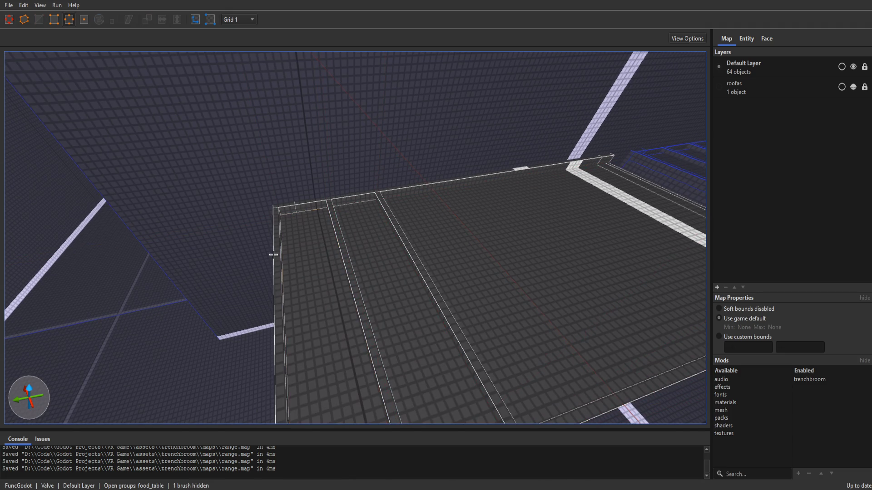
{"action": "left_click", "coordinate": [280, 257]}
{"action": "left_click", "coordinate": [311, 261], "text": "ctrl"}
{"action": "left_click", "coordinate": [340, 253], "text": "ctrl"}
{"action": "left_click", "coordinate": [380, 250], "text": "ctrl"}
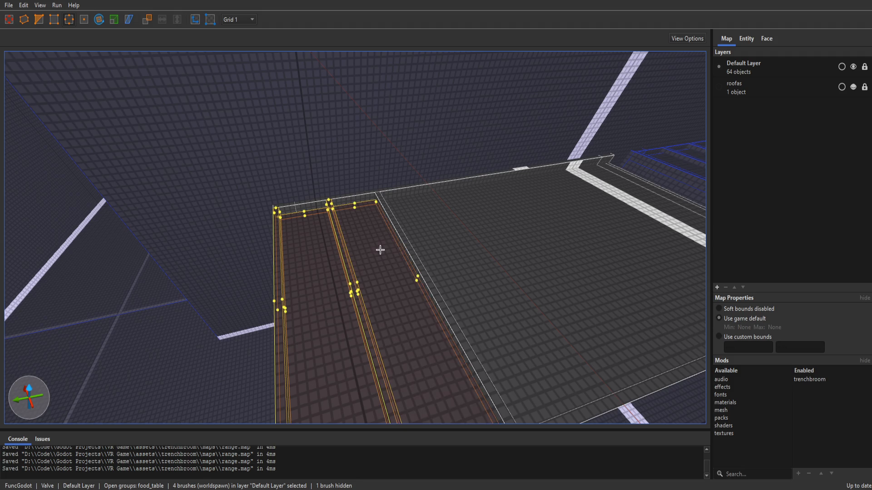
{"action": "left_click", "coordinate": [406, 243], "text": "ctrl"}
Step: Select the middle, left and right strips together with the top ledge brush
{"action": "left_click", "coordinate": [377, 192]}
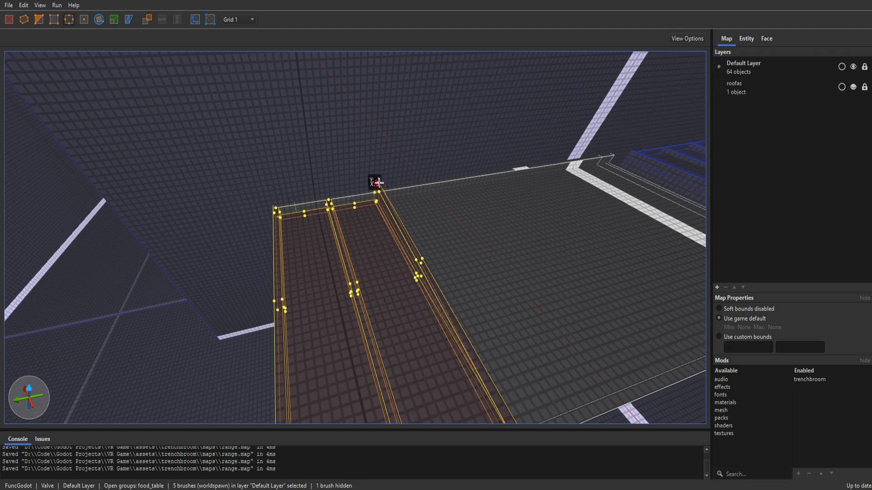
{"action": "key", "text": "Escape"}
{"action": "key", "text": "ctrl+z"}
{"action": "left_click", "coordinate": [358, 218]}
{"action": "key", "text": "2"}
{"action": "key", "text": "v"}
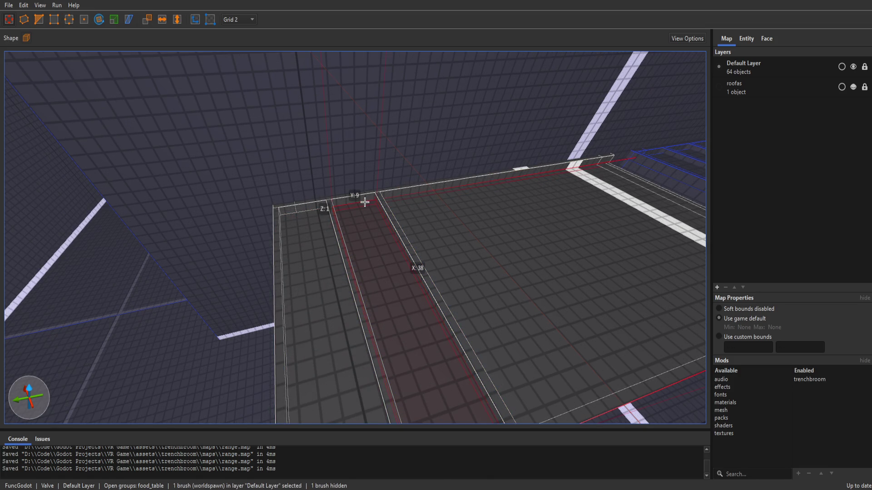
{"action": "key", "text": "1"}
{"action": "left_click", "coordinate": [366, 200]}
{"action": "left_click", "coordinate": [362, 243]}
{"action": "left_click", "coordinate": [348, 267], "text": "ctrl"}
{"action": "left_click", "coordinate": [286, 272], "text": "ctrl"}
{"action": "left_click", "coordinate": [397, 235], "text": "ctrl"}
{"action": "scroll", "coordinate": [377, 208], "scroll_direction": "up", "scroll_amount": 5}
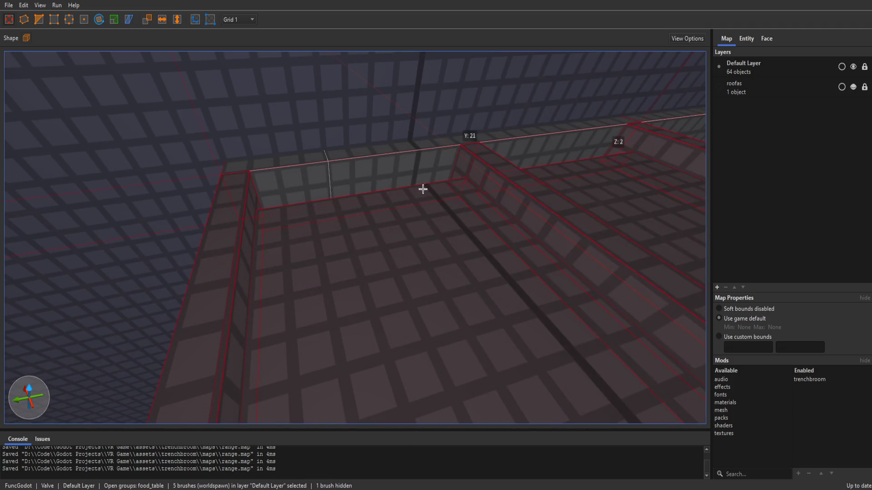
Step: Raise the left wall's top face and pull corner points and edges up into peaks
{"action": "key", "text": "e"}
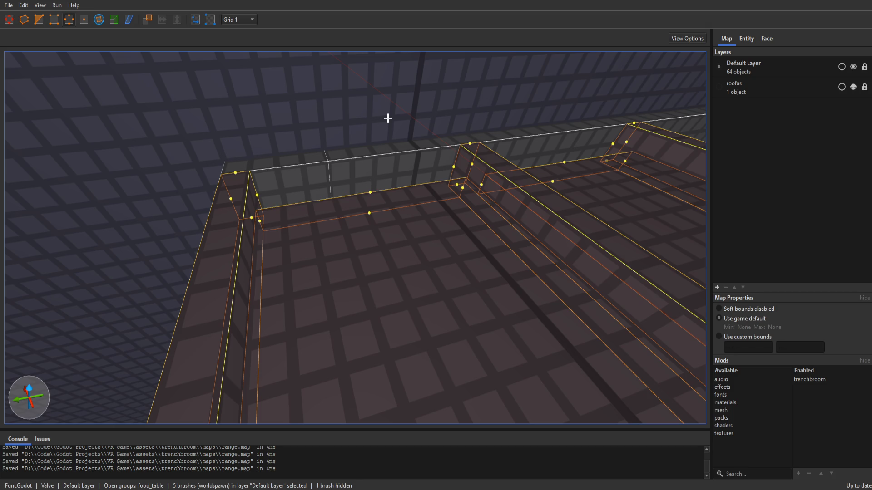
{"action": "key", "text": "f"}
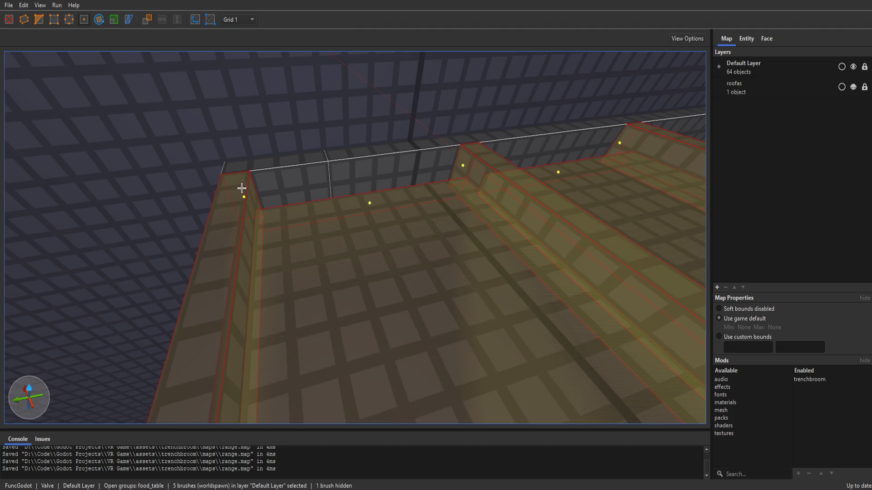
{"action": "mouse_move", "coordinate": [236, 196]}
{"action": "left_mouse_down"}
{"action": "mouse_move", "coordinate": [209, 89]}
{"action": "mouse_move", "coordinate": [267, 152]}
{"action": "mouse_move", "coordinate": [331, 197]}
{"action": "left_mouse_up"}
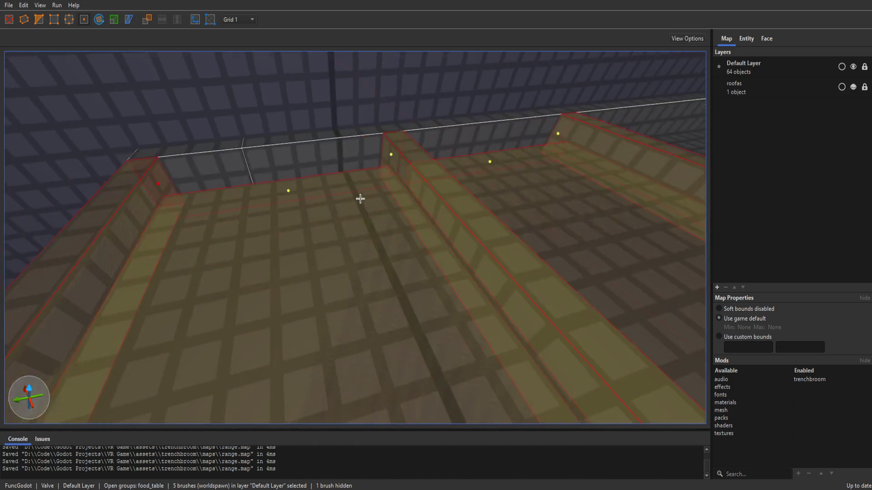
{"action": "scroll", "coordinate": [360, 199], "scroll_direction": "down", "scroll_amount": 5}
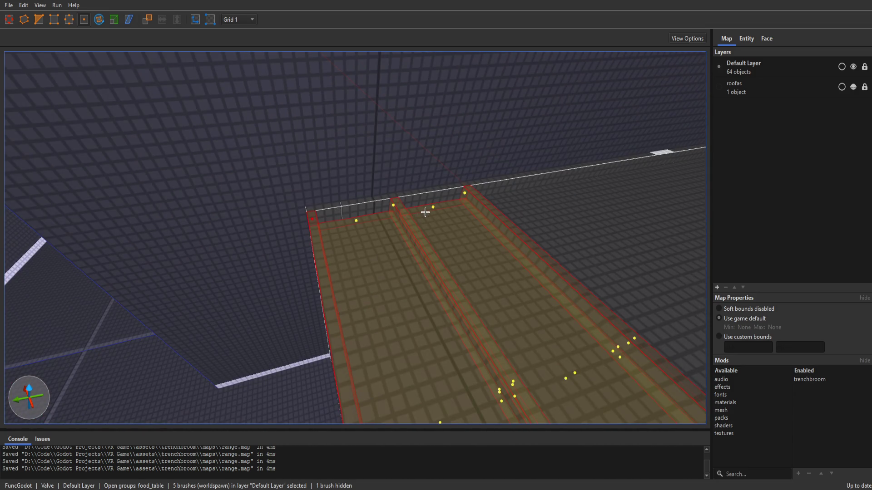
{"action": "scroll", "coordinate": [425, 212], "scroll_direction": "down", "scroll_amount": 3}
{"action": "key", "text": "f"}
{"action": "mouse_move", "coordinate": [407, 181]}
{"action": "left_mouse_down"}
{"action": "mouse_move", "coordinate": [399, 132]}
{"action": "mouse_move", "coordinate": [399, 152]}
{"action": "mouse_move", "coordinate": [411, 120]}
{"action": "mouse_move", "coordinate": [400, 162]}
{"action": "mouse_move", "coordinate": [443, 163]}
{"action": "mouse_move", "coordinate": [415, 141]}
{"action": "mouse_move", "coordinate": [415, 116]}
{"action": "left_mouse_up"}
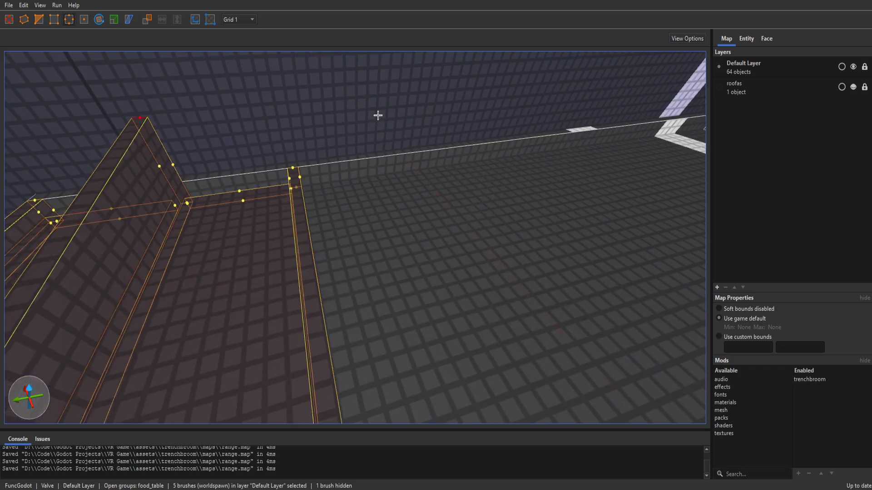
{"action": "left_click_drag", "start_coordinate": [296, 184], "coordinate": [288, 127]}
{"action": "mouse_move", "coordinate": [344, 162]}
{"action": "left_mouse_down"}
{"action": "mouse_move", "coordinate": [349, 107]}
{"action": "mouse_move", "coordinate": [336, 119]}
{"action": "left_mouse_up"}
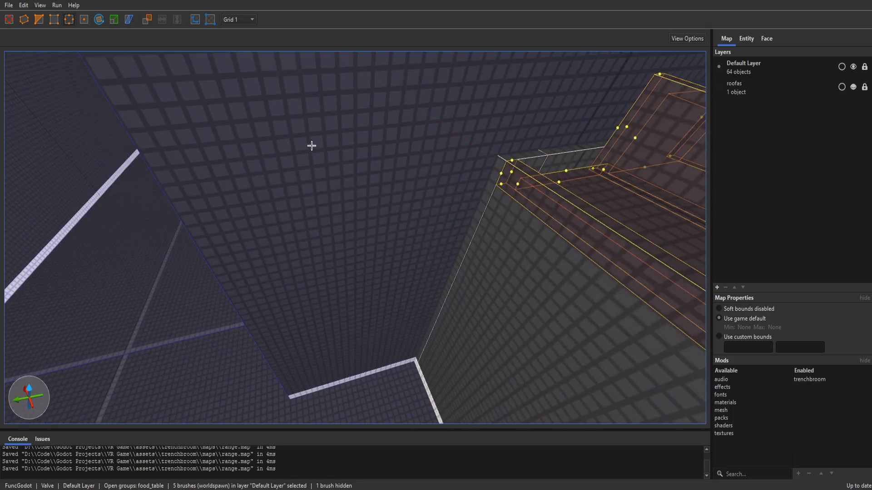
Step: Raise the trough wall top, the middle divider's top face and the left wall's edges
{"action": "key", "text": "d"}
{"action": "left_click_drag", "start_coordinate": [356, 177], "coordinate": [357, 107]}
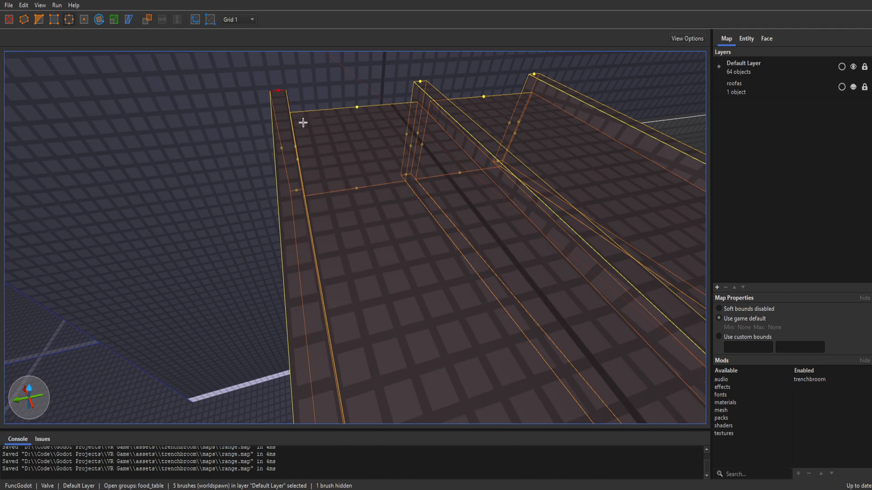
{"action": "key", "text": "ctrl+u"}
{"action": "mouse_move", "coordinate": [340, 174]}
{"action": "left_mouse_down"}
{"action": "mouse_move", "coordinate": [424, 177]}
{"action": "mouse_move", "coordinate": [486, 148]}
{"action": "mouse_move", "coordinate": [442, 133]}
{"action": "mouse_move", "coordinate": [285, 206]}
{"action": "mouse_move", "coordinate": [298, 206]}
{"action": "mouse_move", "coordinate": [300, 182]}
{"action": "left_mouse_up"}
{"action": "mouse_move", "coordinate": [279, 229]}
{"action": "left_mouse_down"}
{"action": "mouse_move", "coordinate": [271, 194]}
{"action": "mouse_move", "coordinate": [237, 233]}
{"action": "mouse_move", "coordinate": [228, 197]}
{"action": "left_mouse_up"}
{"action": "mouse_move", "coordinate": [201, 253]}
{"action": "left_mouse_down"}
{"action": "mouse_move", "coordinate": [195, 205]}
{"action": "mouse_move", "coordinate": [195, 215]}
{"action": "left_mouse_up"}
{"action": "left_click_drag", "start_coordinate": [149, 252], "coordinate": [136, 220]}
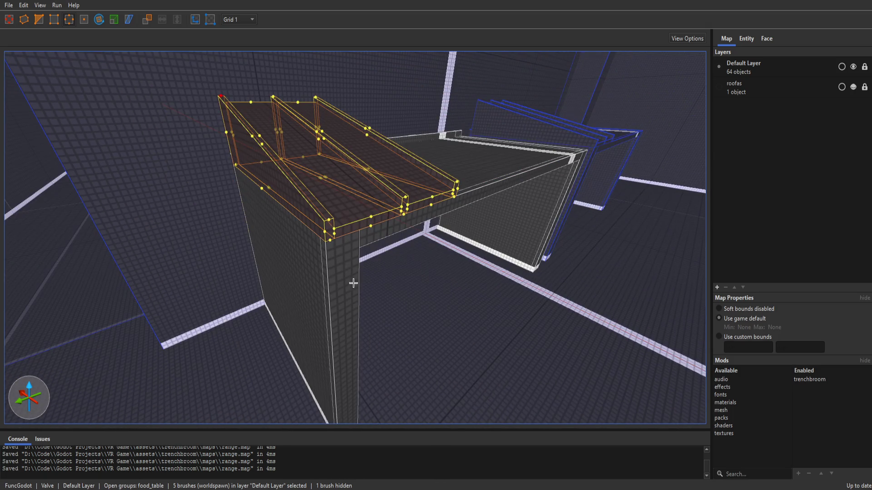
Step: Select the sloped tabletop brushes and shrink their X width from 33 to 32
{"action": "left_click", "coordinate": [346, 248]}
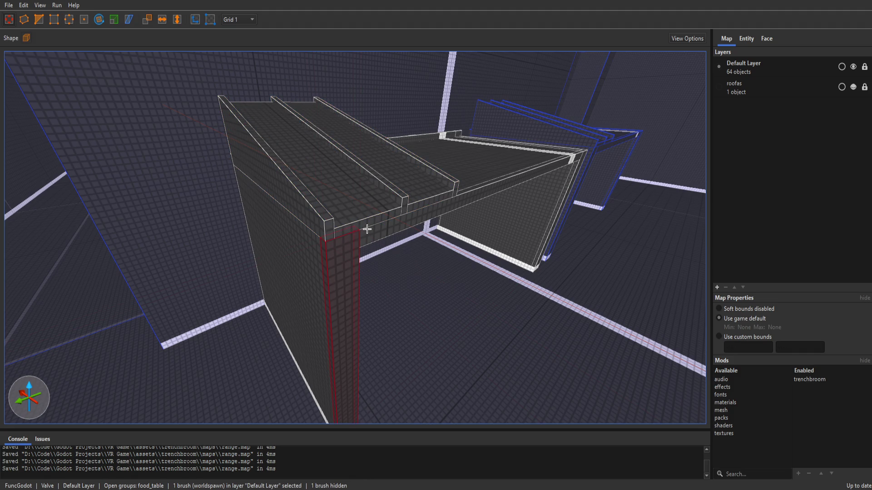
{"action": "left_click", "coordinate": [367, 229]}
{"action": "left_click", "coordinate": [331, 230]}
{"action": "left_click", "coordinate": [330, 229], "text": "shift"}
{"action": "left_click", "coordinate": [406, 207], "text": "shift"}
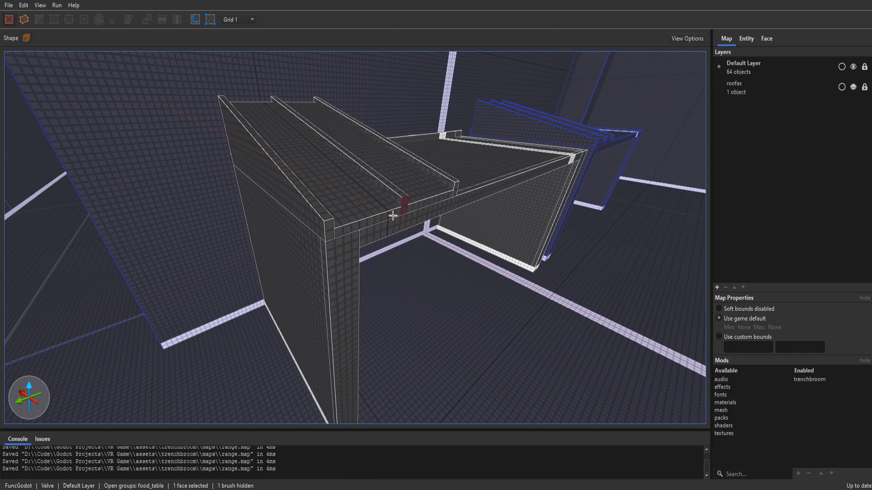
{"action": "left_click", "coordinate": [338, 234]}
{"action": "left_click", "coordinate": [403, 206], "text": "ctrl"}
{"action": "left_click", "coordinate": [391, 213], "text": "ctrl"}
{"action": "left_click", "coordinate": [422, 207], "text": "ctrl"}
{"action": "left_click", "coordinate": [450, 200], "text": "ctrl"}
{"action": "mouse_move", "coordinate": [450, 200]}
{"action": "left_mouse_down"}
{"action": "mouse_move", "coordinate": [455, 193]}
{"action": "mouse_move", "coordinate": [435, 184]}
{"action": "mouse_move", "coordinate": [427, 182]}
{"action": "mouse_move", "coordinate": [437, 191]}
{"action": "mouse_move", "coordinate": [417, 188]}
{"action": "left_mouse_up"}
{"action": "mouse_move", "coordinate": [364, 250]}
{"action": "left_mouse_down"}
{"action": "mouse_move", "coordinate": [349, 249]}
{"action": "mouse_move", "coordinate": [359, 293]}
{"action": "mouse_move", "coordinate": [308, 272]}
{"action": "mouse_move", "coordinate": [320, 323]}
{"action": "left_mouse_up"}
Step: Draw a thin 10×1×4 strip along the table's side edge
{"action": "key", "text": "Escape"}
{"action": "key", "text": "Escape"}
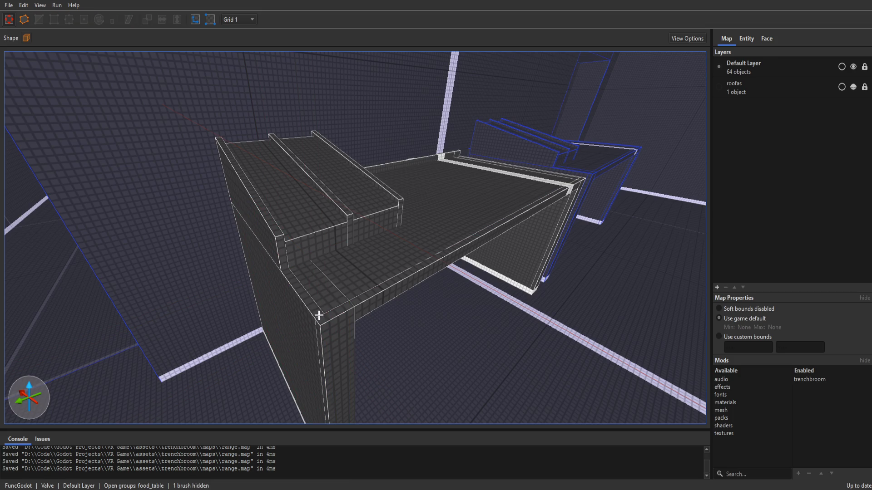
{"action": "left_click", "coordinate": [287, 273]}
{"action": "key", "text": "Escape"}
{"action": "left_click", "coordinate": [286, 257]}
{"action": "key", "text": "Escape"}
{"action": "mouse_move", "coordinate": [289, 277]}
{"action": "left_mouse_down"}
{"action": "mouse_move", "coordinate": [313, 340]}
{"action": "mouse_move", "coordinate": [305, 270]}
{"action": "left_mouse_up"}
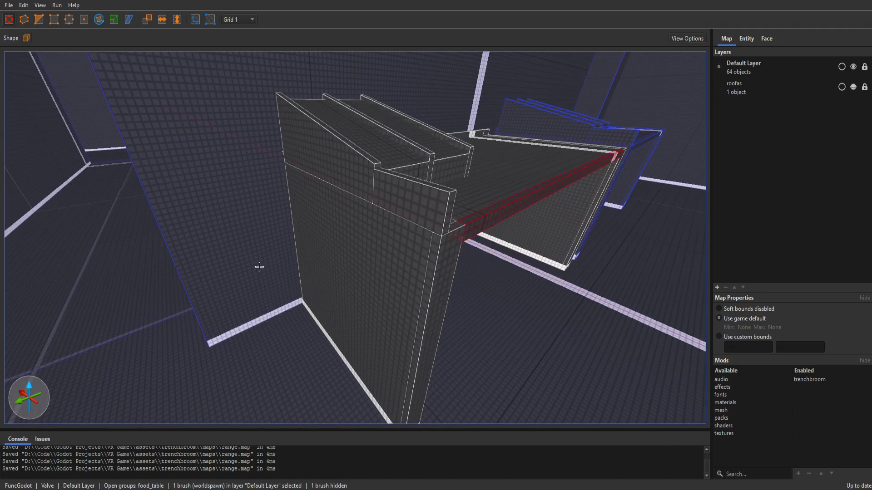
{"action": "key", "text": "Escape"}
Step: Extend the front faces of the two trough floor brushes outward
{"action": "left_click", "coordinate": [475, 205], "text": "ctrl"}
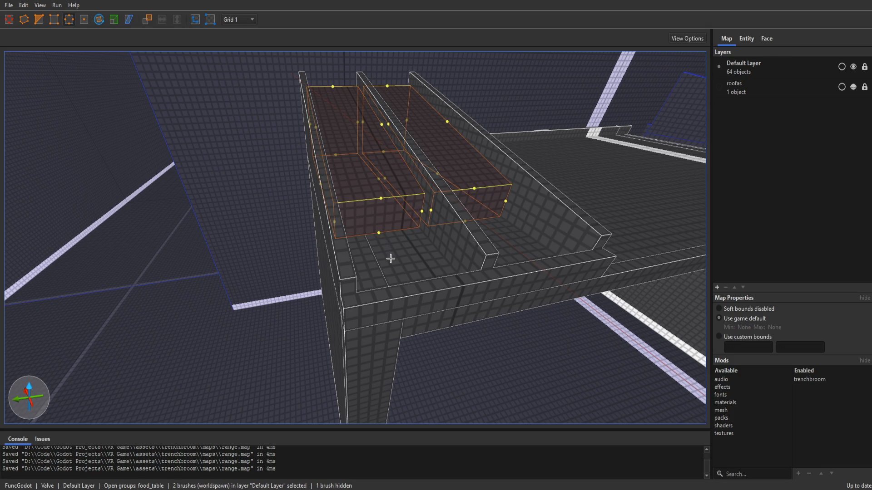
{"action": "left_click_drag", "start_coordinate": [381, 234], "coordinate": [388, 253]}
{"action": "mouse_move", "coordinate": [473, 236]}
{"action": "left_mouse_down"}
{"action": "mouse_move", "coordinate": [436, 251]}
{"action": "mouse_move", "coordinate": [366, 251]}
{"action": "left_mouse_up"}
{"action": "scroll", "coordinate": [443, 267], "scroll_direction": "up", "scroll_amount": 3}
{"action": "scroll", "coordinate": [223, 297], "scroll_direction": "down", "scroll_amount": 3}
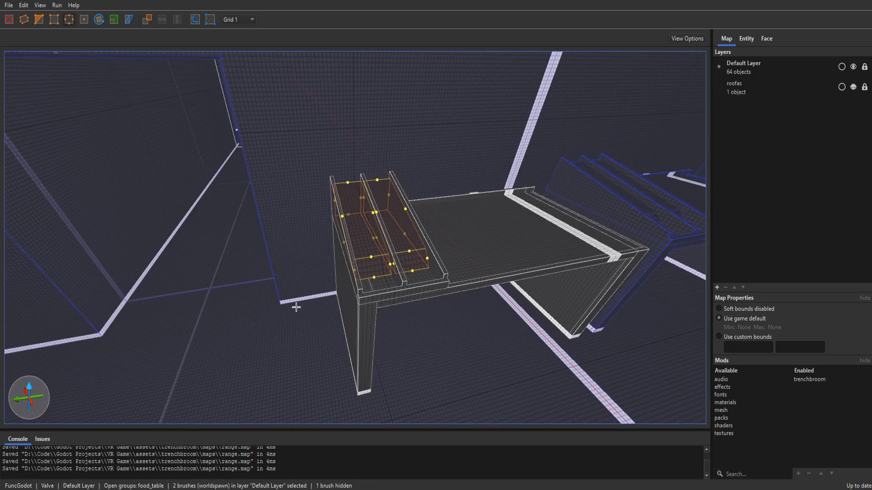
{"action": "scroll", "coordinate": [323, 302], "scroll_direction": "up", "scroll_amount": 5}
{"action": "key", "text": "Escape"}
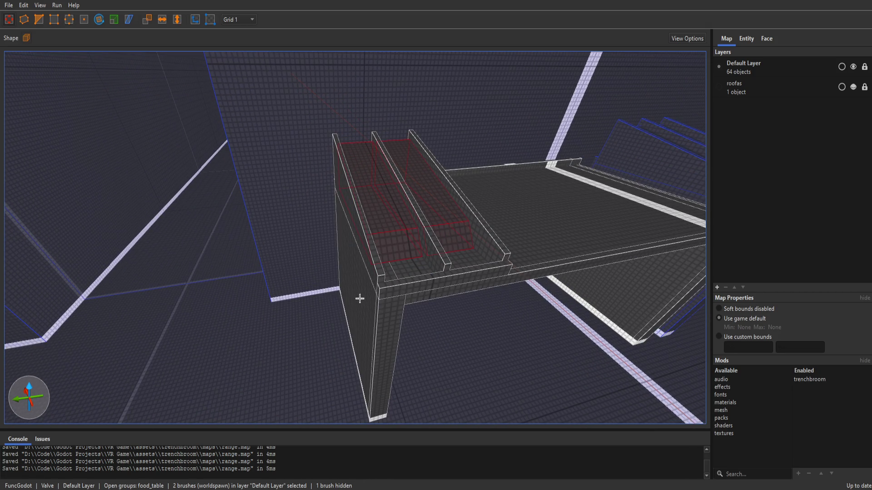
{"action": "key", "text": "Escape"}
{"action": "scroll", "coordinate": [350, 268], "scroll_direction": "down", "scroll_amount": 3}
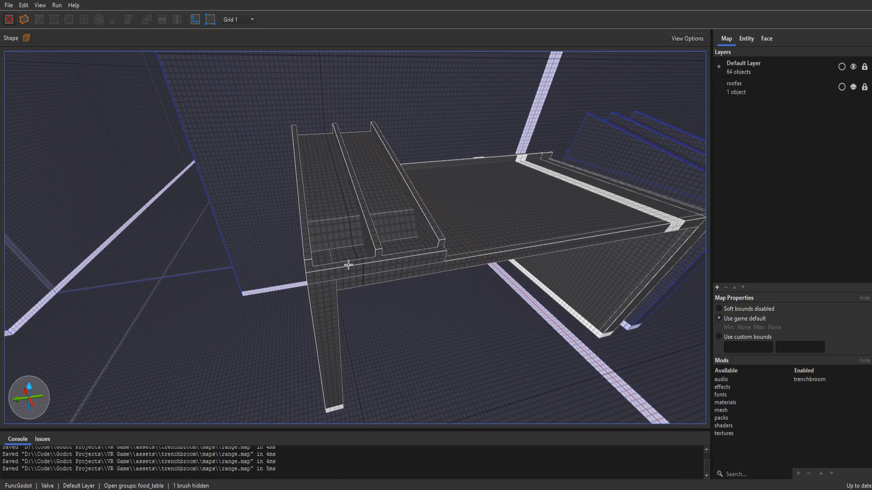
Step: Lower the front rail's top face by one unit
{"action": "left_click", "coordinate": [366, 268]}
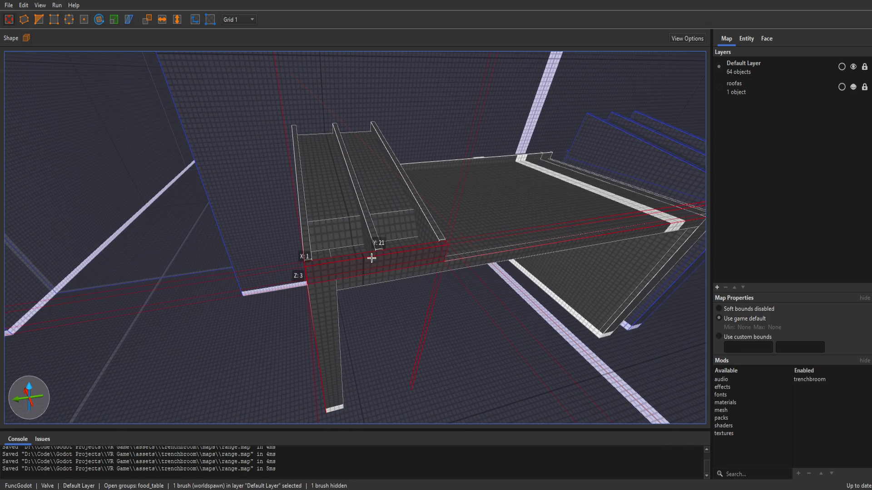
{"action": "scroll", "coordinate": [382, 286], "scroll_direction": "up", "scroll_amount": 4}
{"action": "left_click", "coordinate": [399, 253]}
{"action": "key", "text": "v"}
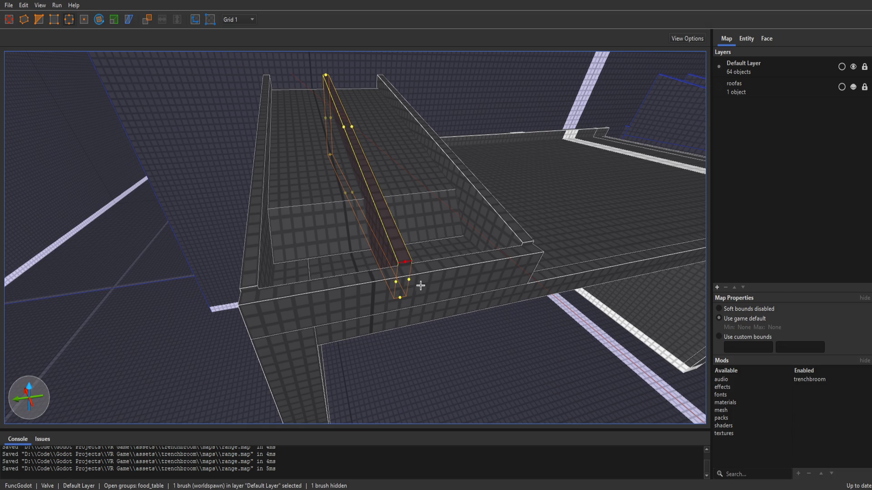
{"action": "left_click", "coordinate": [349, 299]}
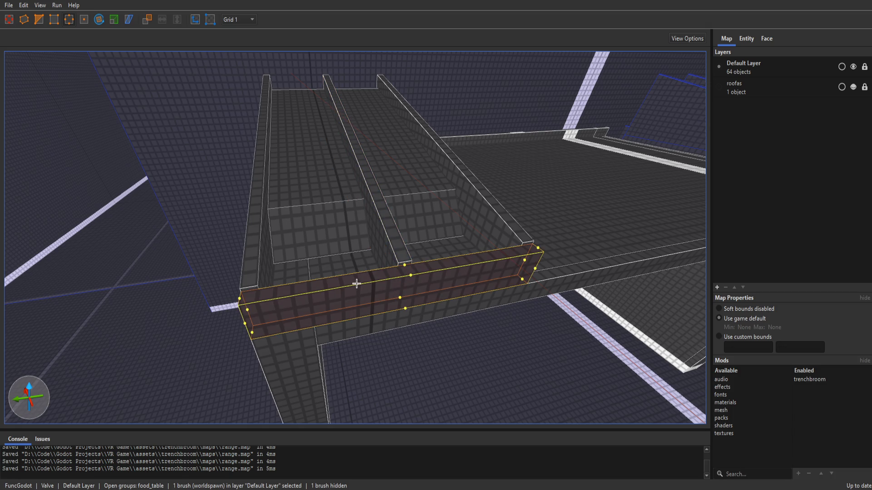
{"action": "key", "text": "Escape"}
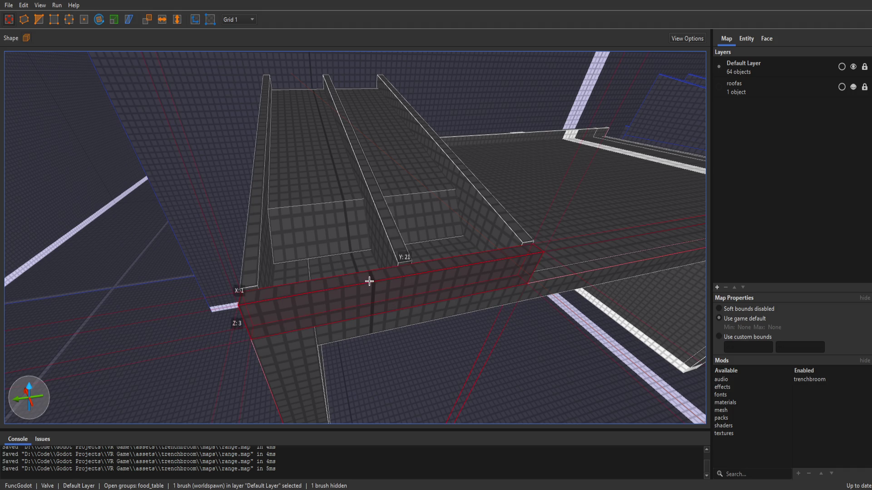
{"action": "mouse_move", "coordinate": [369, 281]}
{"action": "left_mouse_down"}
{"action": "mouse_move", "coordinate": [368, 325]}
{"action": "mouse_move", "coordinate": [368, 286]}
{"action": "mouse_move", "coordinate": [584, 286]}
{"action": "mouse_move", "coordinate": [531, 288]}
{"action": "left_mouse_up"}
{"action": "left_click", "coordinate": [372, 285]}
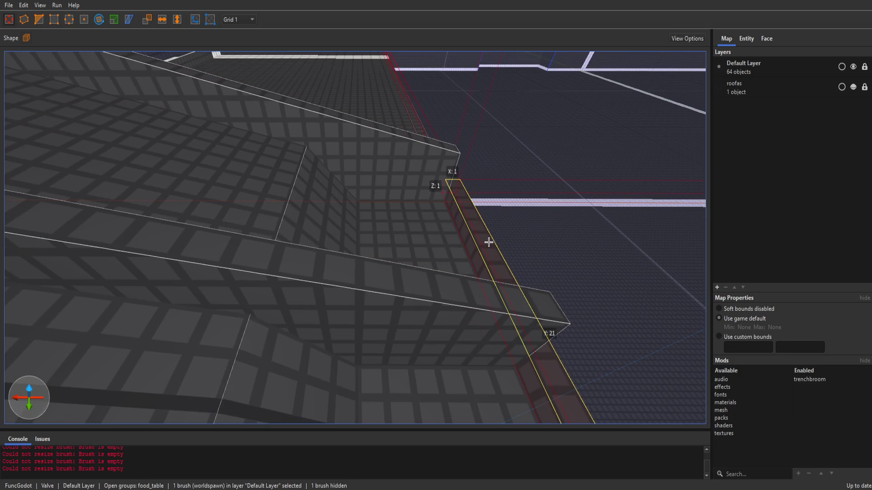
{"action": "mouse_move", "coordinate": [598, 245]}
{"action": "left_mouse_down"}
{"action": "mouse_move", "coordinate": [576, 248]}
{"action": "mouse_move", "coordinate": [578, 236]}
{"action": "mouse_move", "coordinate": [455, 205]}
{"action": "mouse_move", "coordinate": [399, 223]}
{"action": "left_mouse_up"}
Step: Save range.map and rebuild FuncGodotMap in Godot to show the new troughs
{"action": "key", "text": "ctrl+s"}
{"action": "key", "text": "alt+Tab"}
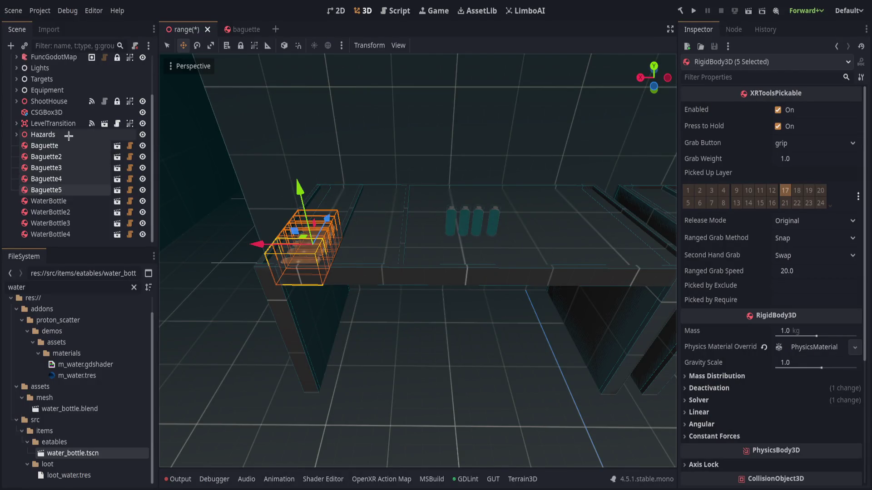
{"action": "left_click", "coordinate": [53, 107]}
{"action": "left_click", "coordinate": [778, 110]}
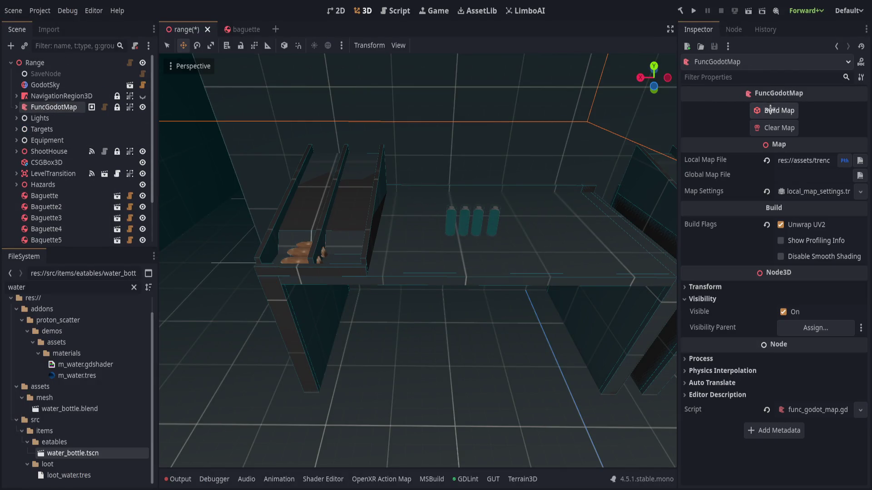
{"action": "mouse_move", "coordinate": [378, 203]}
{"action": "left_mouse_down"}
{"action": "mouse_move", "coordinate": [414, 198]}
{"action": "mouse_move", "coordinate": [449, 243]}
{"action": "mouse_move", "coordinate": [435, 252]}
{"action": "mouse_move", "coordinate": [305, 237]}
{"action": "left_mouse_up"}
Step: Move Baguette through Baguette5 together into the left sloped trough
{"action": "left_click", "coordinate": [53, 198]}
{"action": "scroll", "coordinate": [78, 203], "scroll_direction": "down", "scroll_amount": 3}
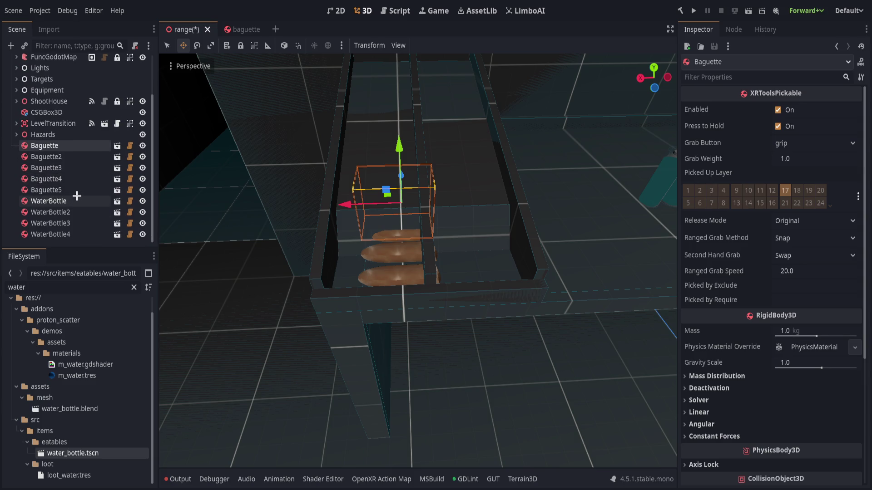
{"action": "left_click", "coordinate": [76, 191], "text": "shift"}
{"action": "left_click_drag", "start_coordinate": [391, 232], "coordinate": [447, 279]}
{"action": "scroll", "coordinate": [336, 300], "scroll_direction": "up", "scroll_amount": 3}
{"action": "mouse_move", "coordinate": [421, 227]}
{"action": "left_mouse_down"}
{"action": "mouse_move", "coordinate": [399, 186]}
{"action": "mouse_move", "coordinate": [272, 173]}
{"action": "mouse_move", "coordinate": [250, 160]}
{"action": "left_mouse_up"}
{"action": "scroll", "coordinate": [282, 227], "scroll_direction": "down", "scroll_amount": 2}
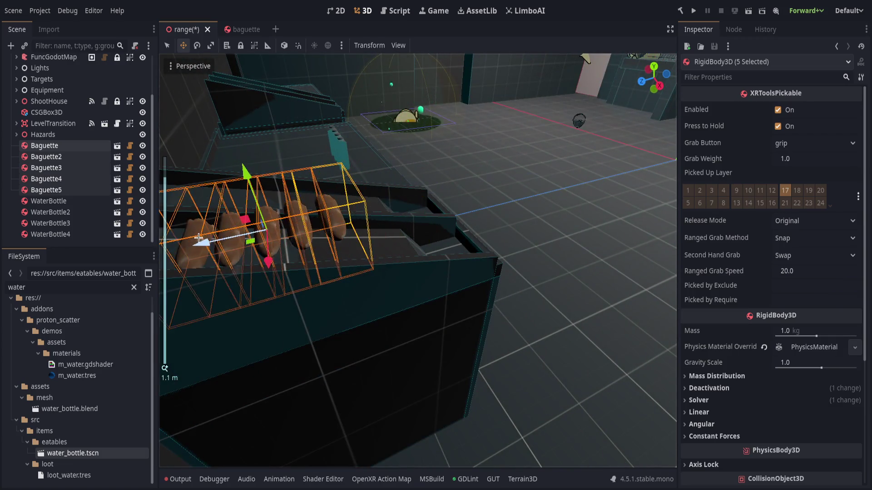
{"action": "scroll", "coordinate": [198, 236], "scroll_direction": "down", "scroll_amount": 2}
{"action": "left_click_drag", "start_coordinate": [245, 245], "coordinate": [207, 255]}
{"action": "mouse_move", "coordinate": [257, 198]}
{"action": "left_mouse_down"}
{"action": "mouse_move", "coordinate": [243, 172]}
{"action": "mouse_move", "coordinate": [248, 180]}
{"action": "left_mouse_up"}
Step: Turn the four water bottles 90°, raise them 0.22 and slide them into the other trough
{"action": "left_click", "coordinate": [49, 201]}
{"action": "left_click", "coordinate": [50, 234], "text": "shift"}
{"action": "key", "text": "f"}
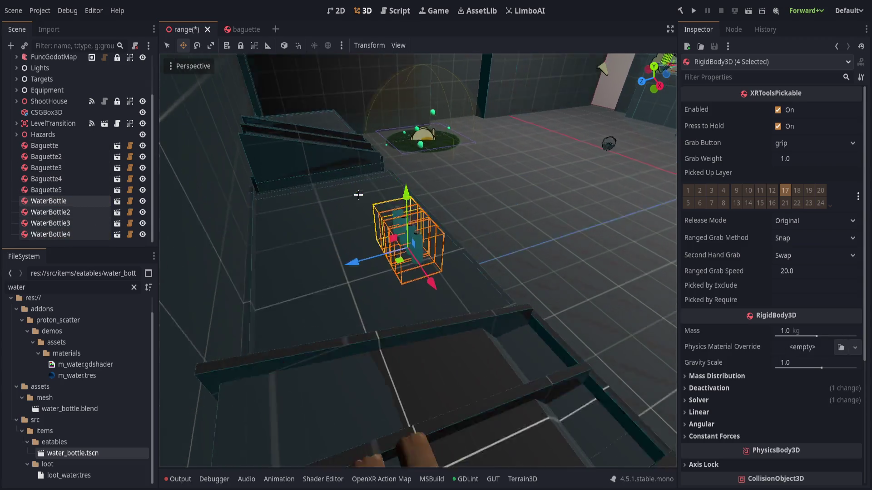
{"action": "key", "text": "e"}
{"action": "mouse_move", "coordinate": [455, 272]}
{"action": "left_mouse_down"}
{"action": "mouse_move", "coordinate": [467, 260]}
{"action": "mouse_move", "coordinate": [510, 274]}
{"action": "left_mouse_up"}
{"action": "scroll", "coordinate": [385, 302], "scroll_direction": "down", "scroll_amount": 3}
{"action": "scroll", "coordinate": [345, 264], "scroll_direction": "up", "scroll_amount": 8}
{"action": "key", "text": "w"}
{"action": "mouse_move", "coordinate": [457, 107]}
{"action": "left_mouse_down"}
{"action": "mouse_move", "coordinate": [354, 277]}
{"action": "mouse_move", "coordinate": [352, 208]}
{"action": "mouse_move", "coordinate": [347, 230]}
{"action": "left_mouse_up"}
{"action": "mouse_move", "coordinate": [350, 262]}
{"action": "left_mouse_down"}
{"action": "mouse_move", "coordinate": [352, 271]}
{"action": "mouse_move", "coordinate": [337, 193]}
{"action": "mouse_move", "coordinate": [351, 179]}
{"action": "mouse_move", "coordinate": [356, 147]}
{"action": "left_mouse_up"}
Step: Duplicate the four water bottles and five baguettes, moving the baguette copies along the trough
{"action": "key", "text": "ctrl+d"}
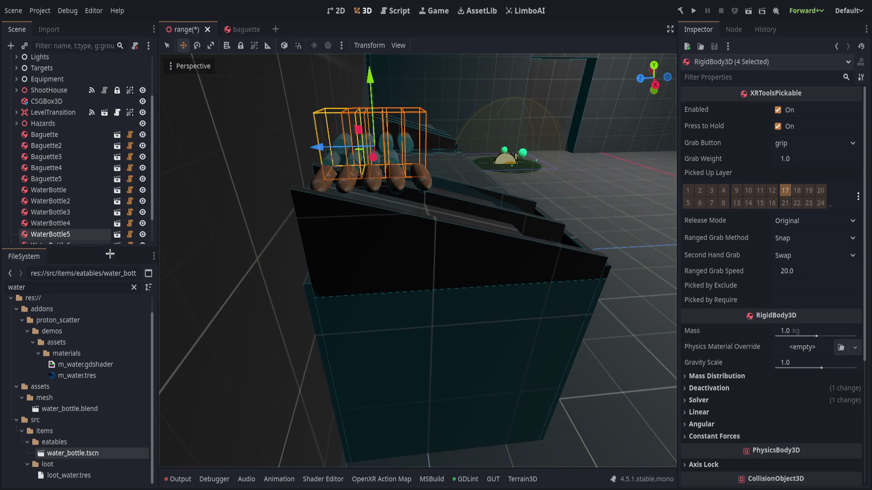
{"action": "left_click", "coordinate": [59, 179]}
{"action": "left_click", "coordinate": [84, 135], "text": "shift"}
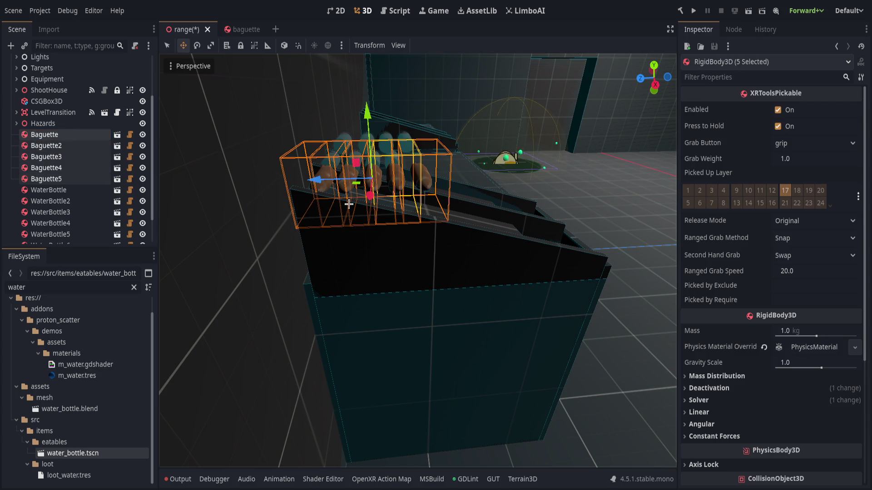
{"action": "key", "text": "ctrl+d"}
{"action": "mouse_move", "coordinate": [356, 162]}
{"action": "left_mouse_down"}
{"action": "mouse_move", "coordinate": [373, 144]}
{"action": "mouse_move", "coordinate": [377, 109]}
{"action": "mouse_move", "coordinate": [377, 134]}
{"action": "mouse_move", "coordinate": [377, 121]}
{"action": "left_mouse_up"}
Step: Select all ten baguettes to angle them along the trough slope
{"action": "left_click", "coordinate": [45, 145]}
{"action": "left_click", "coordinate": [45, 134]}
{"action": "left_click", "coordinate": [49, 234], "text": "shift"}
{"action": "key", "text": "e"}
{"action": "key", "text": "w"}
{"action": "scroll", "coordinate": [68, 191], "scroll_direction": "down", "scroll_amount": 4}
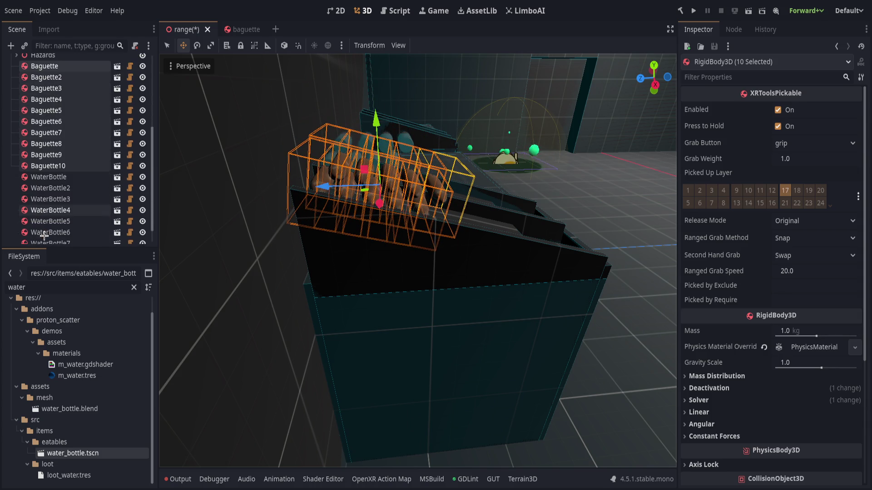
Step: Tilt all eight water bottles to match the slope and raise them into place
{"action": "left_click", "coordinate": [49, 157]}
{"action": "left_click", "coordinate": [50, 234], "text": "shift"}
{"action": "key", "text": "e"}
{"action": "mouse_move", "coordinate": [366, 145]}
{"action": "left_mouse_down"}
{"action": "mouse_move", "coordinate": [371, 131]}
{"action": "mouse_move", "coordinate": [358, 113]}
{"action": "mouse_move", "coordinate": [366, 121]}
{"action": "mouse_move", "coordinate": [253, 146]}
{"action": "mouse_move", "coordinate": [184, 117]}
{"action": "mouse_move", "coordinate": [591, 196]}
{"action": "left_mouse_up"}
{"action": "key", "text": "w"}
{"action": "scroll", "coordinate": [45, 136], "scroll_direction": "up", "scroll_amount": 3}
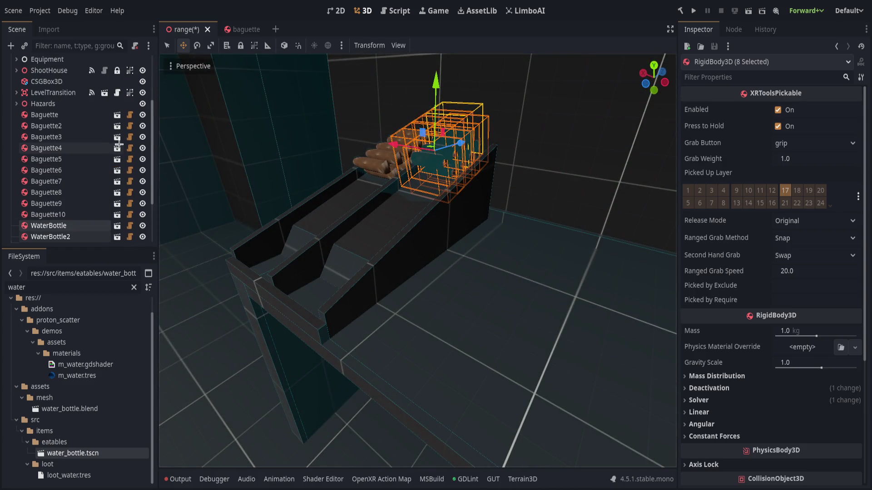
{"action": "left_click", "coordinate": [43, 104]}
{"action": "scroll", "coordinate": [46, 105], "scroll_direction": "up", "scroll_amount": 4}
{"action": "left_click", "coordinate": [49, 61]}
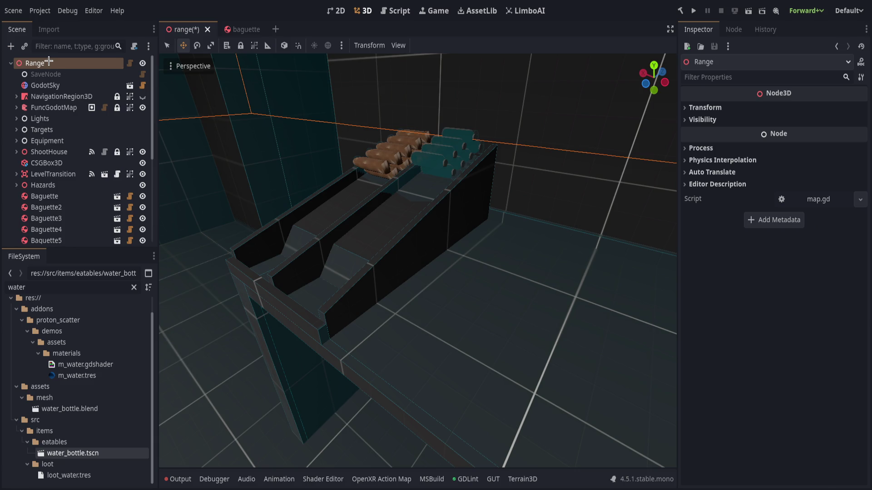
Step: Add a Foods Node3D under Range, move every baguette and water bottle into it, and lock it
{"action": "key", "text": "ctrl+a"}
{"action": "key", "text": "Return"}
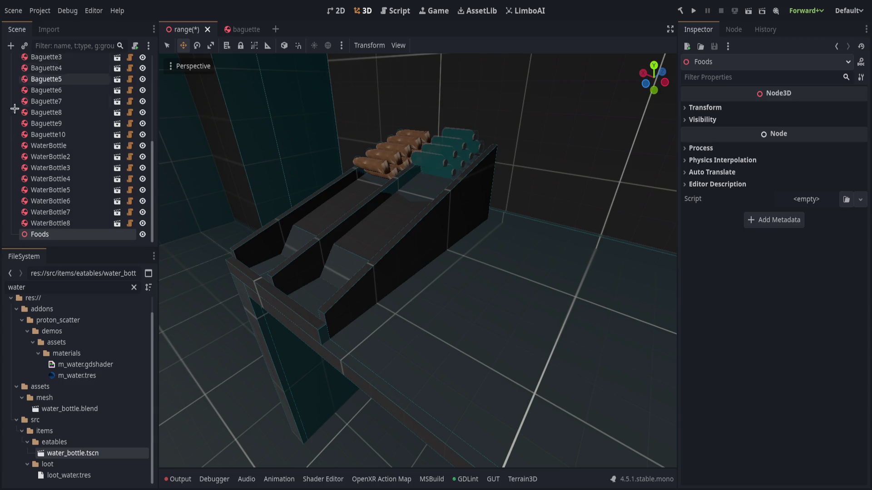
{"action": "left_click", "coordinate": [50, 223]}
{"action": "scroll", "coordinate": [61, 126], "scroll_direction": "up", "scroll_amount": 4}
{"action": "left_click", "coordinate": [61, 125], "text": "shift"}
{"action": "left_click_drag", "start_coordinate": [62, 126], "coordinate": [80, 232]}
{"action": "left_click", "coordinate": [16, 121]}
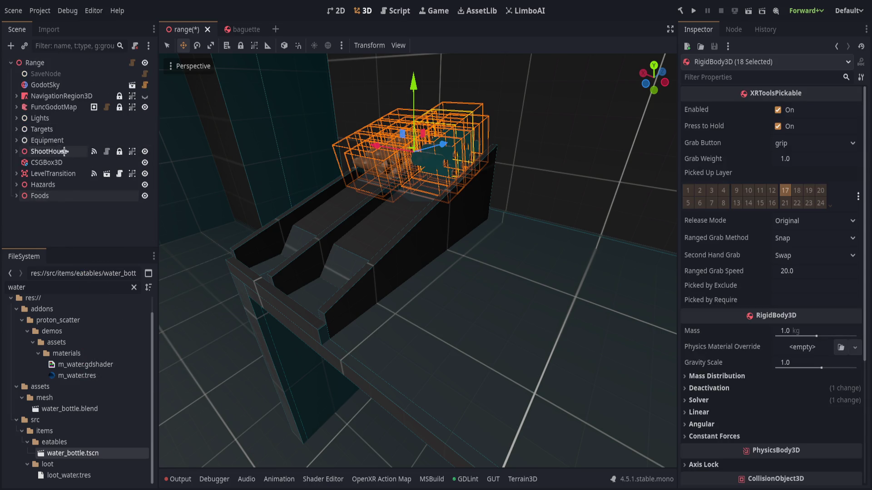
{"action": "left_click", "coordinate": [69, 195]}
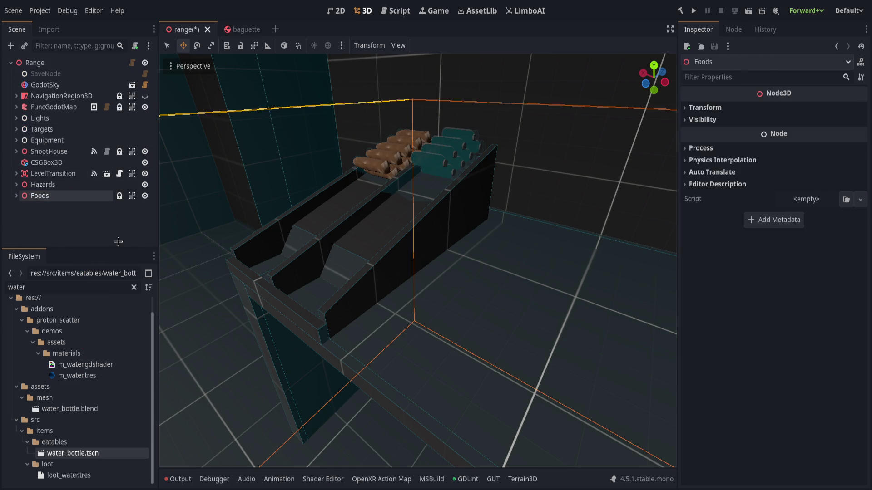
{"action": "left_click", "coordinate": [364, 188]}
Step: Save the range scene and run the project
{"action": "key", "text": "ctrl+s"}
{"action": "mouse_move", "coordinate": [364, 188]}
{"action": "left_mouse_down"}
{"action": "mouse_move", "coordinate": [423, 173]}
{"action": "mouse_move", "coordinate": [560, 163]}
{"action": "mouse_move", "coordinate": [590, 179]}
{"action": "mouse_move", "coordinate": [467, 148]}
{"action": "mouse_move", "coordinate": [443, 183]}
{"action": "left_mouse_up"}
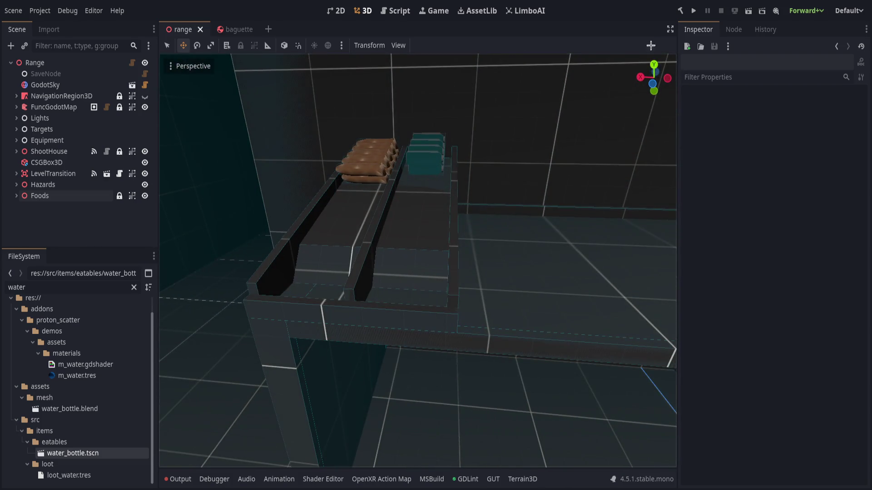
{"action": "left_click", "coordinate": [695, 11]}
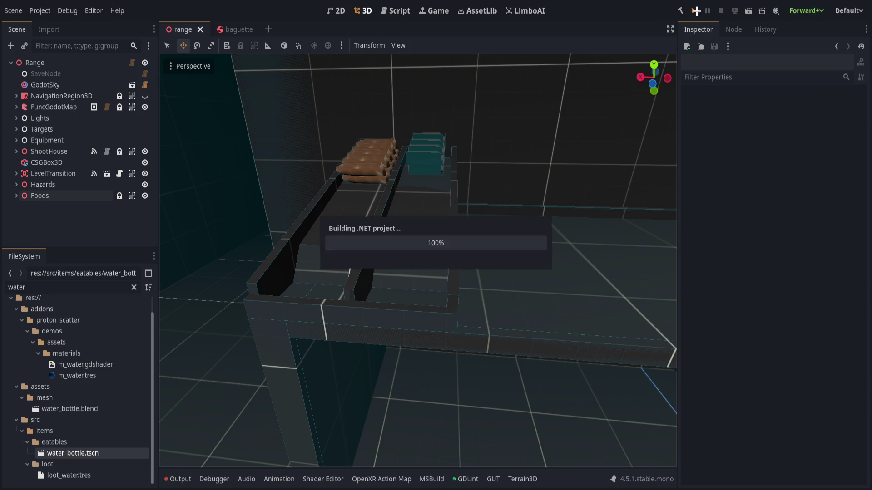
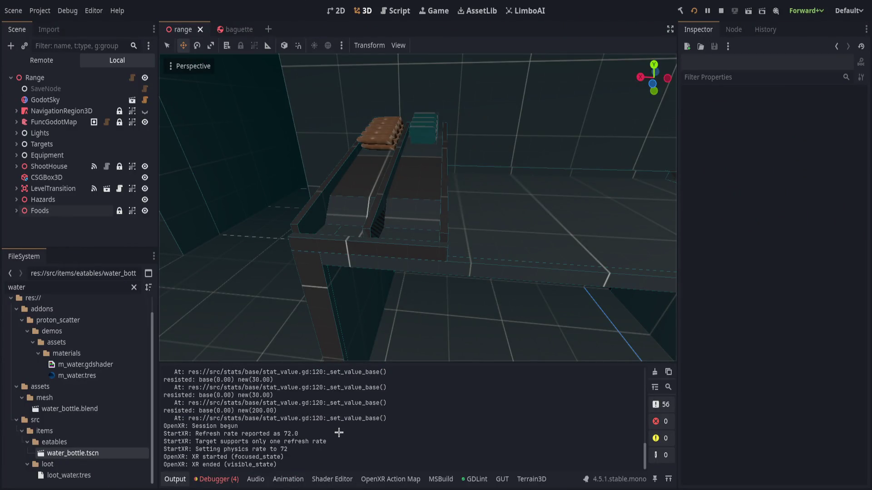
Step: Scroll the Output log back to its top and switch to the Script workspace
{"action": "left_click_drag", "start_coordinate": [339, 433], "coordinate": [231, 384]}
{"action": "scroll", "coordinate": [244, 420], "scroll_direction": "up", "scroll_amount": 3}
{"action": "scroll", "coordinate": [244, 420], "scroll_direction": "up", "scroll_amount": 15}
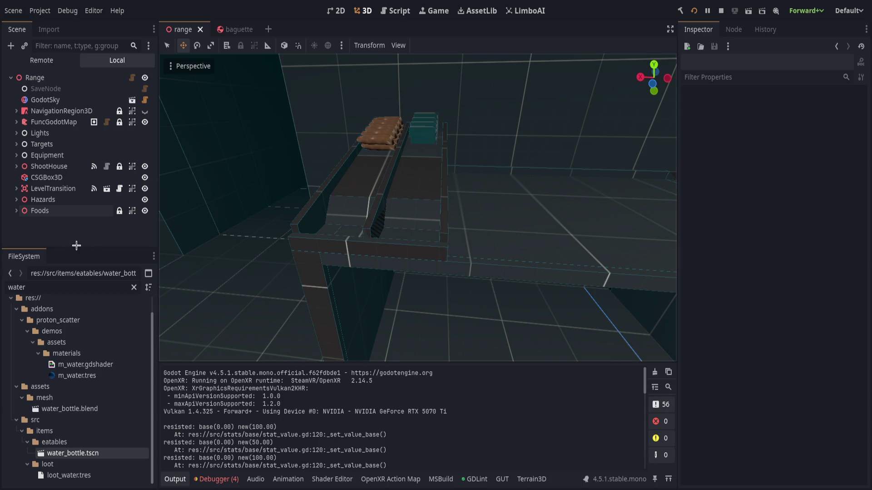
{"action": "left_click", "coordinate": [394, 11]}
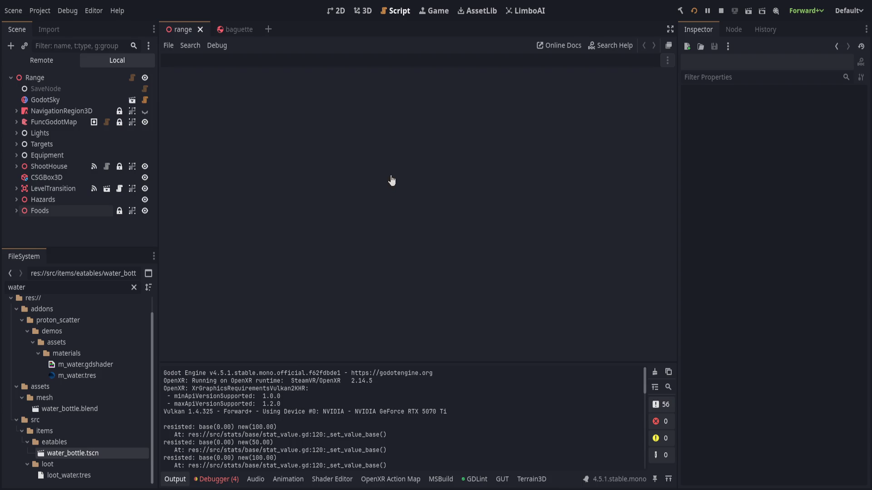
Step: Add a breakpoint on line 120 of stat_value.gd's _set_value_base, then open mask_a46.tscn
{"action": "scroll", "coordinate": [360, 382], "scroll_direction": "down", "scroll_amount": 3}
{"action": "scroll", "coordinate": [360, 381], "scroll_direction": "down", "scroll_amount": 5}
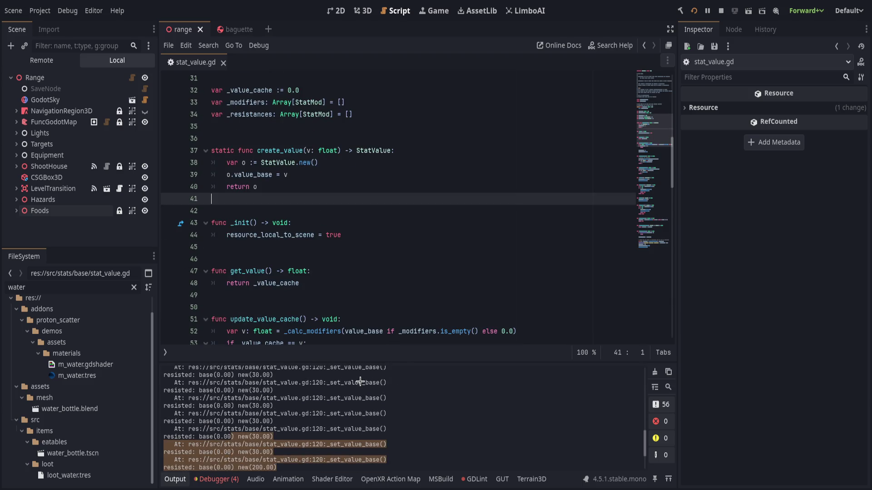
{"action": "scroll", "coordinate": [366, 389], "scroll_direction": "down", "scroll_amount": 1}
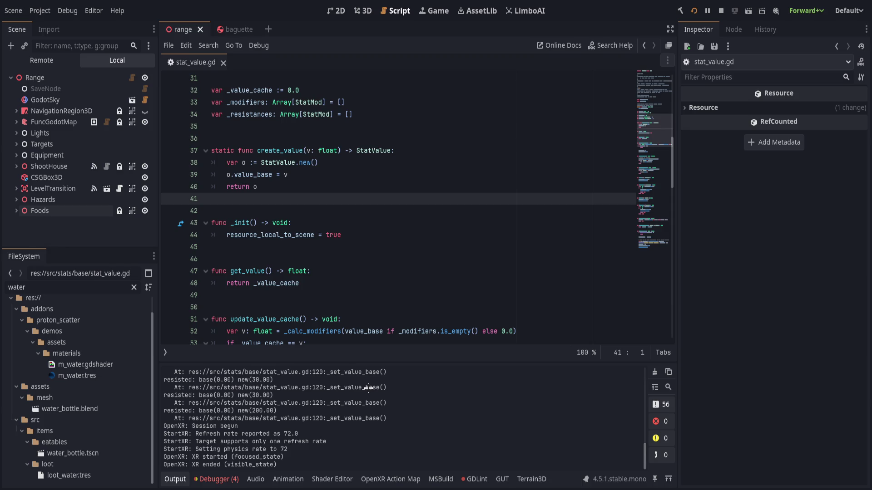
{"action": "scroll", "coordinate": [289, 332], "scroll_direction": "down", "scroll_amount": 18}
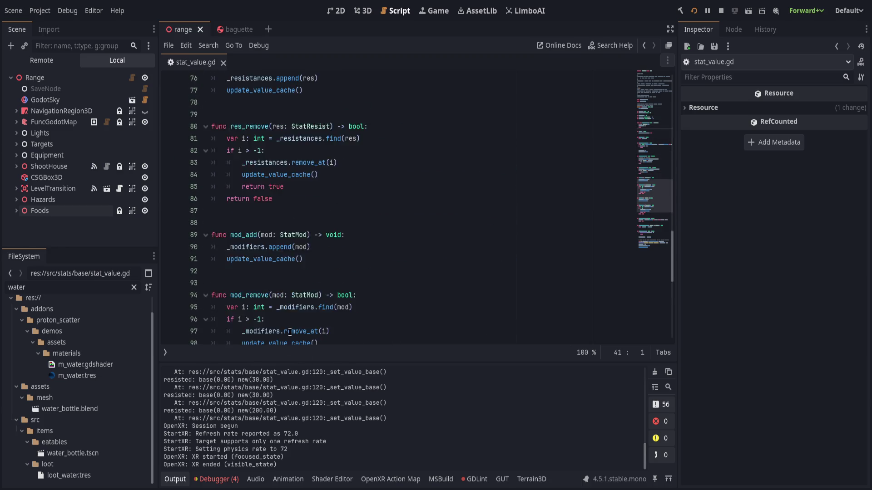
{"action": "scroll", "coordinate": [290, 332], "scroll_direction": "up", "scroll_amount": 4}
{"action": "scroll", "coordinate": [289, 332], "scroll_direction": "down", "scroll_amount": 10}
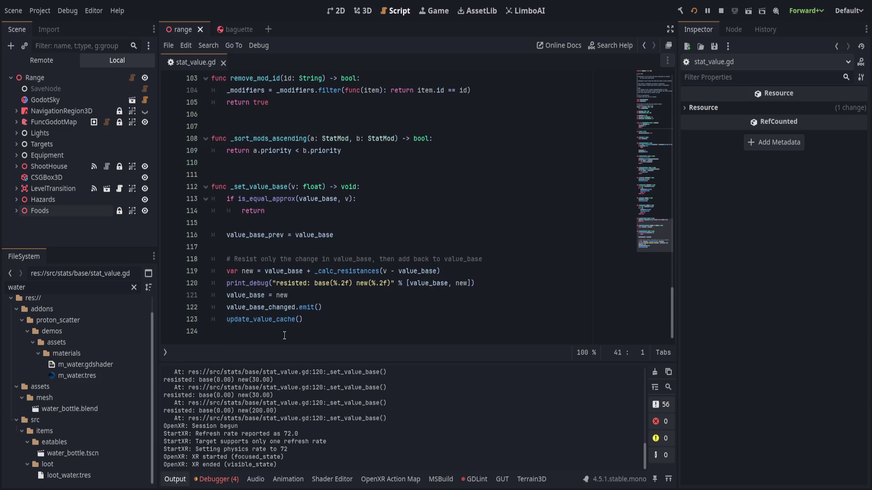
{"action": "left_click", "coordinate": [169, 283]}
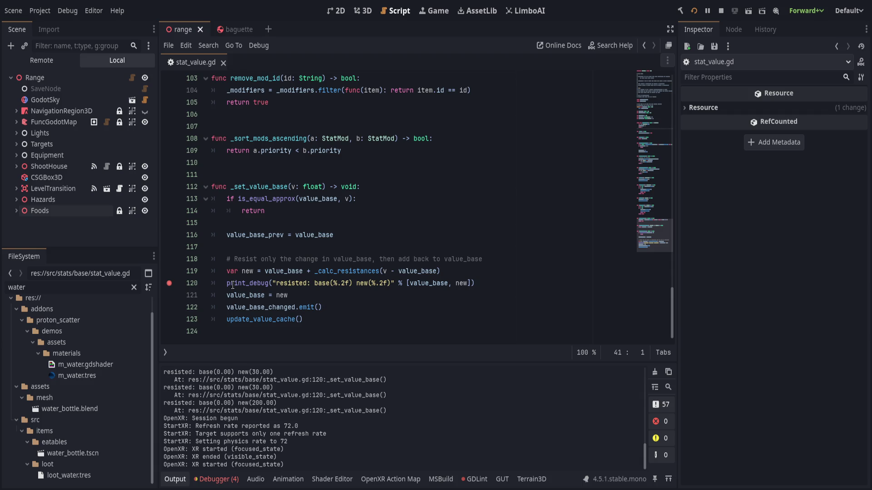
{"action": "left_click", "coordinate": [399, 193]}
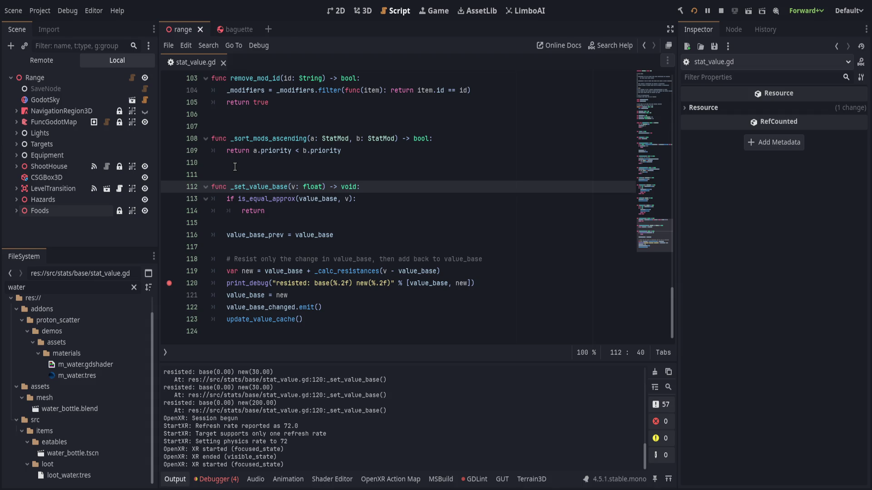
{"action": "left_click", "coordinate": [356, 11]}
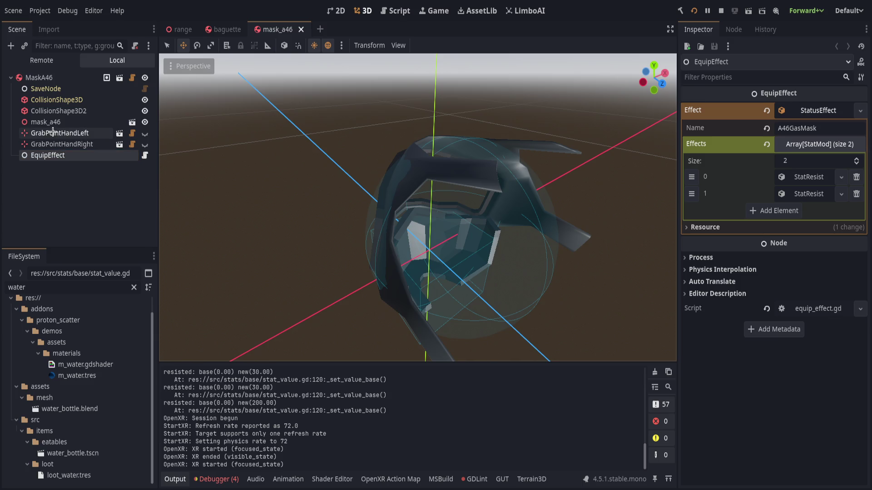
Step: Select the five nodes CollisionShape3D through GrabPointHandRight and shift them along Y and Z
{"action": "key", "text": "Up"}
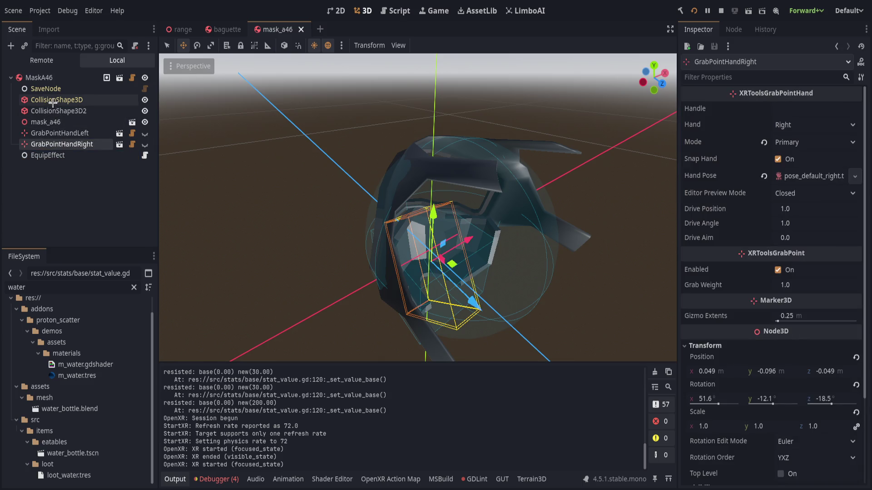
{"action": "left_click", "coordinate": [52, 100], "text": "shift"}
{"action": "key", "text": "f"}
{"action": "left_click_drag", "start_coordinate": [485, 312], "coordinate": [444, 286]}
{"action": "left_click_drag", "start_coordinate": [407, 200], "coordinate": [402, 253]}
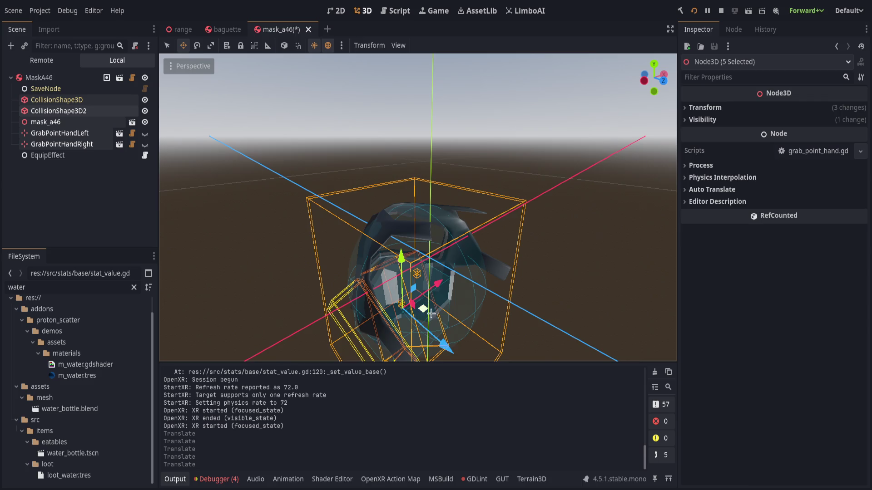
{"action": "left_click_drag", "start_coordinate": [444, 350], "coordinate": [454, 357]}
{"action": "left_click_drag", "start_coordinate": [408, 260], "coordinate": [408, 255]}
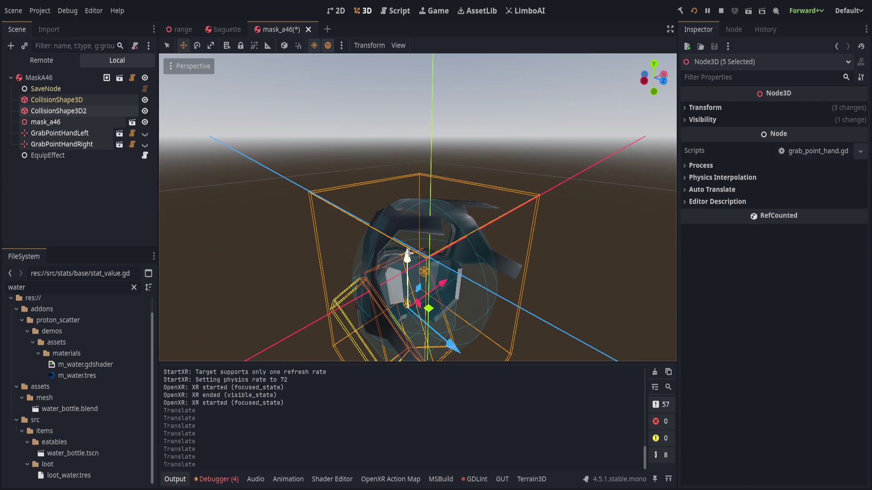
{"action": "left_click_drag", "start_coordinate": [454, 349], "coordinate": [458, 358]}
Step: Save the mask_a46 scene and return to the range scene's stat_value.gd
{"action": "key", "text": "ctrl+s"}
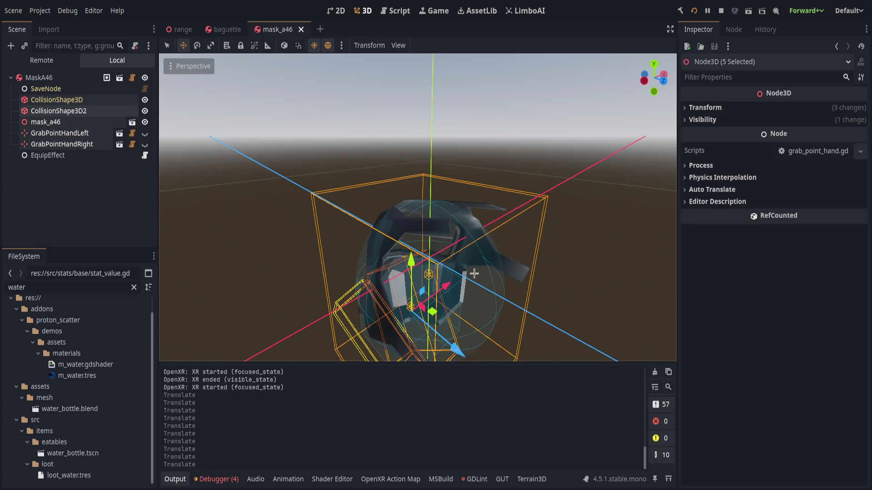
{"action": "left_click", "coordinate": [347, 236]}
{"action": "mouse_move", "coordinate": [346, 235]}
{"action": "left_mouse_down"}
{"action": "mouse_move", "coordinate": [267, 189]}
{"action": "mouse_move", "coordinate": [236, 184]}
{"action": "left_mouse_up"}
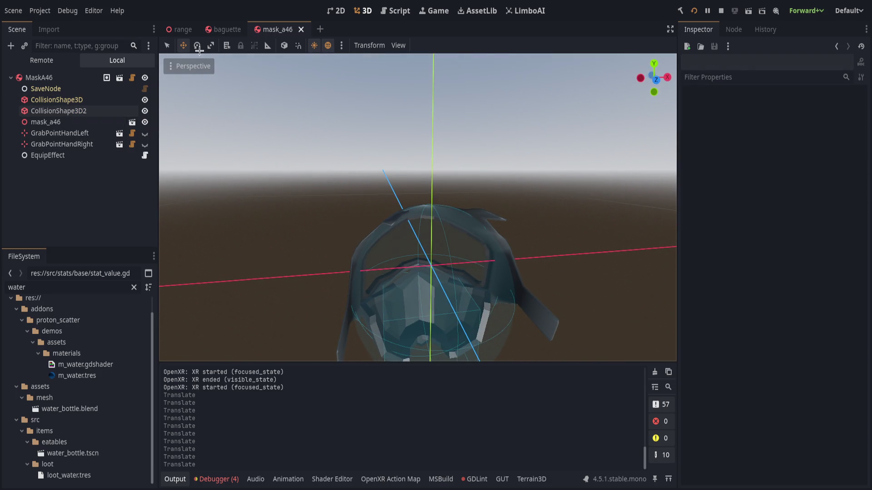
{"action": "left_click", "coordinate": [174, 30]}
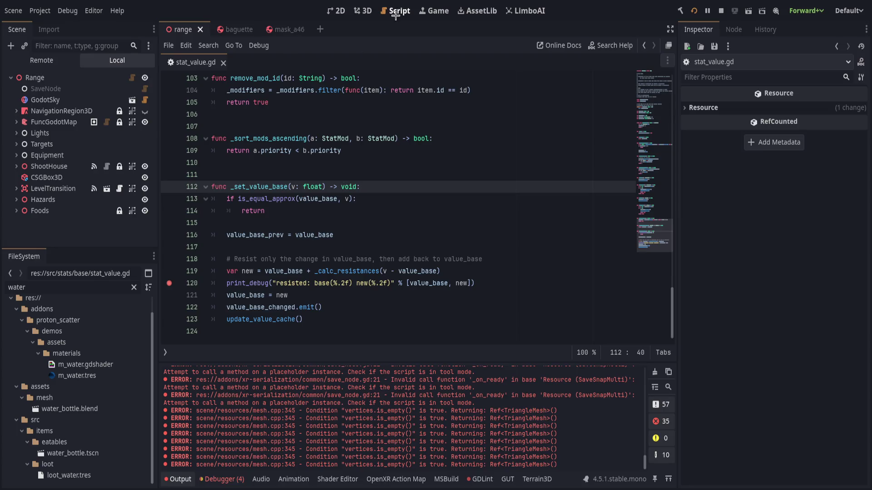
Step: Delete the print_debug line 120 from _set_value_base and save stat_value.gd
{"action": "left_click", "coordinate": [273, 283]}
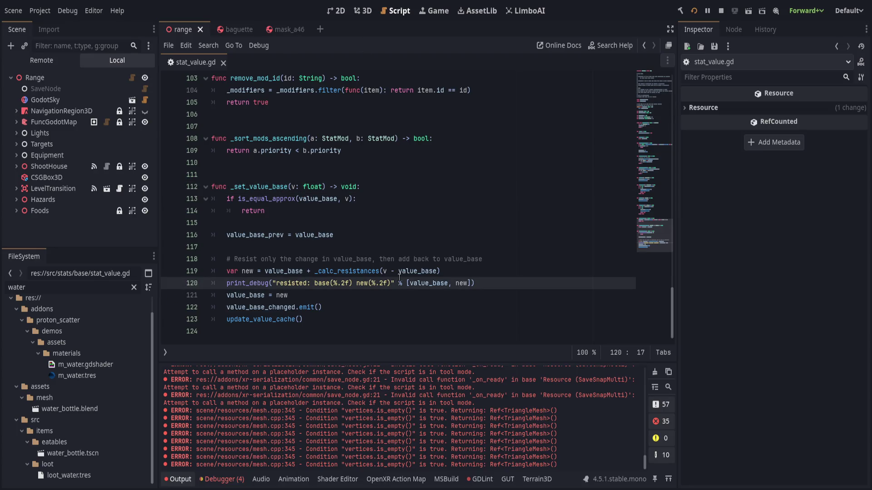
{"action": "key", "text": "ctrl+shift+k"}
{"action": "key", "text": "ctrl+s"}
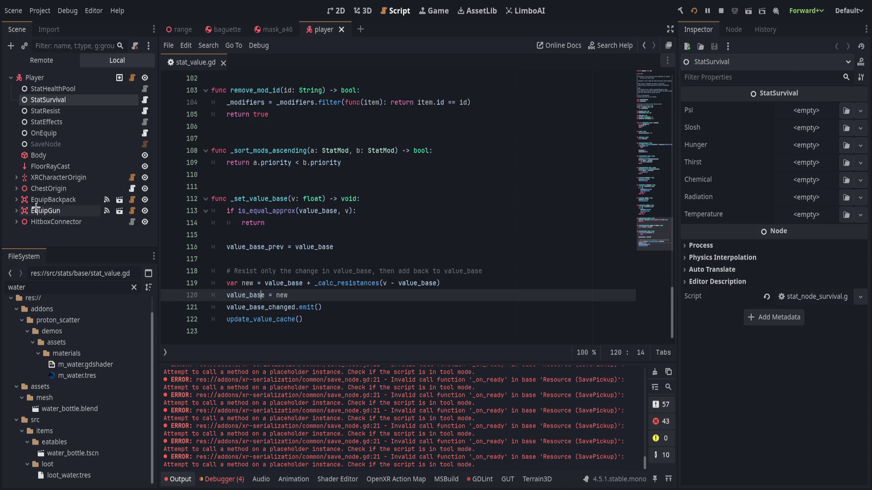
Step: Expand XRCharacterOrigin > XRCamera3D > EquipMouth in the player tree and open Consume's script
{"action": "left_click", "coordinate": [9, 191]}
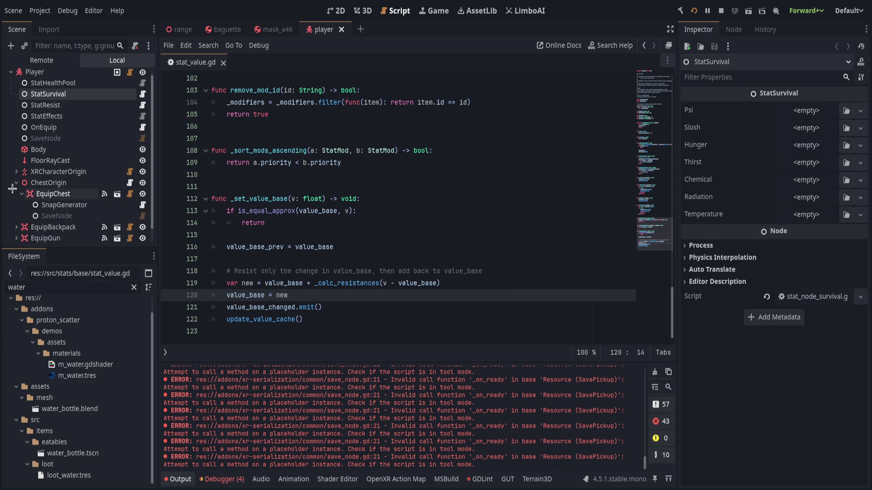
{"action": "left_click", "coordinate": [10, 188]}
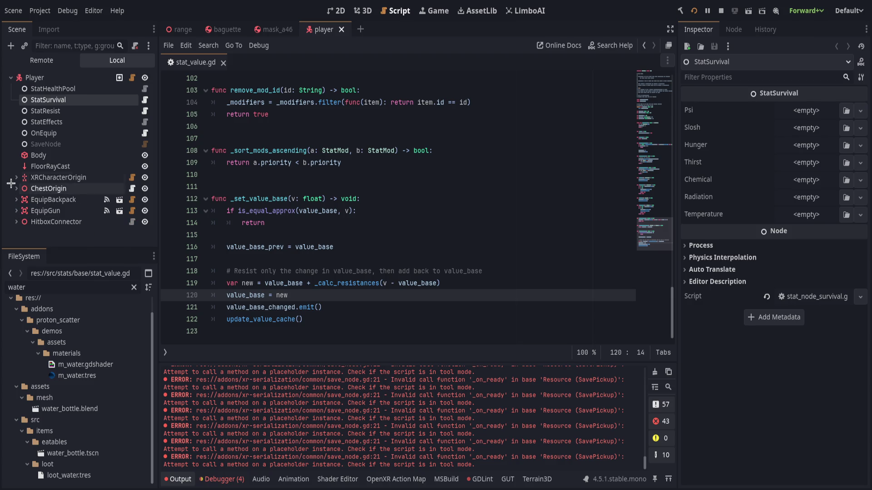
{"action": "left_click", "coordinate": [16, 178]}
{"action": "left_click", "coordinate": [22, 167]}
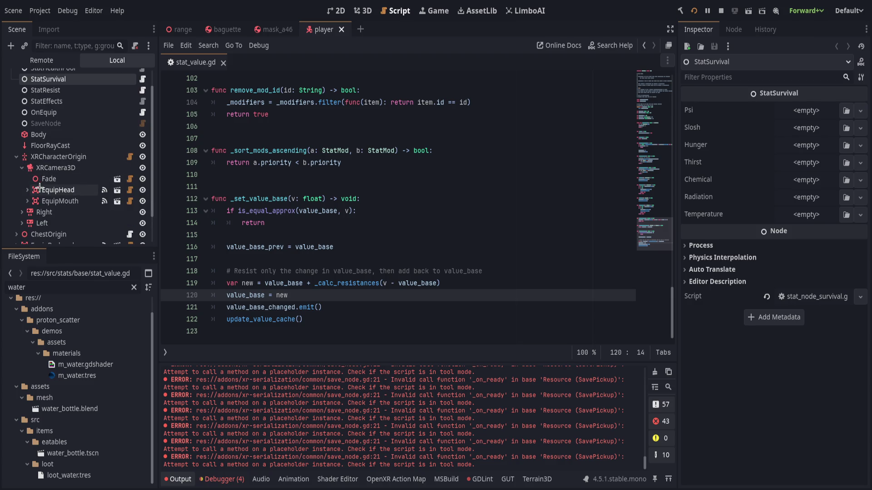
{"action": "left_click", "coordinate": [27, 201]}
{"action": "scroll", "coordinate": [32, 195], "scroll_direction": "down", "scroll_amount": 2}
{"action": "left_click", "coordinate": [61, 181]}
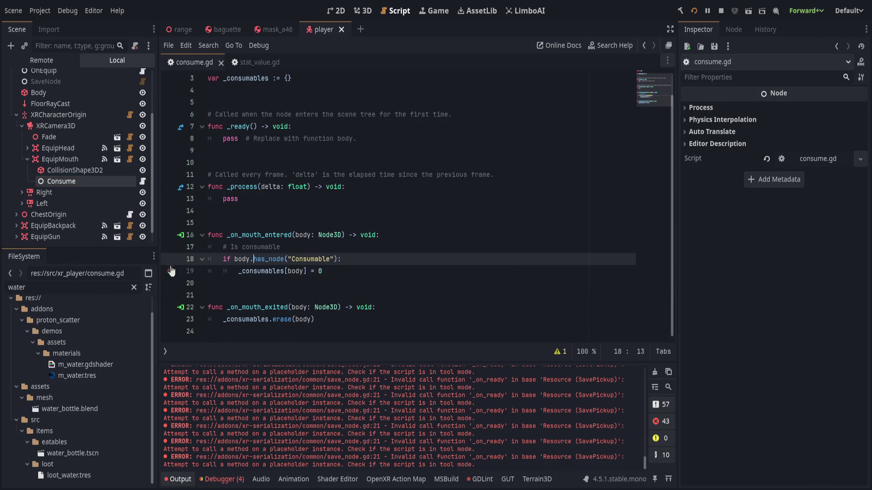
Step: Add a breakpoint on the has_node check at line 18 and open a new line beneath it
{"action": "left_click", "coordinate": [169, 259]}
{"action": "left_click", "coordinate": [304, 202]}
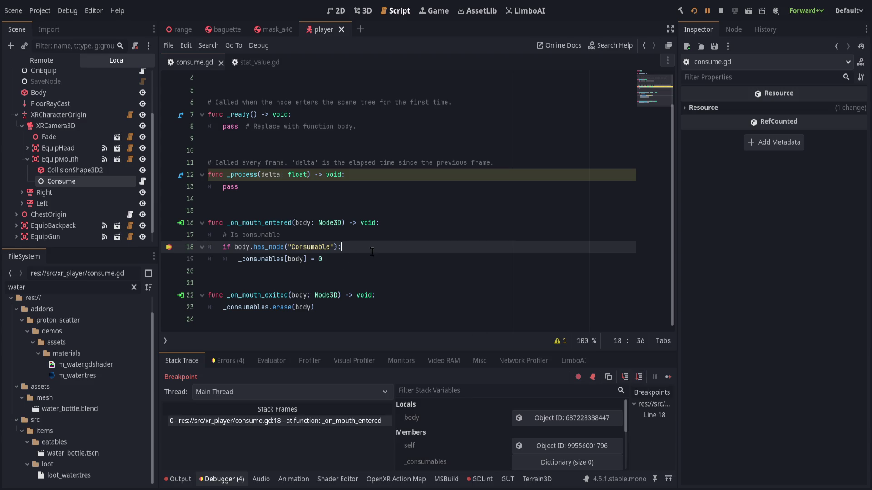
{"action": "key", "text": "Return"}
{"action": "type", "text": "consumables."}
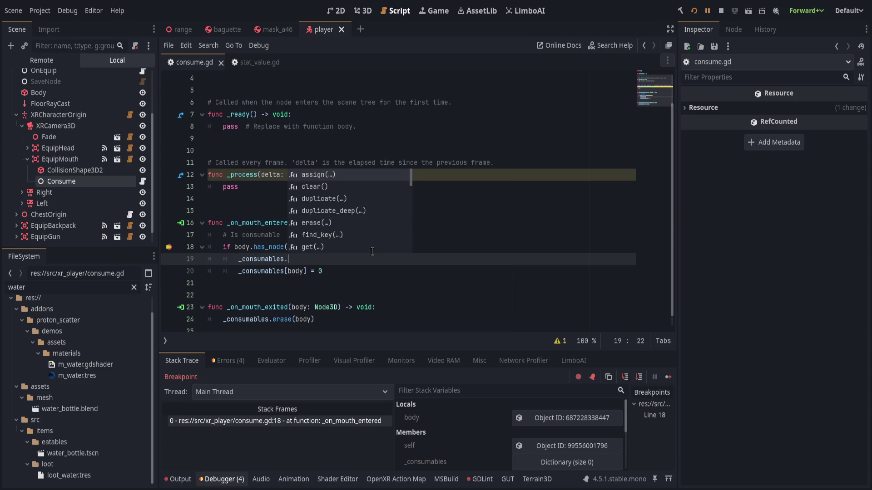
{"action": "key", "text": "BackSpace"}
{"action": "key", "text": "BackSpace"}
{"action": "key", "text": "BackSpace"}
{"action": "key", "text": "Up"}
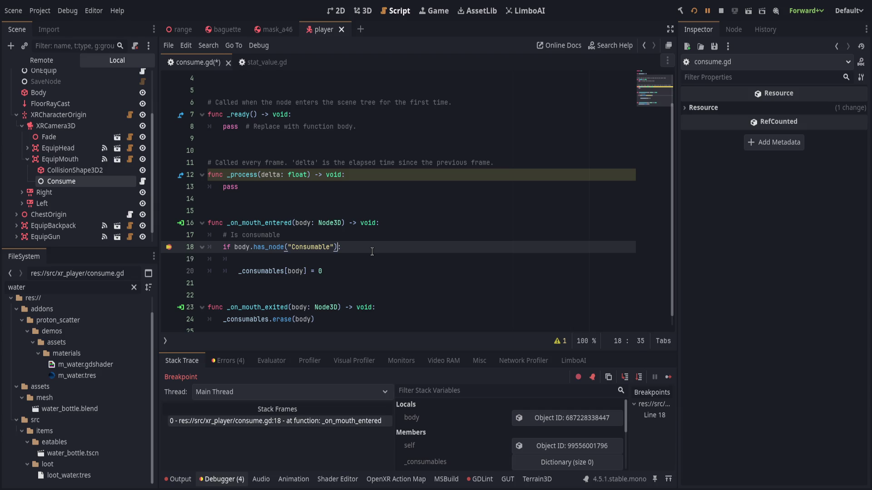
{"action": "key", "text": "Down"}
Step: Write 'var c = body.get_node("Consumable") as Consumable', 'if c:' and 'c.apply(owner)' in _on_mouth_entered
{"action": "type", "text": "var c = body.get_node"}
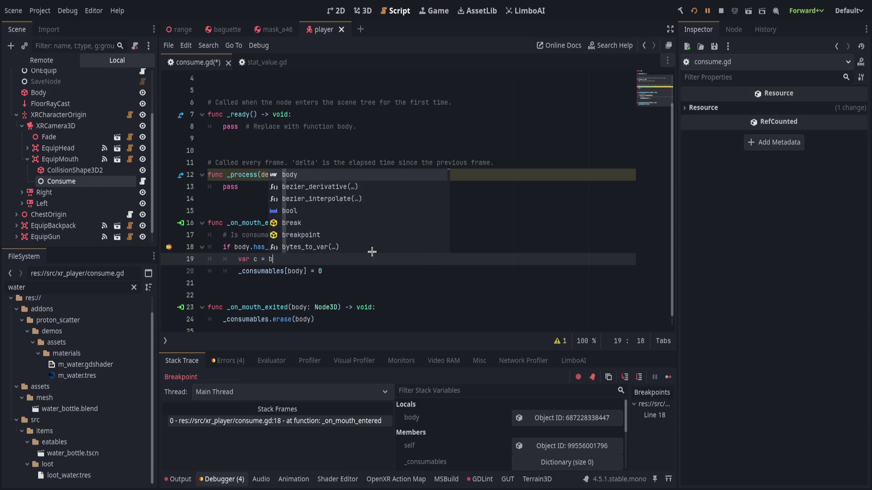
{"action": "type", "text": "("}
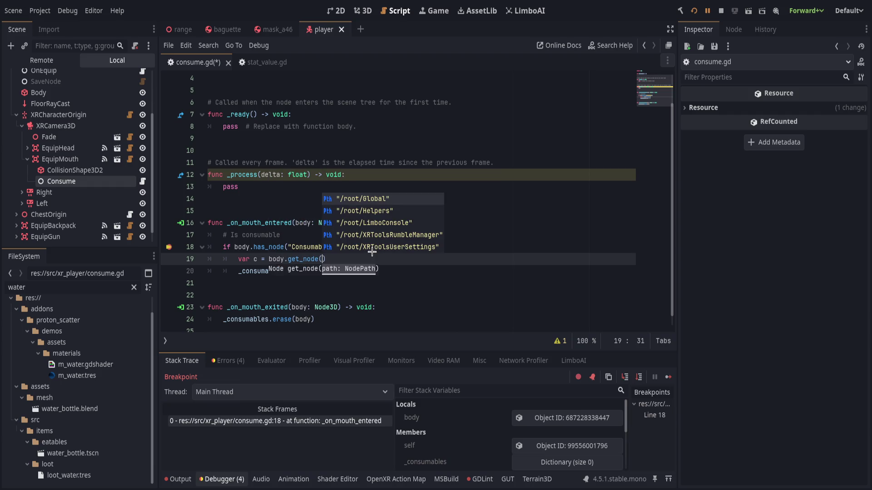
{"action": "type", "text": "\"Consum"}
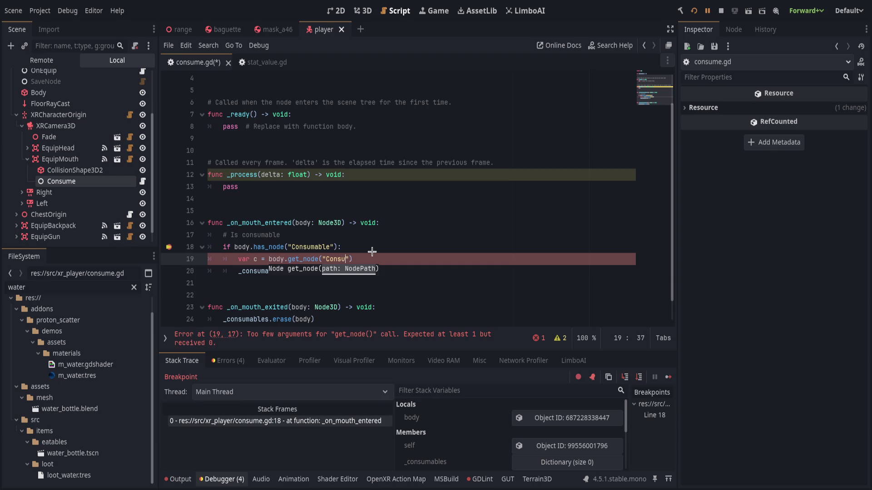
{"action": "type", "text": "able\") as "}
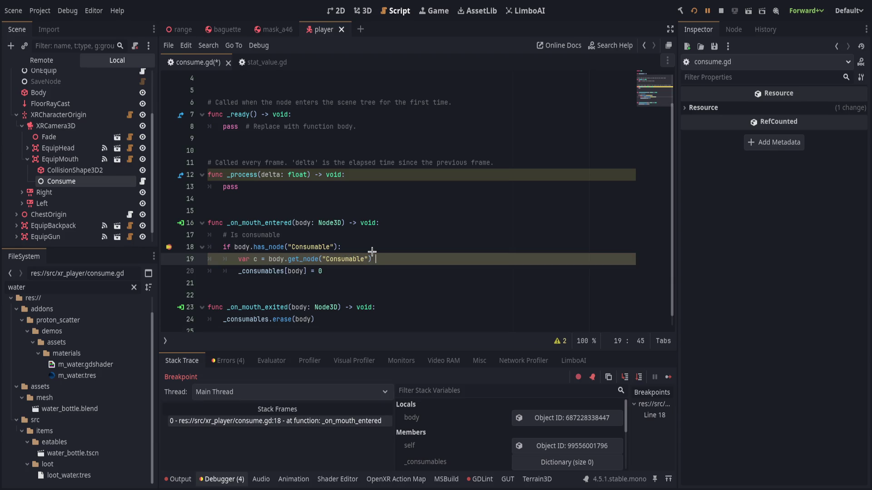
{"action": "type", "text": "Consu"}
{"action": "key", "text": "Return"}
{"action": "key", "text": "Return"}
{"action": "type", "text": "if c:"}
{"action": "key", "text": "Return"}
{"action": "type", "text": "c."}
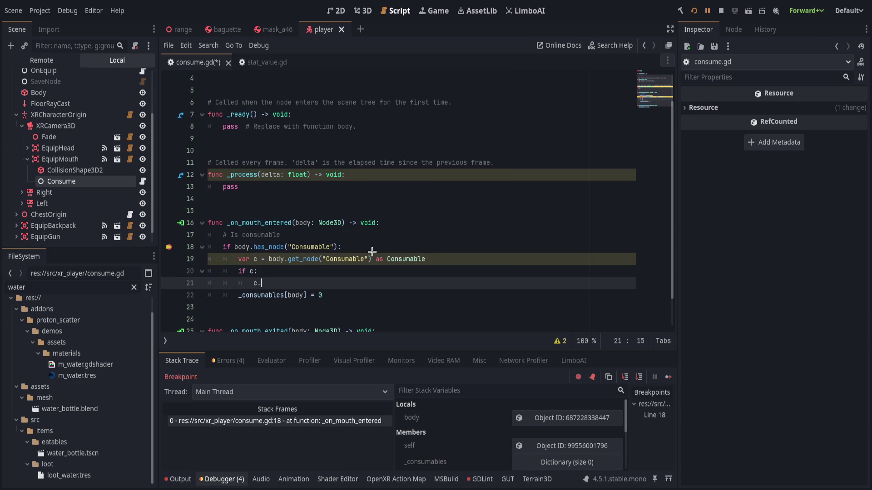
{"action": "type", "text": "appl"}
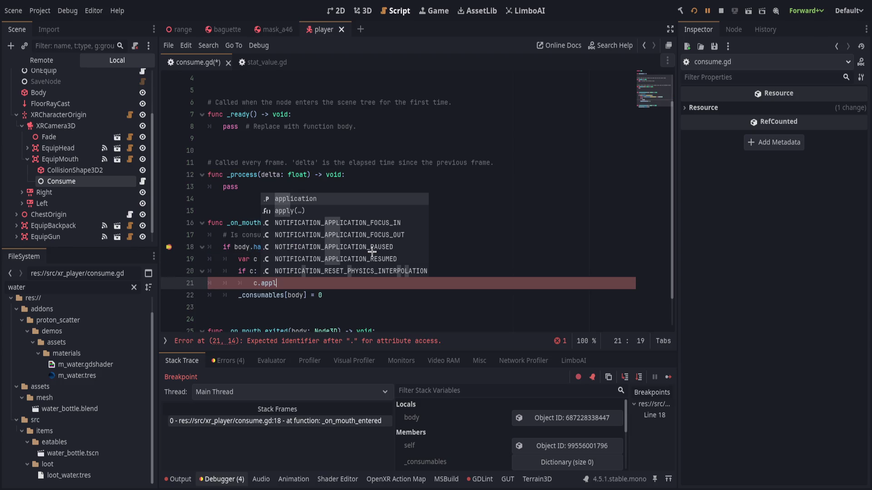
{"action": "type", "text": "y"}
{"action": "key", "text": "Return"}
{"action": "type", "text": "owner)"}
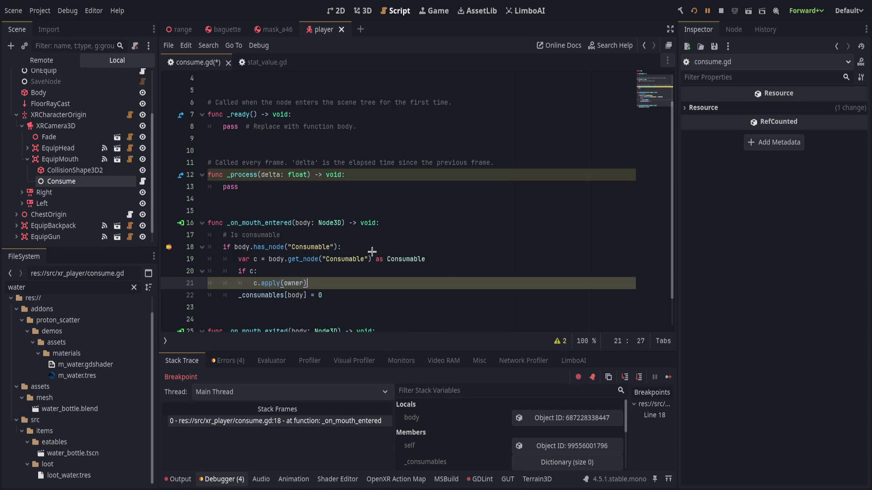
{"action": "scroll", "coordinate": [385, 251], "scroll_direction": "down", "scroll_amount": 1}
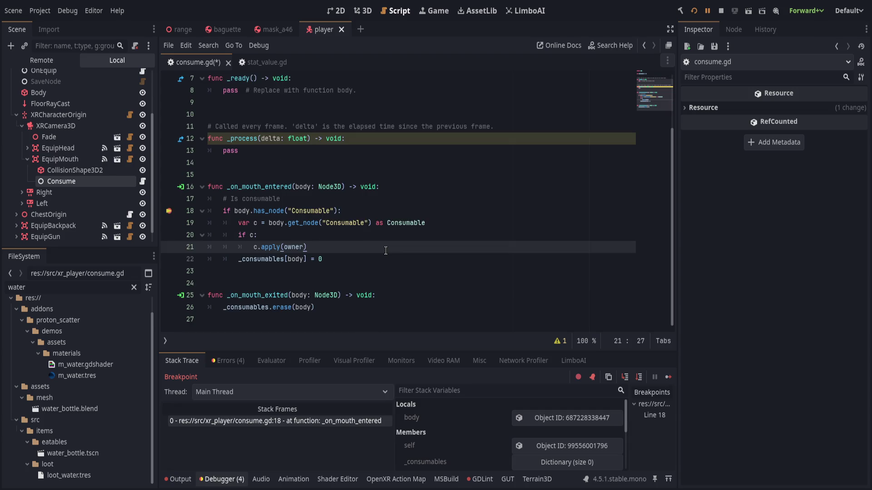
{"action": "left_click", "coordinate": [365, 296]}
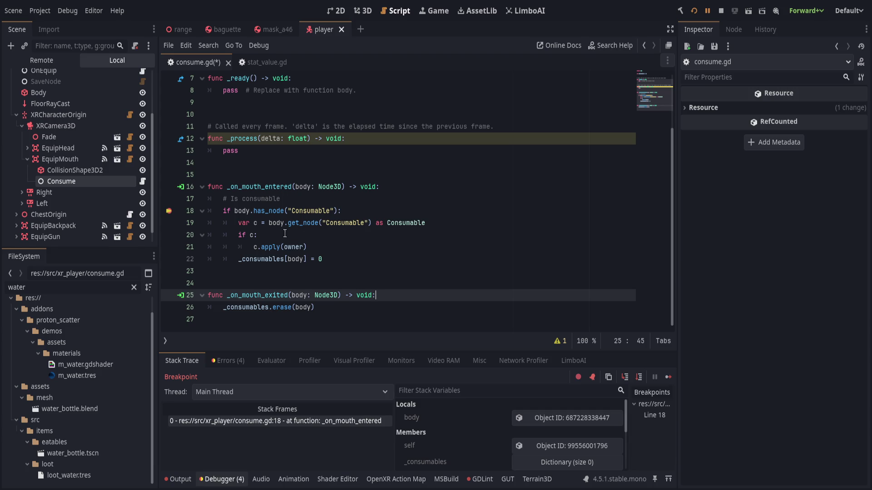
{"action": "left_click", "coordinate": [375, 207]}
Step: Delete the has_node check line and dedent the Consumable lookup block one level
{"action": "key", "text": "ctrl+shift+k"}
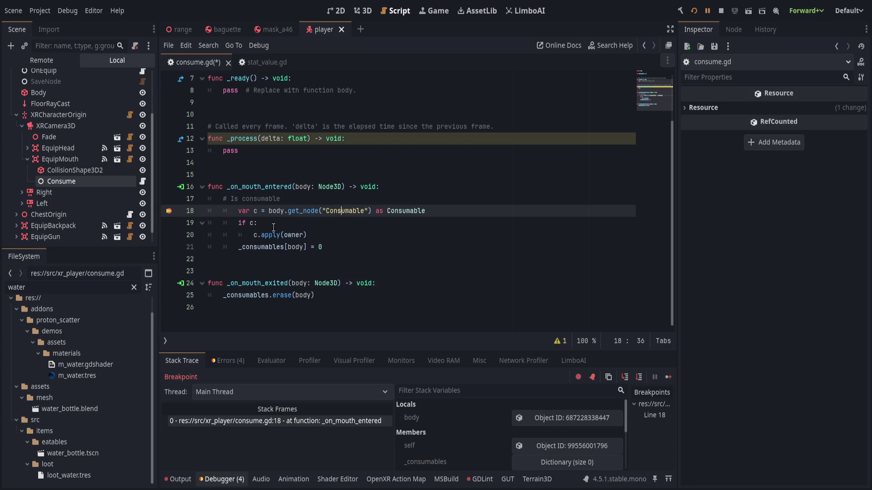
{"action": "key", "text": "Down"}
{"action": "key", "text": "Down"}
{"action": "key", "text": "Down"}
{"action": "key", "text": "Tab"}
{"action": "key", "text": "Up"}
{"action": "key", "text": "End"}
{"action": "left_click_drag", "start_coordinate": [238, 211], "coordinate": [339, 247]}
{"action": "key", "text": "shift+Tab"}
{"action": "left_click", "coordinate": [335, 224]}
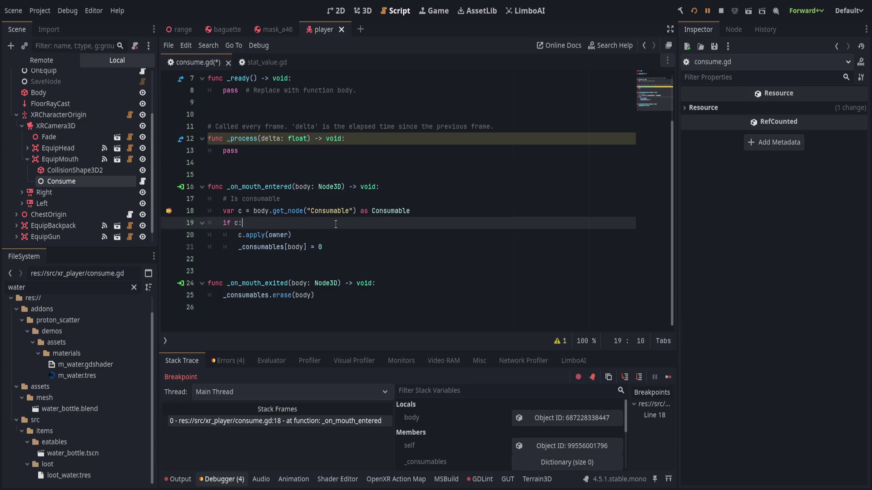
Step: Copy the Consumable lookup into _on_mouth_exited and have it call c.remove(owner)
{"action": "left_click", "coordinate": [338, 283]}
{"action": "mouse_move", "coordinate": [245, 223]}
{"action": "left_mouse_down"}
{"action": "mouse_move", "coordinate": [204, 211]}
{"action": "mouse_move", "coordinate": [189, 226]}
{"action": "left_mouse_up"}
{"action": "key", "text": "ctrl+c"}
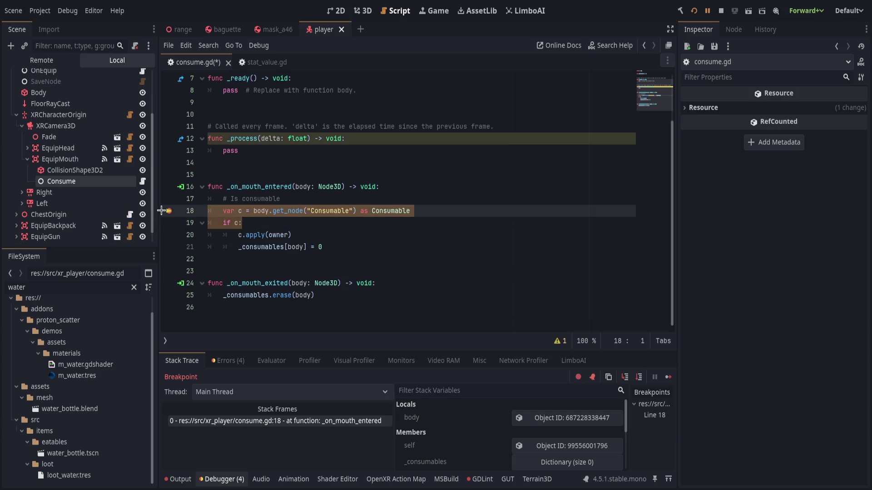
{"action": "left_click", "coordinate": [389, 285]}
{"action": "key", "text": "Page_Up"}
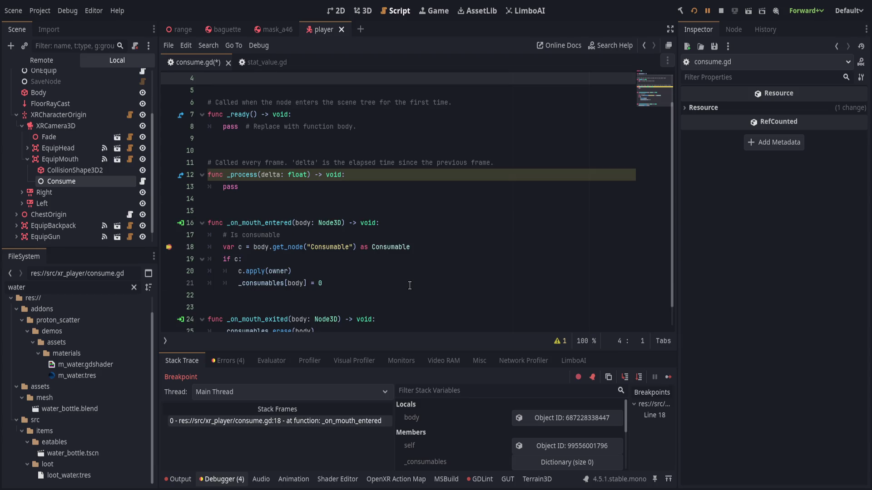
{"action": "scroll", "coordinate": [430, 284], "scroll_direction": "down", "scroll_amount": 1}
{"action": "left_click", "coordinate": [409, 294]}
{"action": "key", "text": "Return"}
{"action": "key", "text": "ctrl+v"}
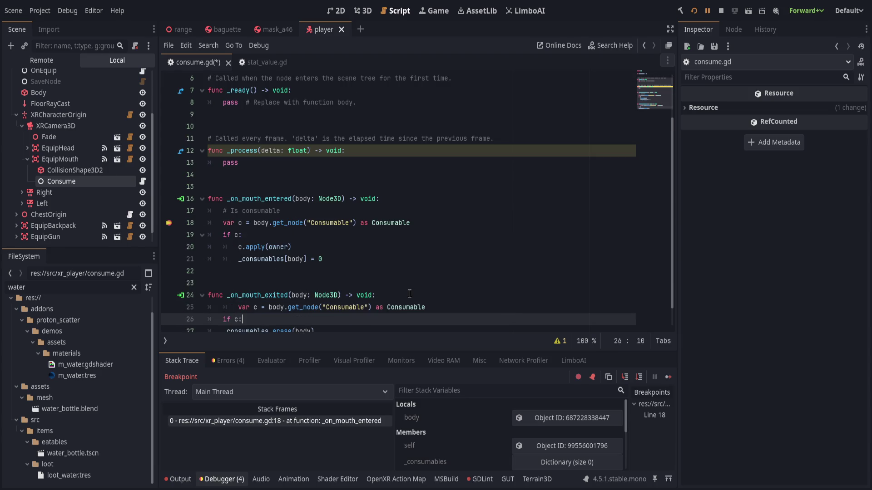
{"action": "key", "text": "shift+Tab"}
{"action": "left_click", "coordinate": [379, 318]}
{"action": "key", "text": "Return"}
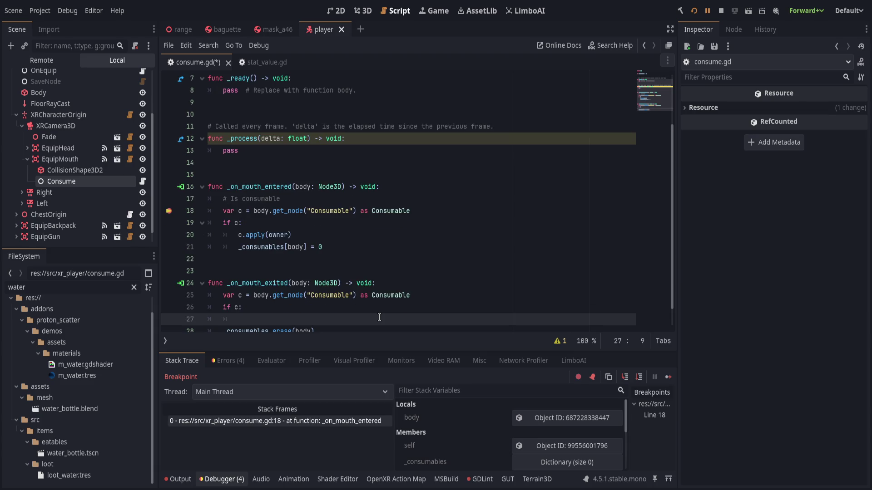
{"action": "type", "text": "remove("}
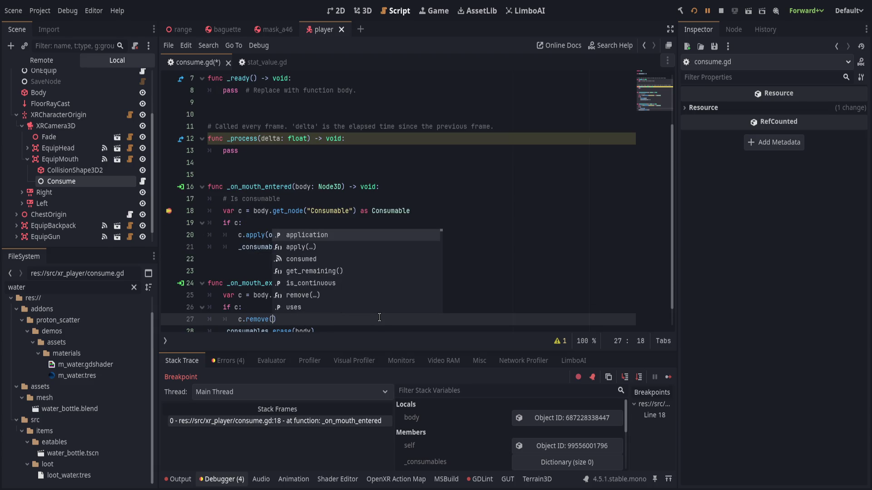
{"action": "key", "text": "Return"}
{"action": "type", "text": "owner)"}
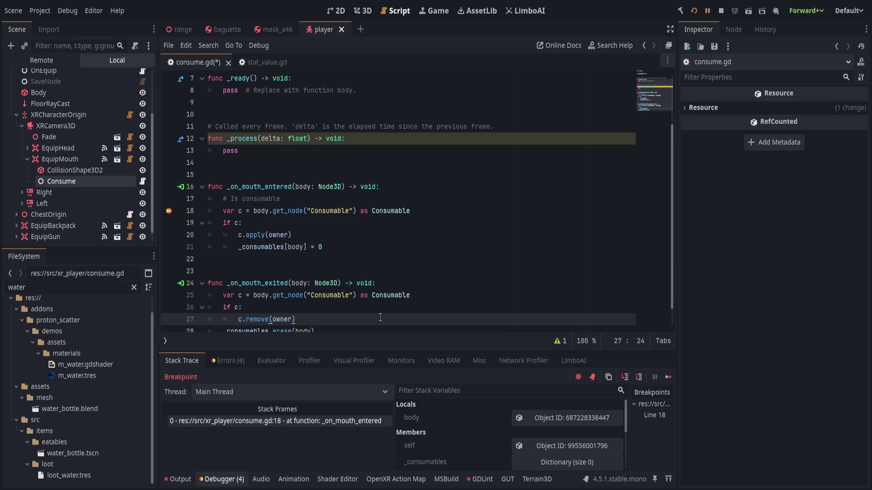
Step: Remove the unused _ready/_process stubs and both _consumables lines, then save consume.gd
{"action": "left_click", "coordinate": [355, 249]}
{"action": "scroll", "coordinate": [313, 177], "scroll_direction": "up", "scroll_amount": 1}
{"action": "left_click", "coordinate": [282, 190]}
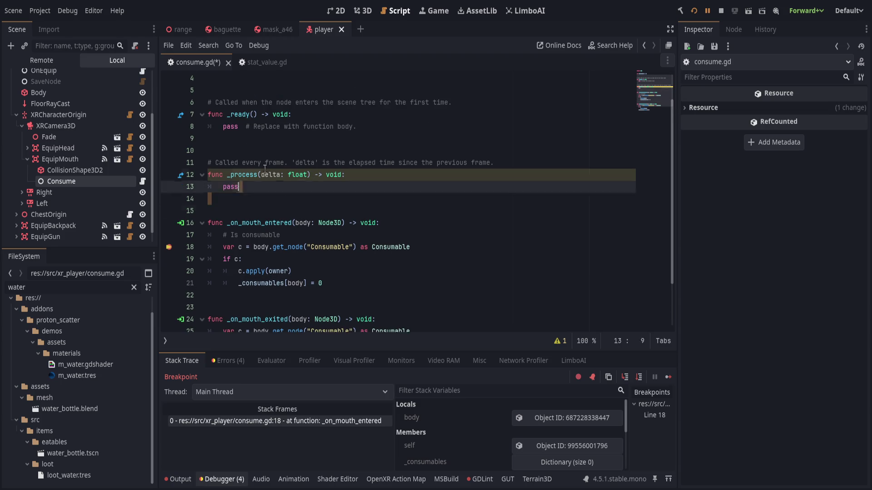
{"action": "left_click", "coordinate": [261, 102], "text": "shift"}
{"action": "scroll", "coordinate": [273, 193], "scroll_direction": "up", "scroll_amount": 1}
{"action": "left_click", "coordinate": [256, 86], "text": "shift"}
{"action": "key", "text": "BackSpace"}
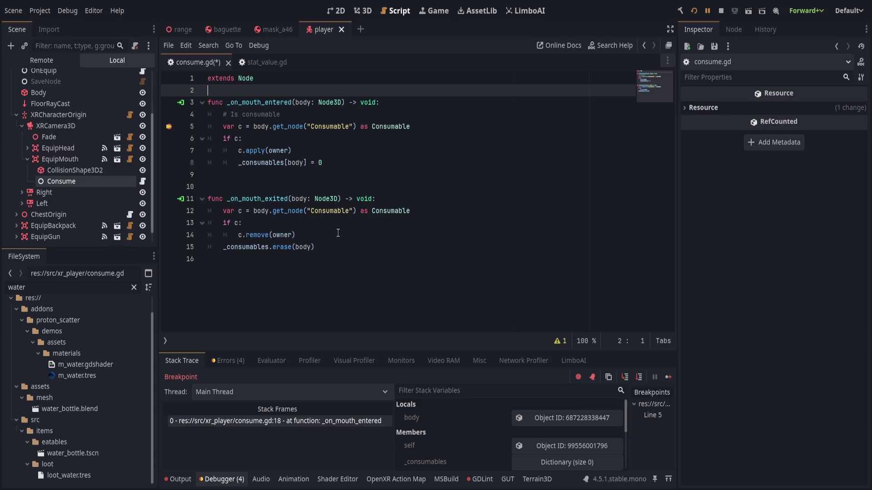
{"action": "triple_click", "coordinate": [328, 247]}
{"action": "key", "text": "BackSpace"}
{"action": "triple_click", "coordinate": [328, 162]}
{"action": "key", "text": "BackSpace"}
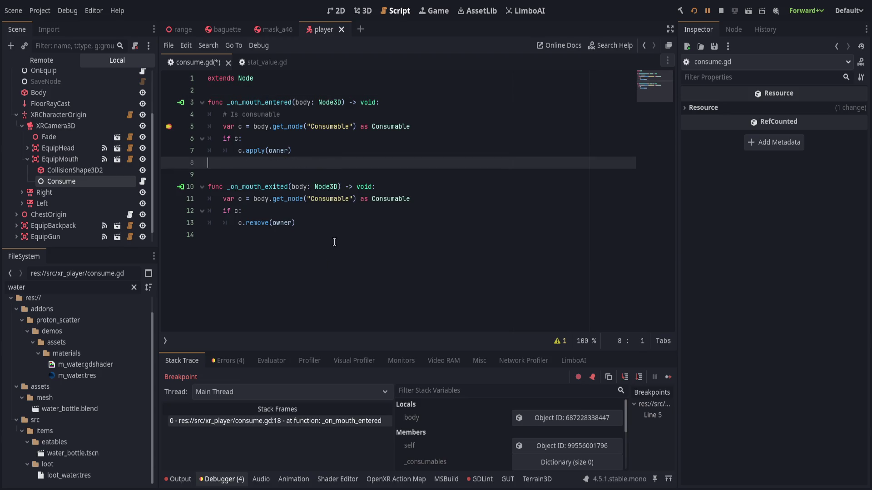
{"action": "key", "text": "ctrl+s"}
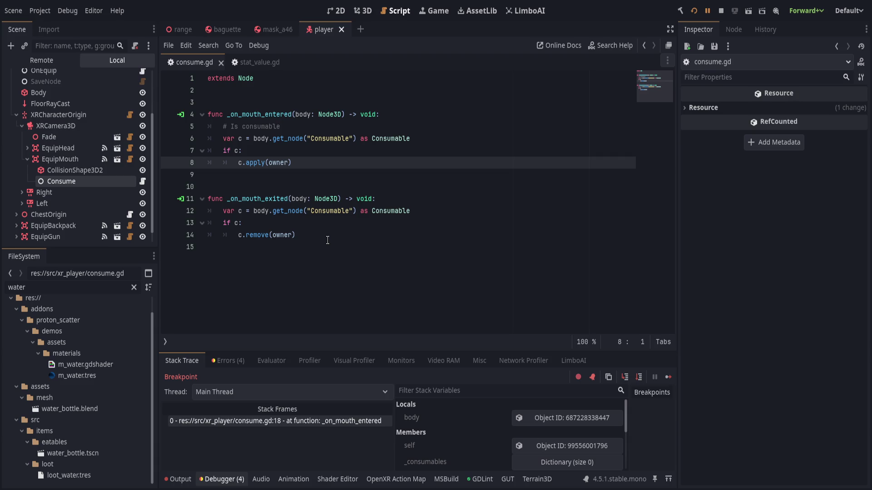
{"action": "left_click", "coordinate": [707, 11]}
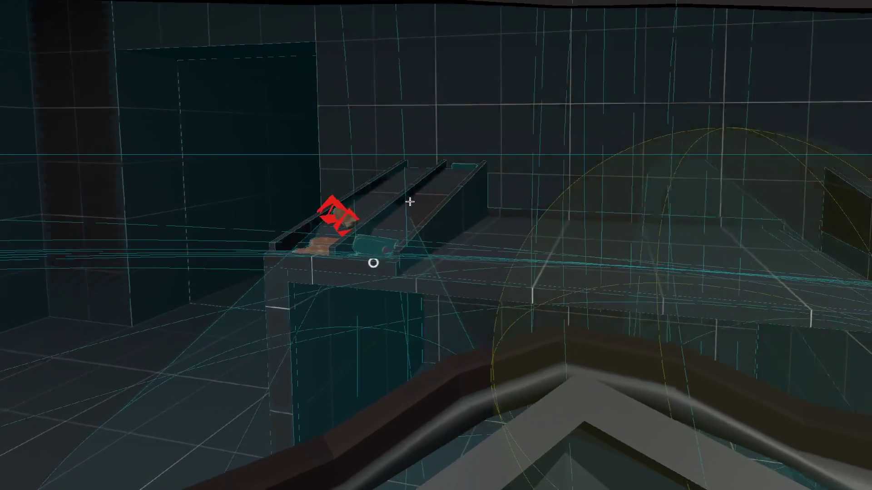
Step: Switch back from the VR game window to the Godot editor
{"action": "key", "text": "alt+Tab"}
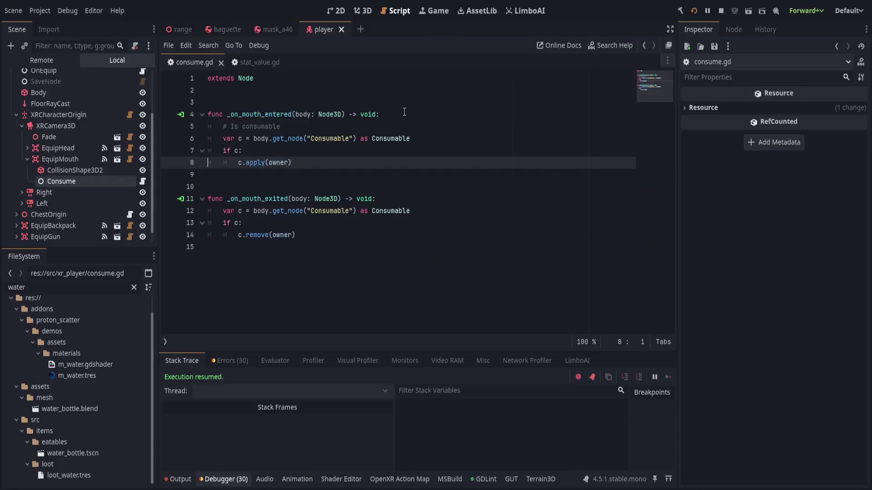
Step: Open applicator.gd from the applicator.gd:29 entry in Debugger > Errors and scroll through it
{"action": "left_click", "coordinate": [345, 227]}
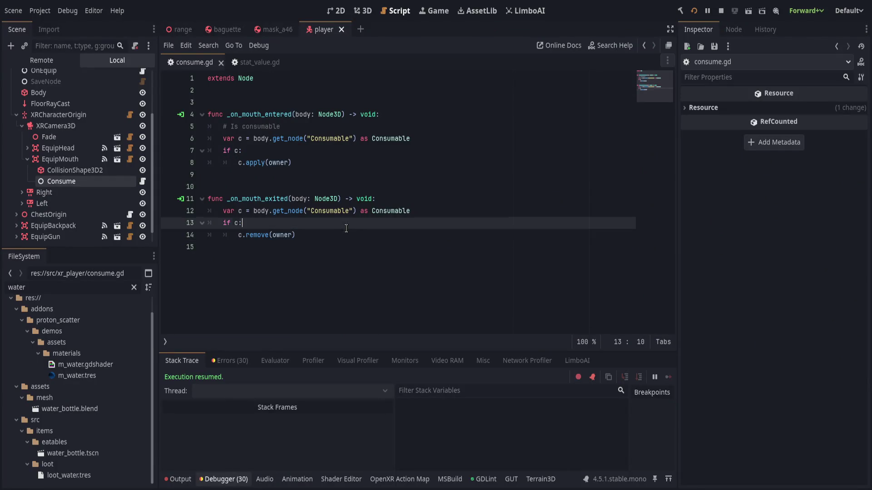
{"action": "left_click", "coordinate": [257, 62]}
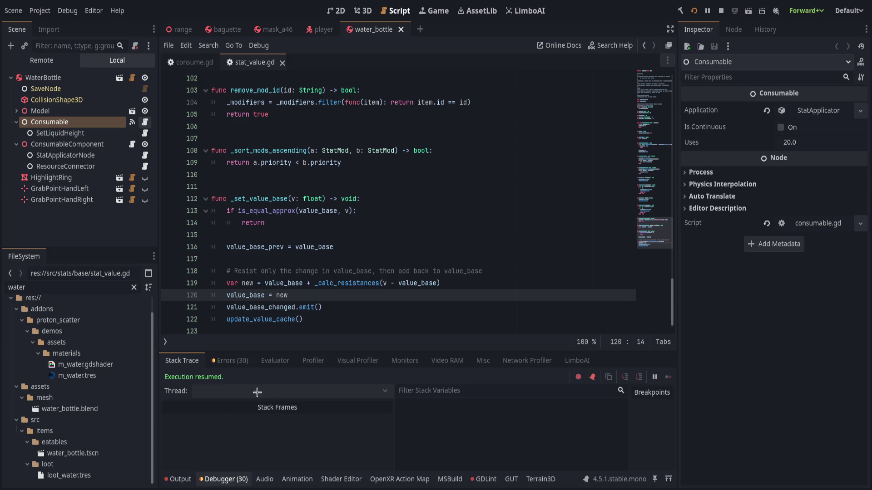
{"action": "left_click", "coordinate": [230, 360]}
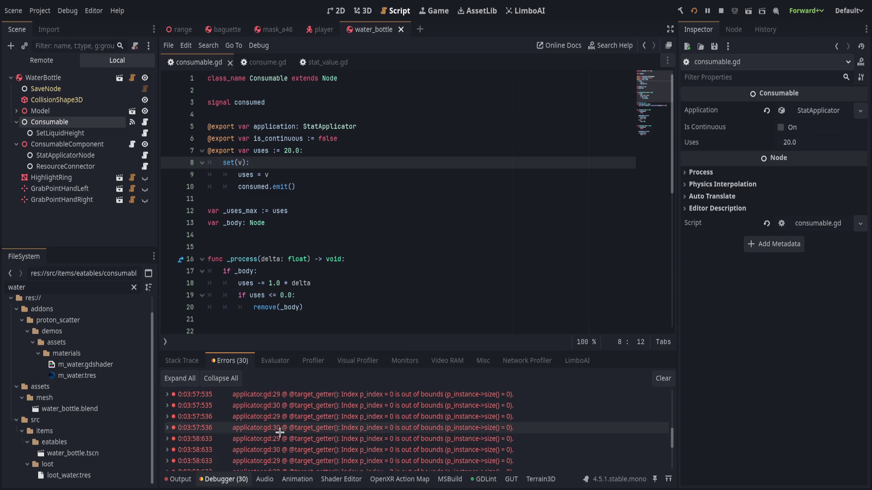
{"action": "double_click", "coordinate": [246, 437]}
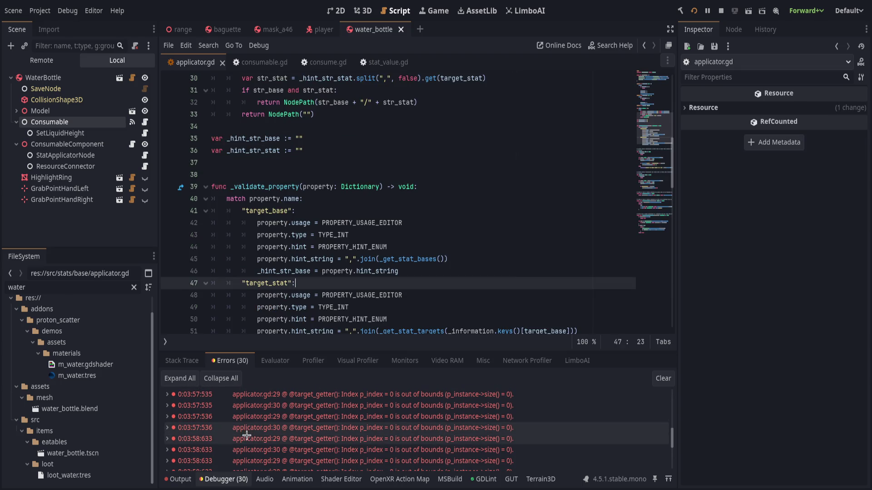
{"action": "scroll", "coordinate": [319, 283], "scroll_direction": "up", "scroll_amount": 1}
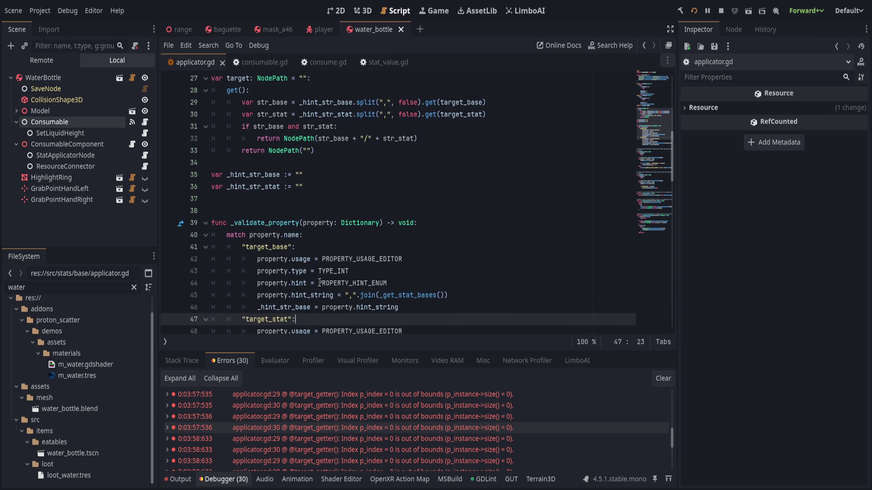
{"action": "scroll", "coordinate": [320, 283], "scroll_direction": "up", "scroll_amount": 2}
{"action": "scroll", "coordinate": [363, 281], "scroll_direction": "down", "scroll_amount": 4}
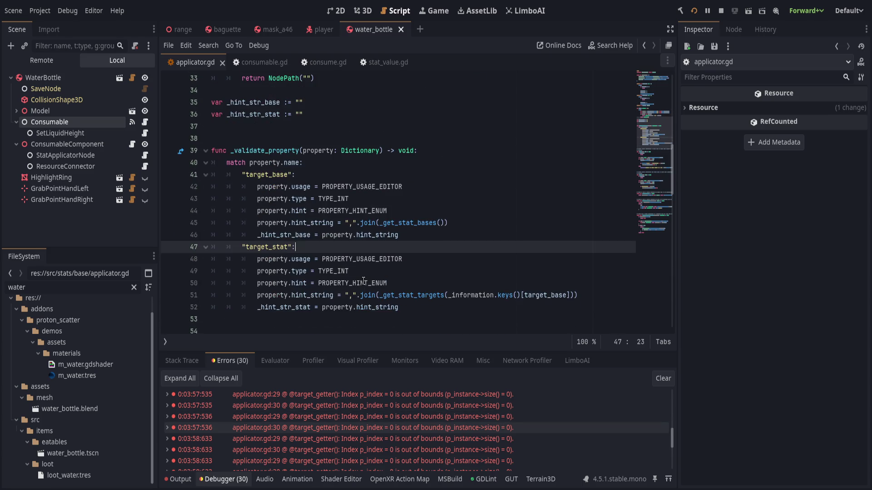
{"action": "left_click", "coordinate": [177, 361]}
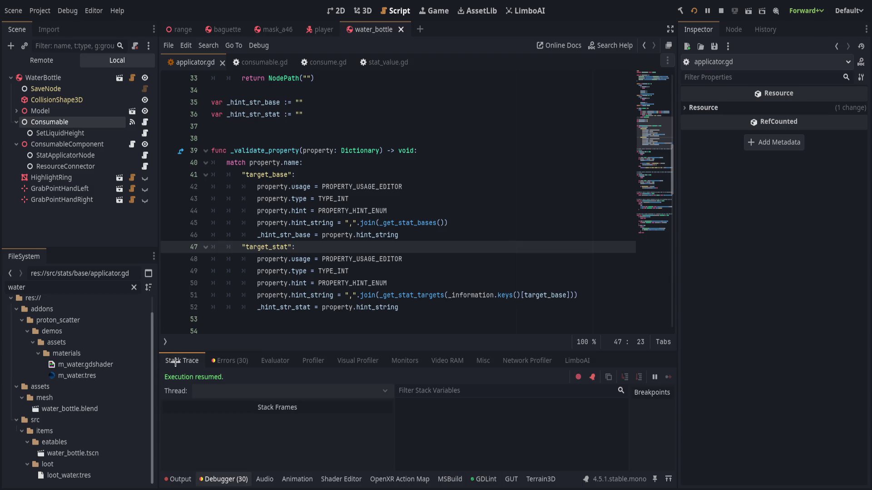
Step: Select the water bottle's Consumable and expand its StatApplicator: StatSurvival thirst with ChangeTicking modifier
{"action": "left_click", "coordinate": [178, 480]}
{"action": "left_click", "coordinate": [179, 480]}
{"action": "left_click", "coordinate": [182, 480]}
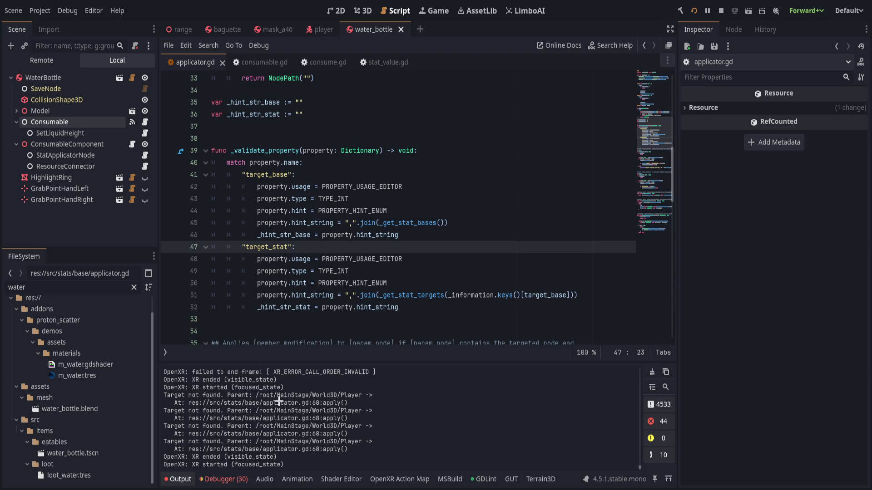
{"action": "scroll", "coordinate": [348, 253], "scroll_direction": "down", "scroll_amount": 6}
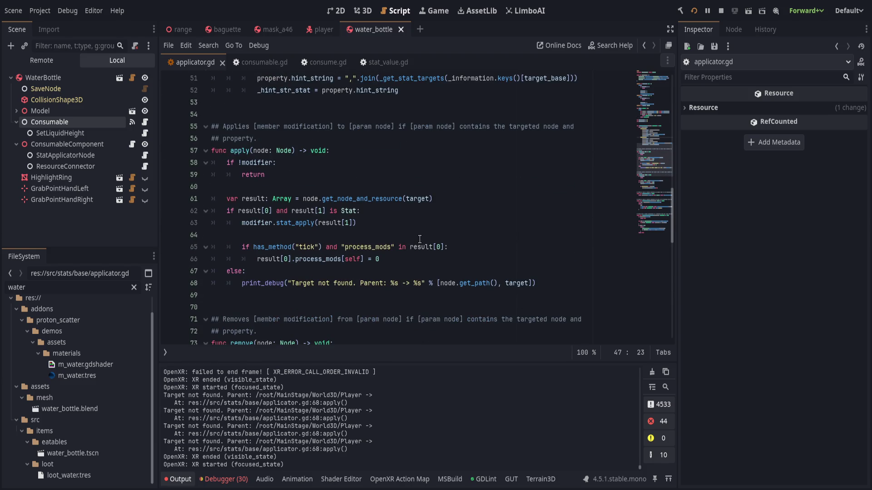
{"action": "left_click", "coordinate": [90, 121]}
{"action": "left_click", "coordinate": [813, 111]}
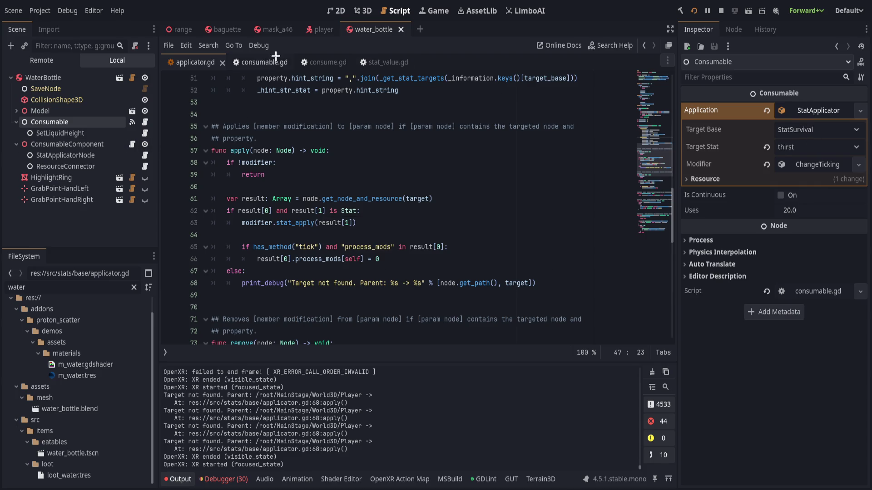
Step: Compare the baguette's Consumable applicator settings with the water bottle's
{"action": "left_click", "coordinate": [219, 32]}
{"action": "left_click", "coordinate": [49, 156]}
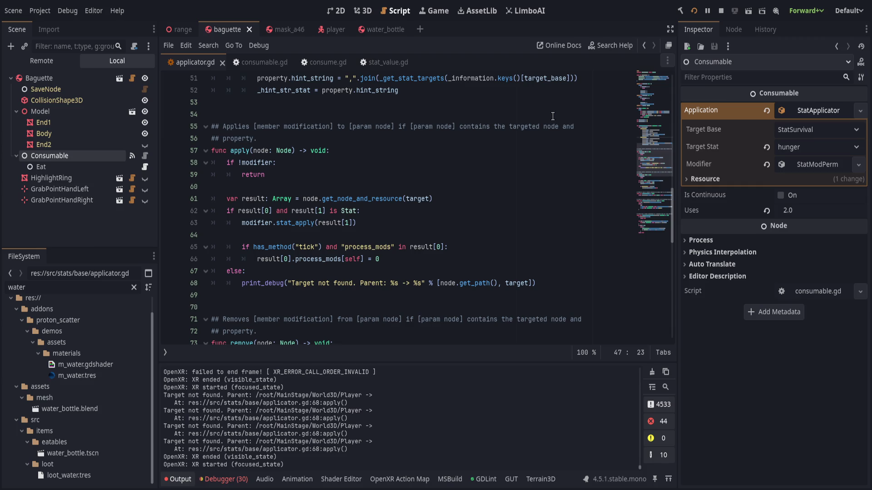
{"action": "left_click", "coordinate": [386, 30]}
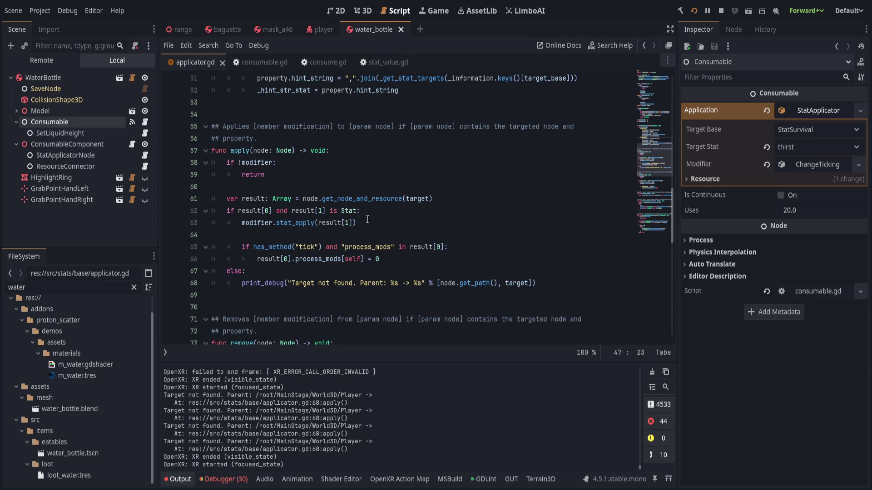
{"action": "scroll", "coordinate": [367, 219], "scroll_direction": "down", "scroll_amount": 4}
{"action": "scroll", "coordinate": [364, 237], "scroll_direction": "down", "scroll_amount": 7}
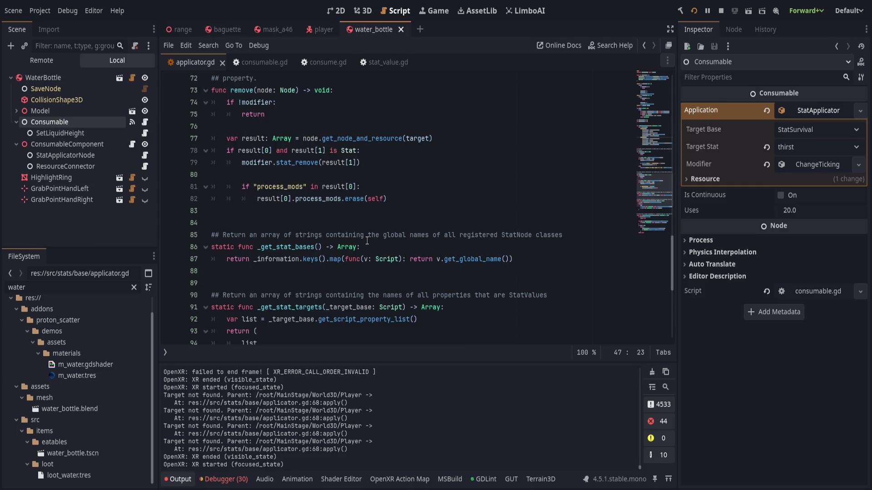
{"action": "scroll", "coordinate": [365, 245], "scroll_direction": "up", "scroll_amount": 13}
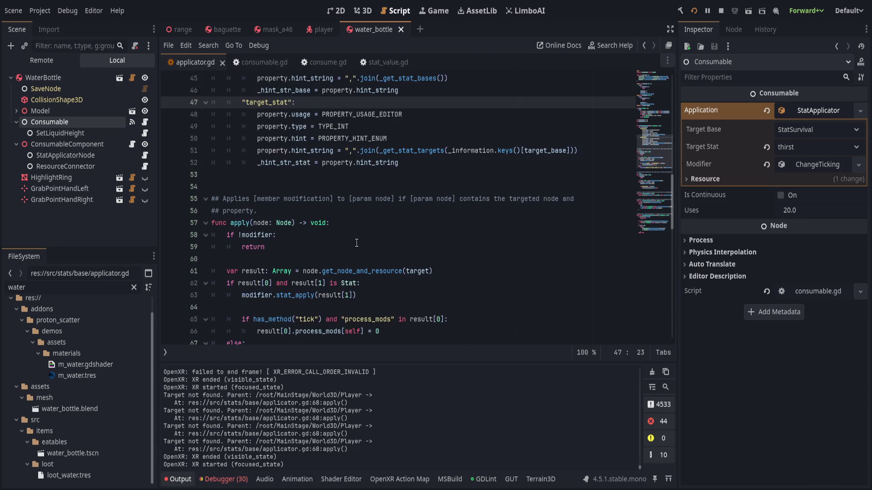
{"action": "scroll", "coordinate": [356, 243], "scroll_direction": "up", "scroll_amount": 1}
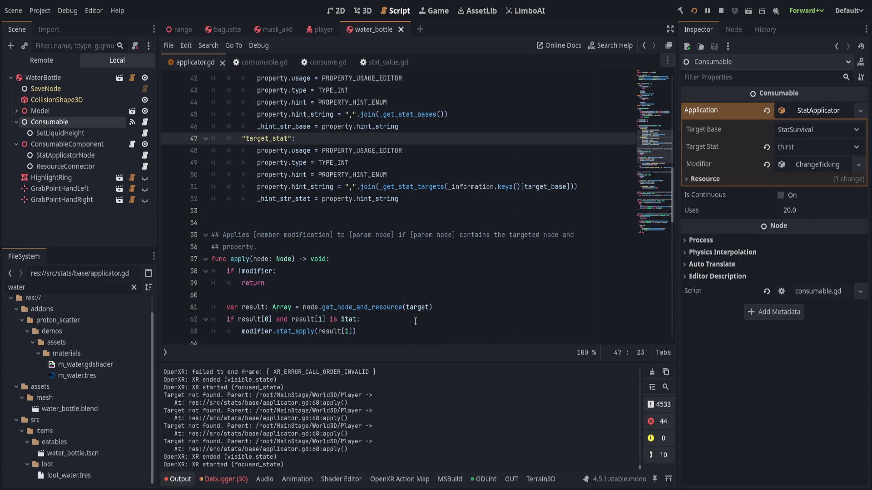
Step: Clear the Output log and list the 60 applicator.gd target_getter out-of-bounds errors in Debugger > Errors
{"action": "left_click", "coordinate": [652, 372]}
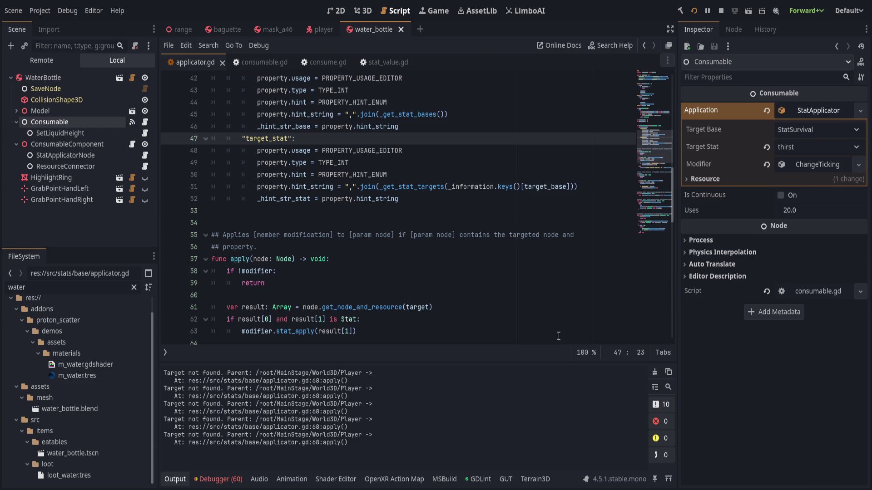
{"action": "left_click", "coordinate": [806, 167]}
{"action": "left_click", "coordinate": [806, 167]}
{"action": "left_click", "coordinate": [443, 187]}
{"action": "scroll", "coordinate": [282, 289], "scroll_direction": "up", "scroll_amount": 6}
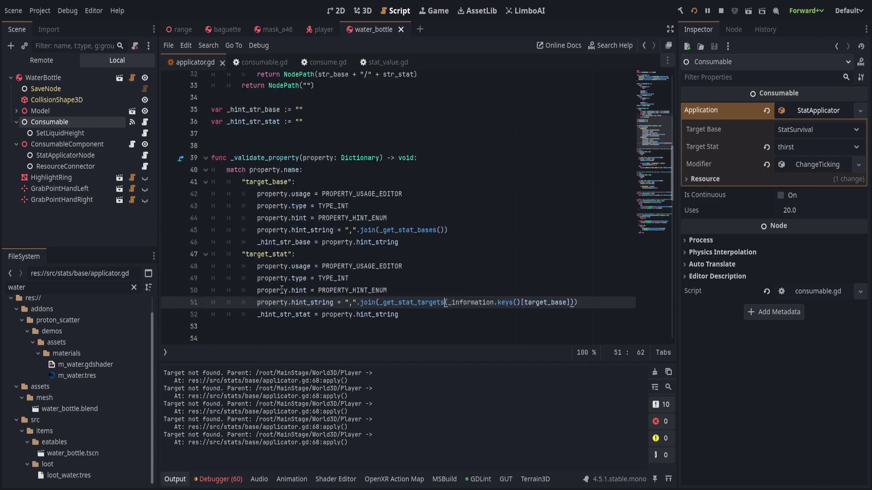
{"action": "scroll", "coordinate": [334, 288], "scroll_direction": "down", "scroll_amount": 4}
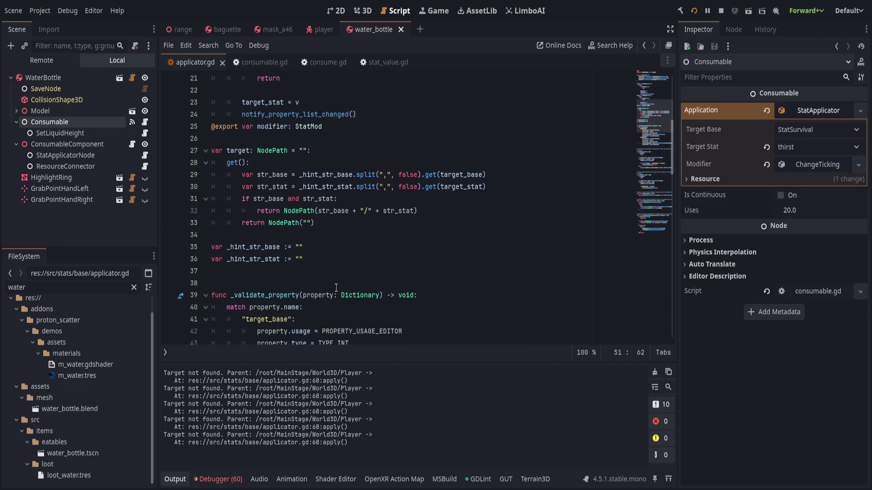
{"action": "left_click", "coordinate": [220, 478]}
{"action": "left_click", "coordinate": [232, 360]}
{"action": "scroll", "coordinate": [399, 418], "scroll_direction": "down", "scroll_amount": 5}
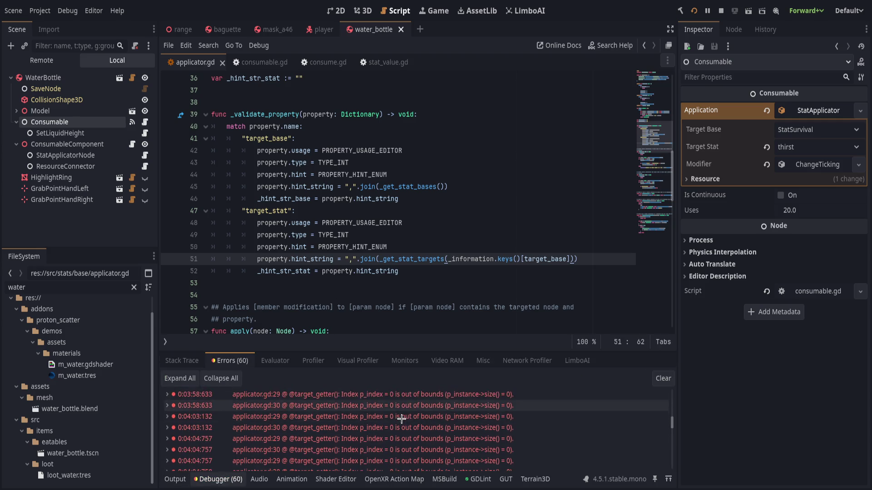
Step: Jump to the applicator.gd line 30 error and set a breakpoint on line 29 in the target getter
{"action": "left_click", "coordinate": [409, 420]}
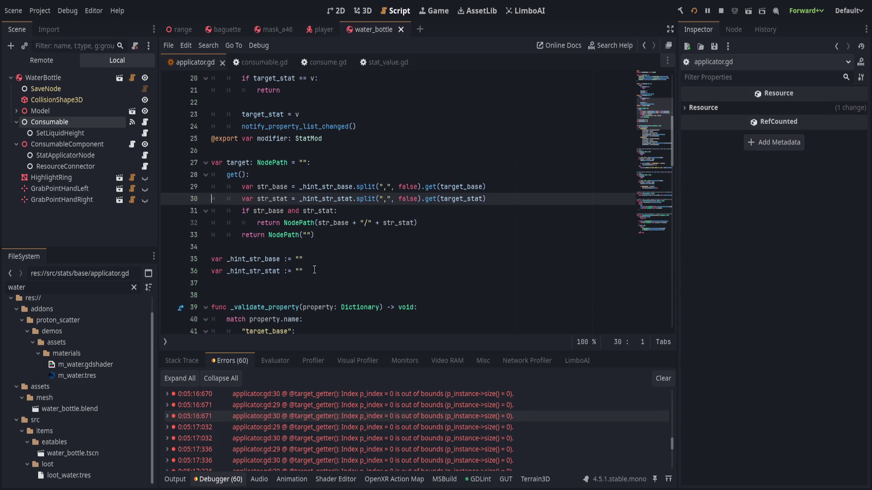
{"action": "scroll", "coordinate": [317, 268], "scroll_direction": "up", "scroll_amount": 2}
{"action": "left_click", "coordinate": [347, 211]}
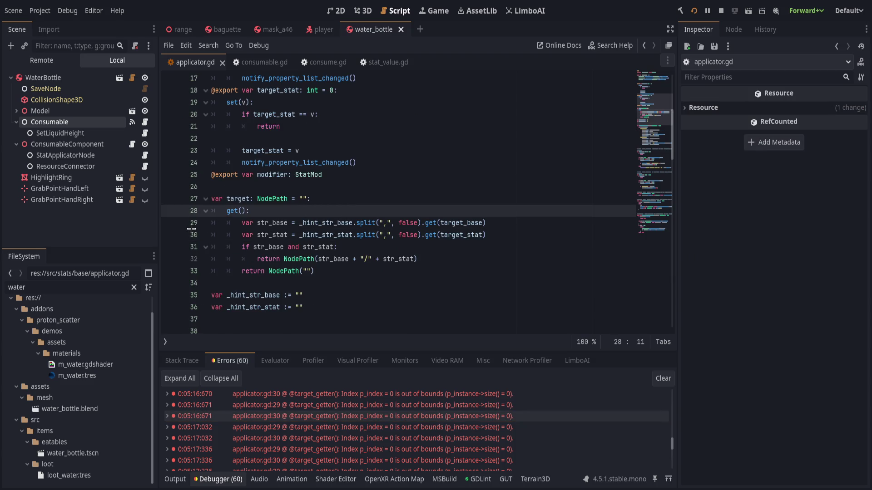
{"action": "left_click", "coordinate": [173, 226]}
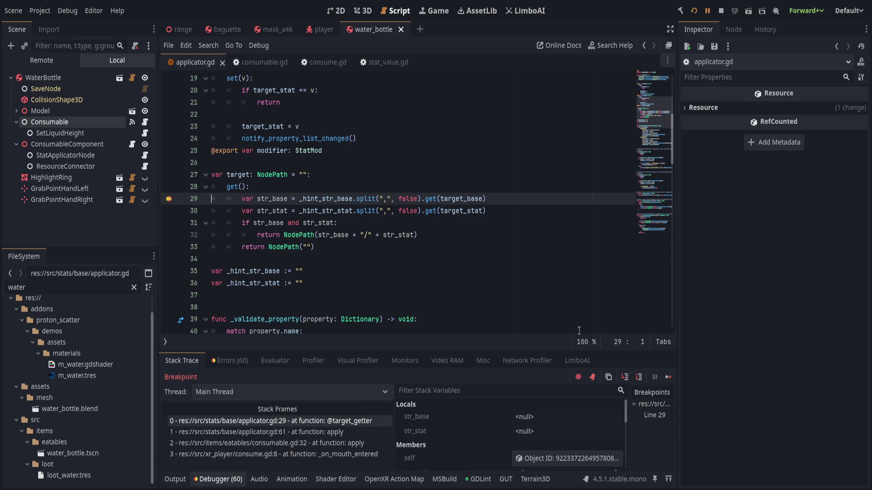
Step: Step over to line 31 inspecting stack variables, then remove the line 29 breakpoint and rerun
{"action": "left_click", "coordinate": [638, 378]}
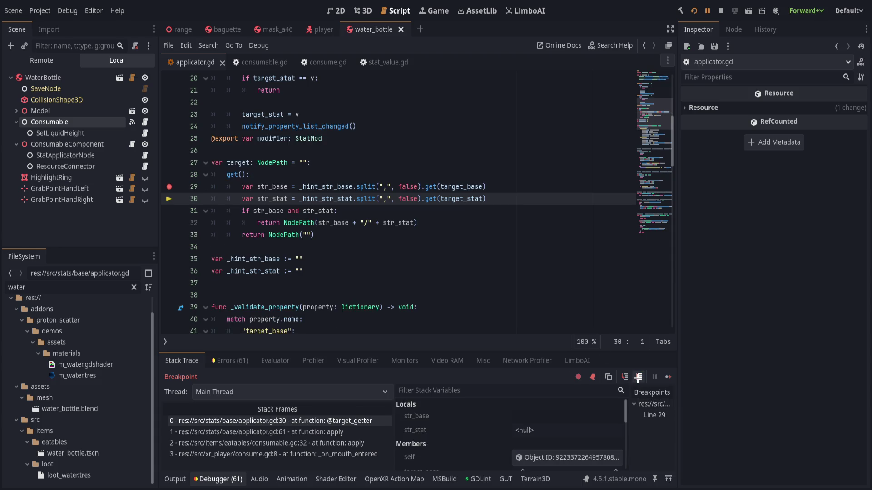
{"action": "left_click", "coordinate": [638, 378]}
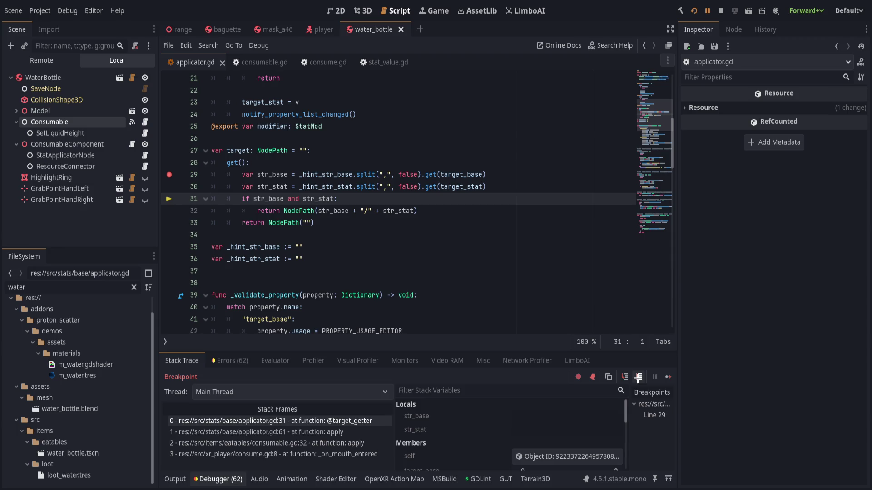
{"action": "scroll", "coordinate": [474, 425], "scroll_direction": "down", "scroll_amount": 1}
{"action": "scroll", "coordinate": [473, 425], "scroll_direction": "down", "scroll_amount": 1}
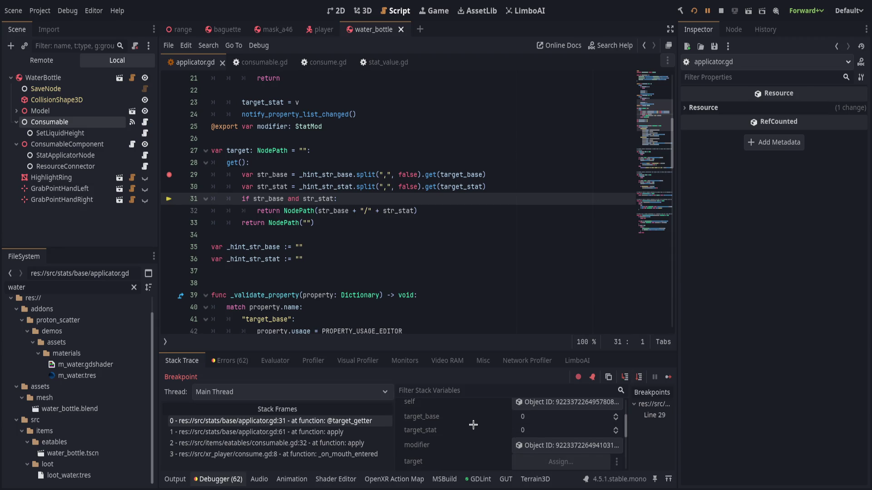
{"action": "scroll", "coordinate": [473, 425], "scroll_direction": "down", "scroll_amount": 4}
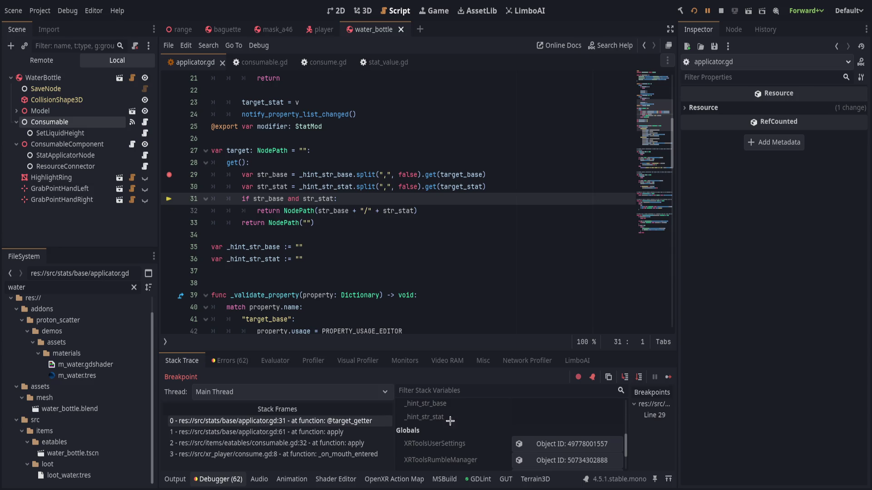
{"action": "scroll", "coordinate": [423, 409], "scroll_direction": "up", "scroll_amount": 4}
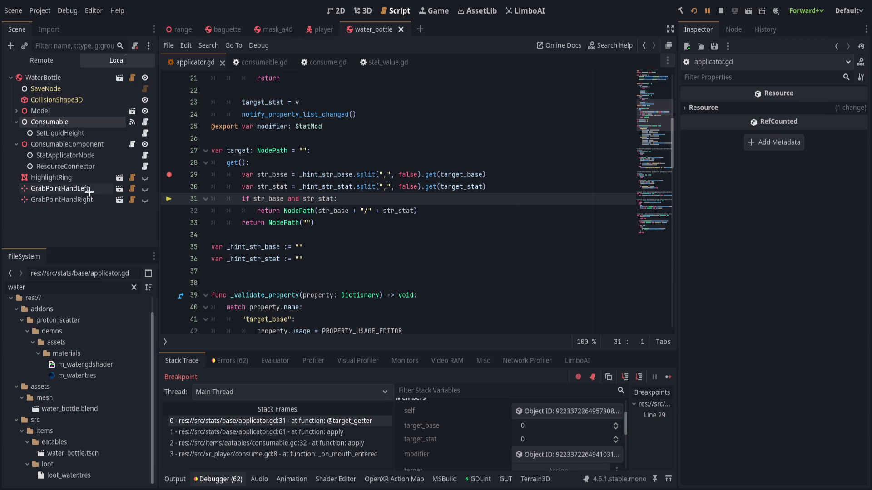
{"action": "left_click", "coordinate": [166, 177]}
{"action": "key", "text": "F5"}
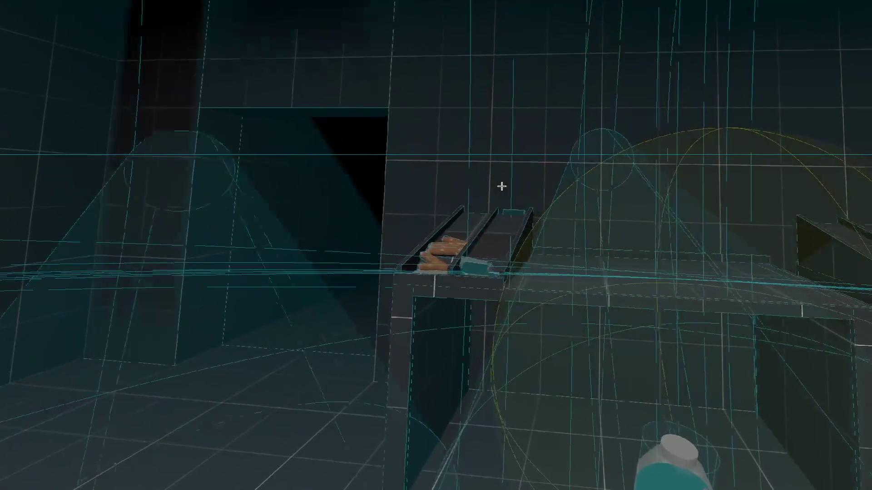
Step: Leave the running VR game and return to the editor's Output panel
{"action": "key", "text": "alt+Tab"}
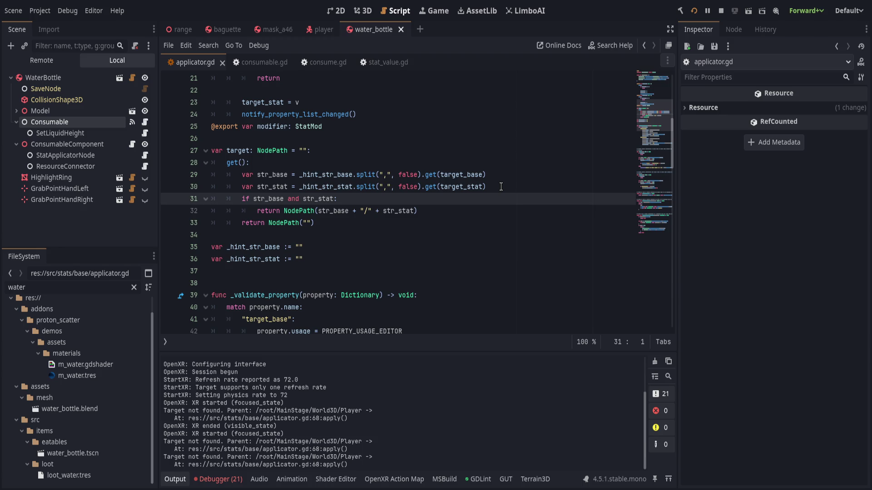
{"action": "left_click", "coordinate": [313, 31]}
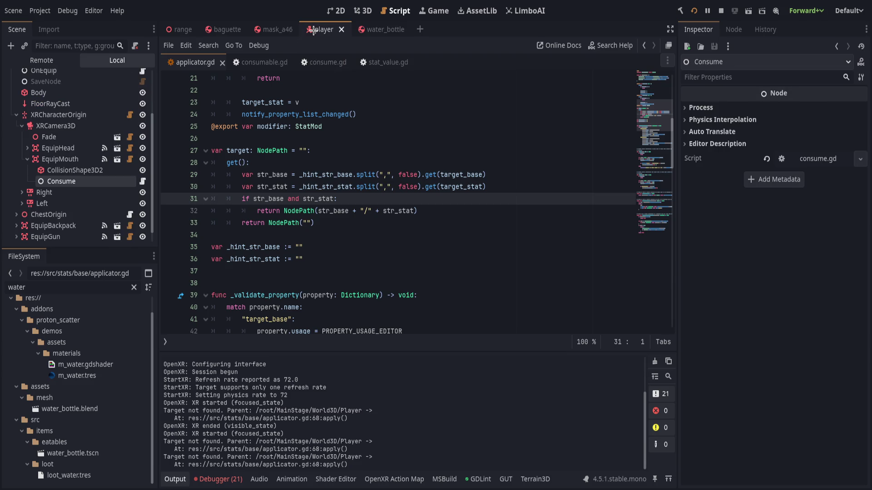
{"action": "left_click", "coordinate": [17, 114]}
{"action": "left_click", "coordinate": [364, 187]}
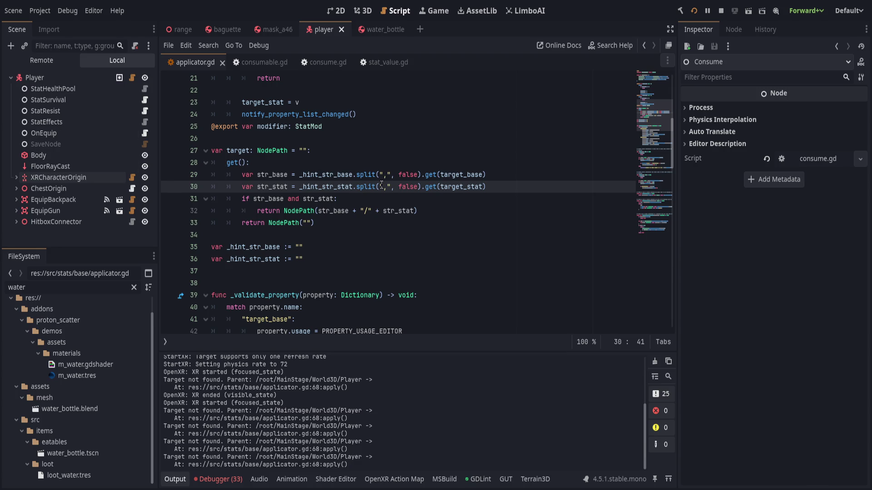
{"action": "left_click", "coordinate": [362, 35]}
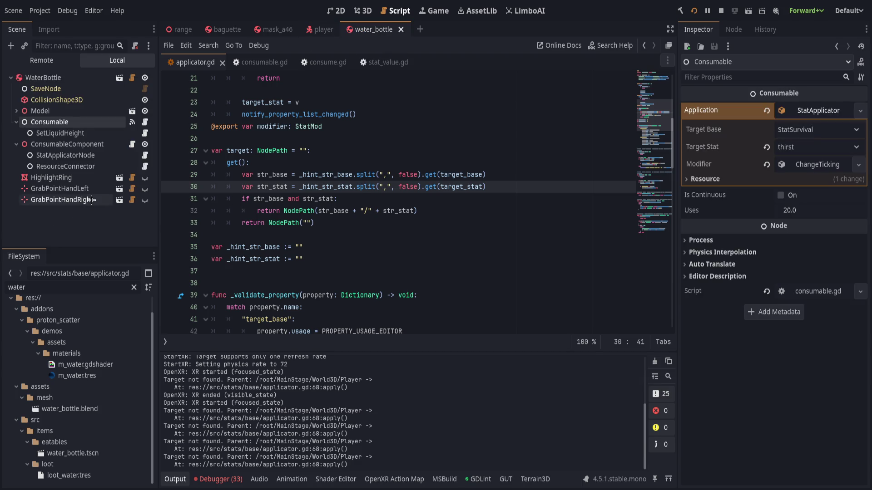
{"action": "left_click_drag", "start_coordinate": [316, 30], "coordinate": [223, 30]}
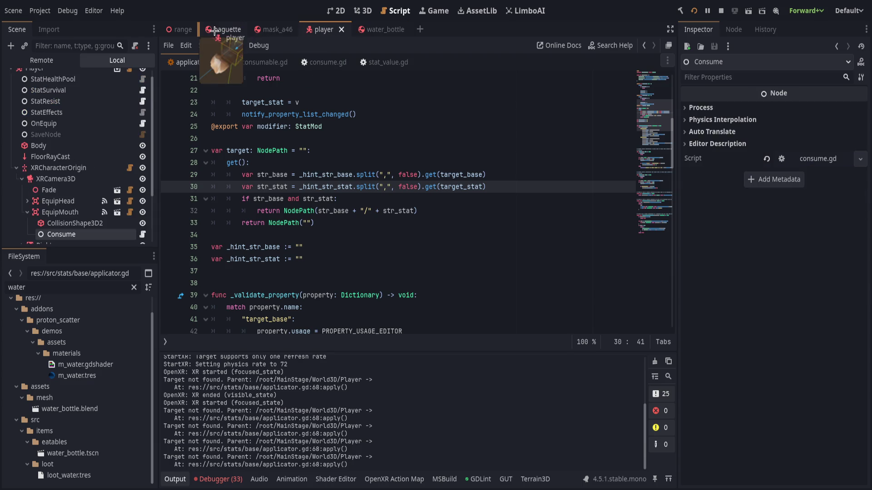
{"action": "middle_click", "coordinate": [318, 30]}
{"action": "left_click", "coordinate": [267, 31]}
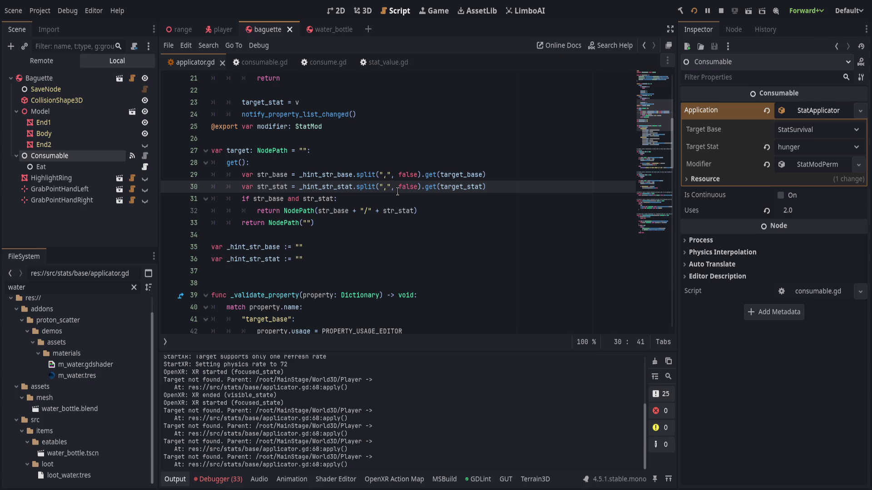
{"action": "scroll", "coordinate": [399, 193], "scroll_direction": "up", "scroll_amount": 3}
{"action": "scroll", "coordinate": [417, 236], "scroll_direction": "down", "scroll_amount": 2}
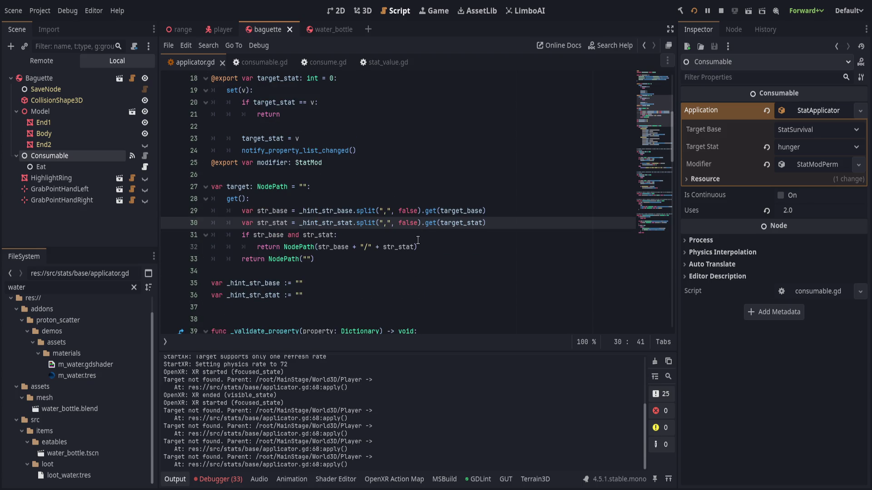
{"action": "left_click", "coordinate": [418, 240]}
{"action": "scroll", "coordinate": [428, 256], "scroll_direction": "up", "scroll_amount": 6}
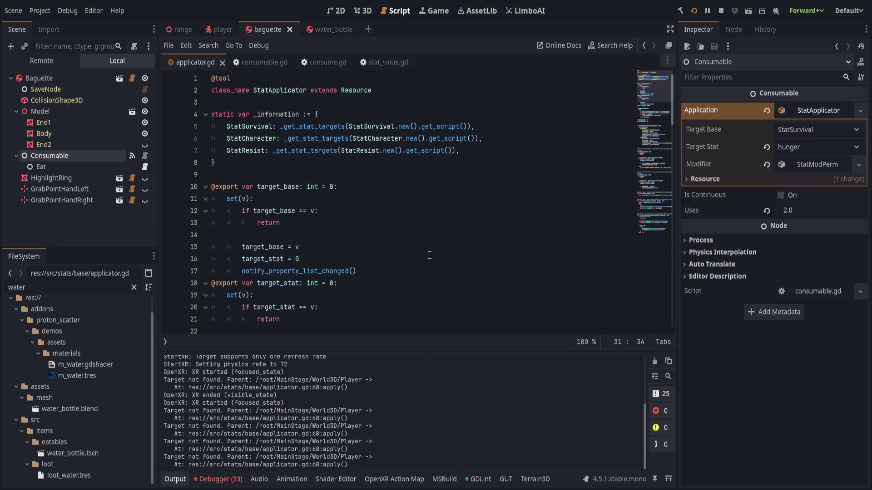
{"action": "scroll", "coordinate": [430, 255], "scroll_direction": "down", "scroll_amount": 3}
{"action": "scroll", "coordinate": [430, 253], "scroll_direction": "up", "scroll_amount": 3}
{"action": "scroll", "coordinate": [431, 252], "scroll_direction": "down", "scroll_amount": 3}
{"action": "scroll", "coordinate": [432, 251], "scroll_direction": "down", "scroll_amount": 3}
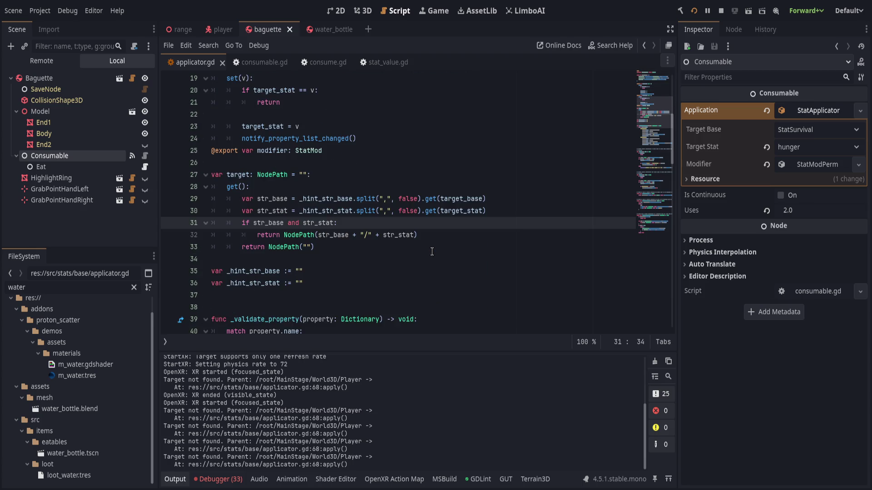
{"action": "scroll", "coordinate": [432, 252], "scroll_direction": "down", "scroll_amount": 7}
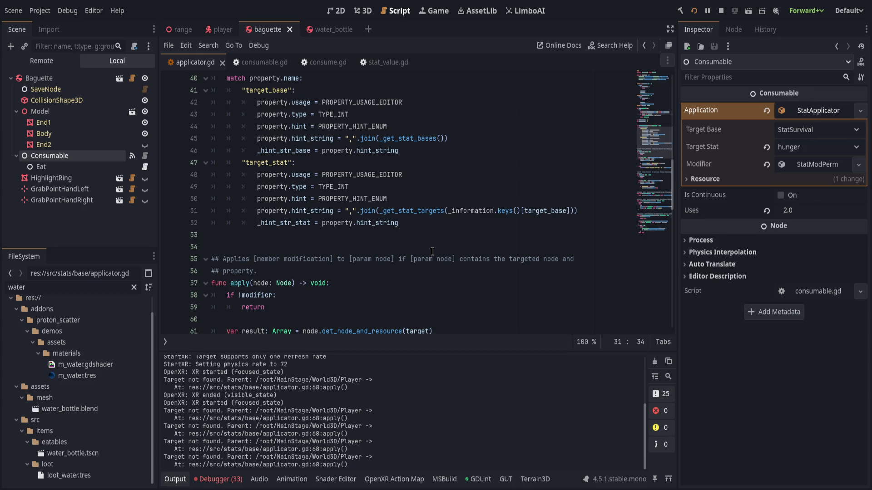
{"action": "scroll", "coordinate": [432, 252], "scroll_direction": "up", "scroll_amount": 1}
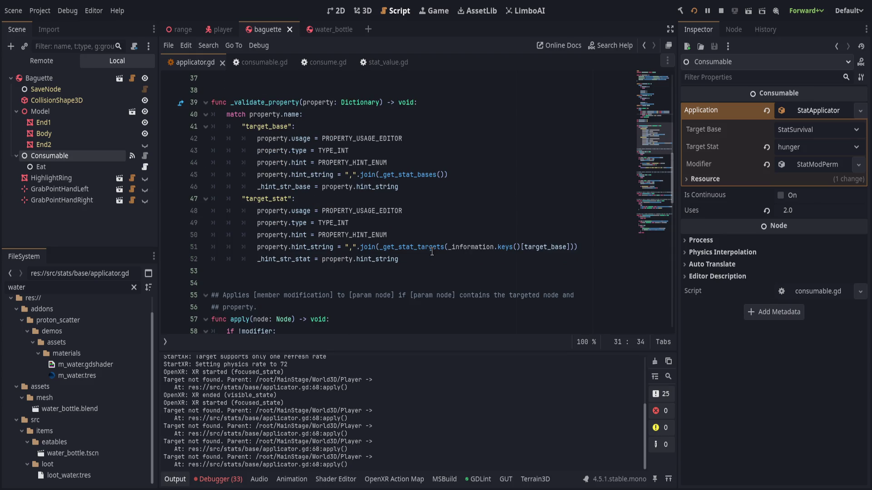
{"action": "scroll", "coordinate": [432, 252], "scroll_direction": "up", "scroll_amount": 1}
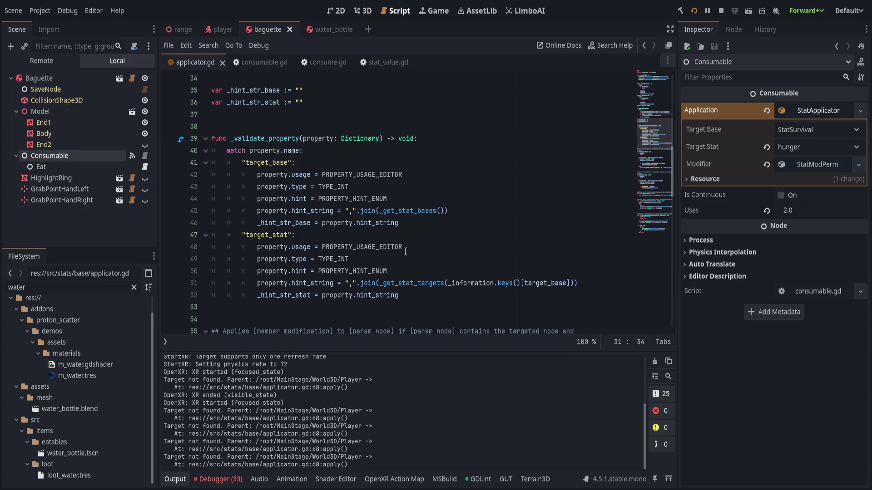
{"action": "left_click", "coordinate": [175, 478]}
Step: Add a new 'func _ready() -> void:' function below the hint code in applicator.gd
{"action": "left_click", "coordinate": [343, 325]}
{"action": "left_click", "coordinate": [414, 313]}
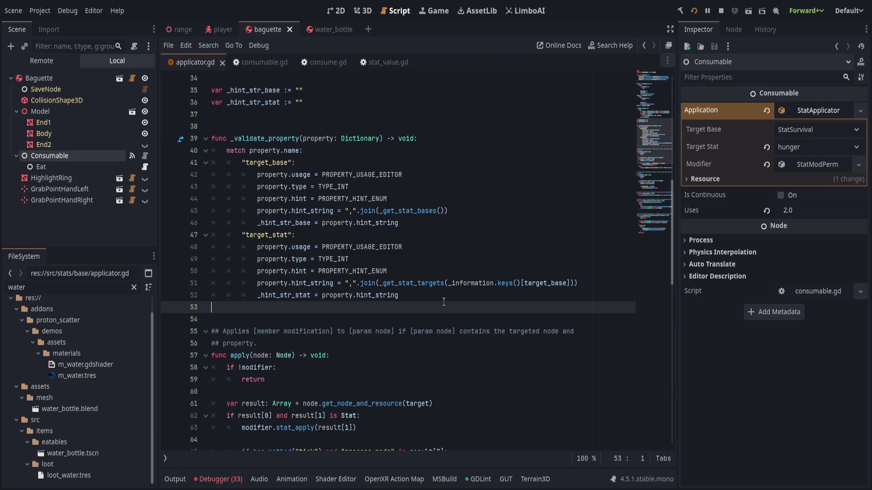
{"action": "scroll", "coordinate": [398, 359], "scroll_direction": "up", "scroll_amount": 7}
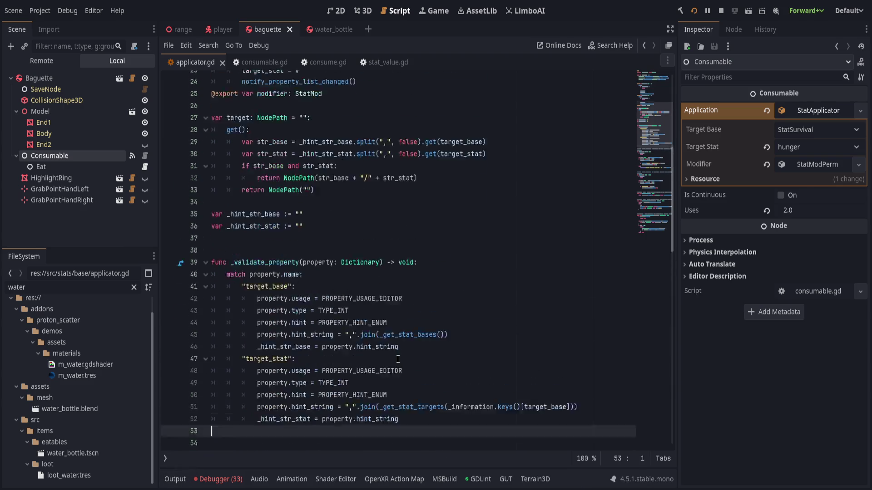
{"action": "scroll", "coordinate": [429, 370], "scroll_direction": "down", "scroll_amount": 5}
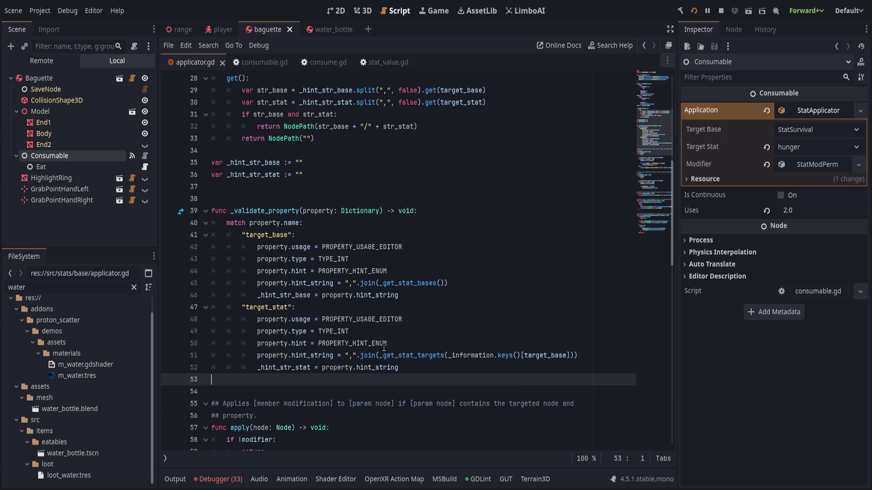
{"action": "key", "text": "Down"}
{"action": "key", "text": "Return"}
{"action": "type", "text": "func _ready() -"}
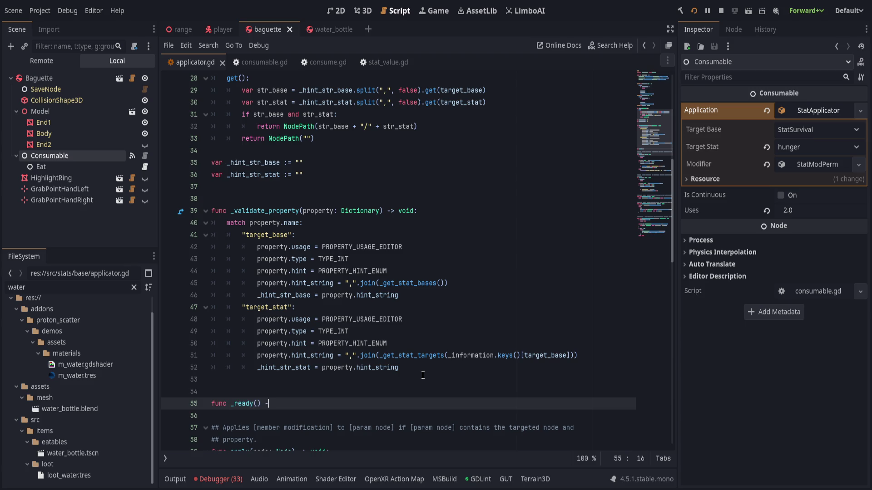
{"action": "type", "text": "> void:"}
{"action": "key", "text": "Return"}
Step: Assign _hint_str_base the stat bases join expression inside _ready
{"action": "type", "text": "_hin"}
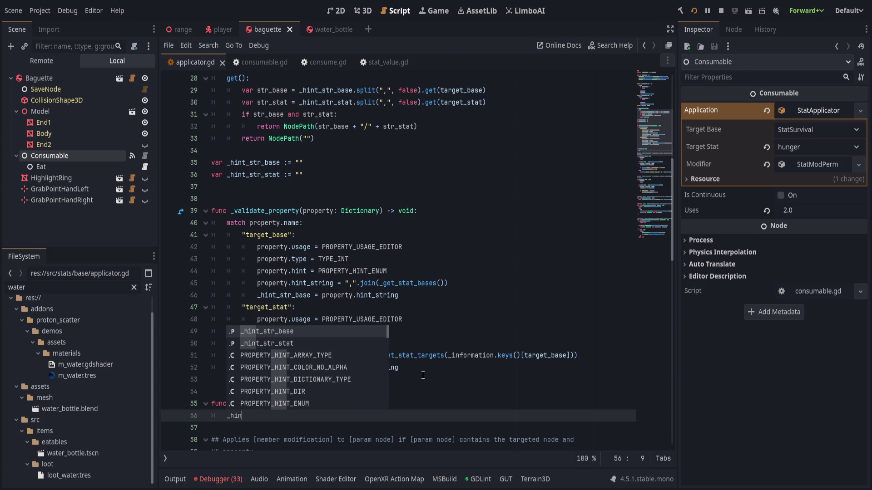
{"action": "key", "text": "Return"}
{"action": "type", "text": "="}
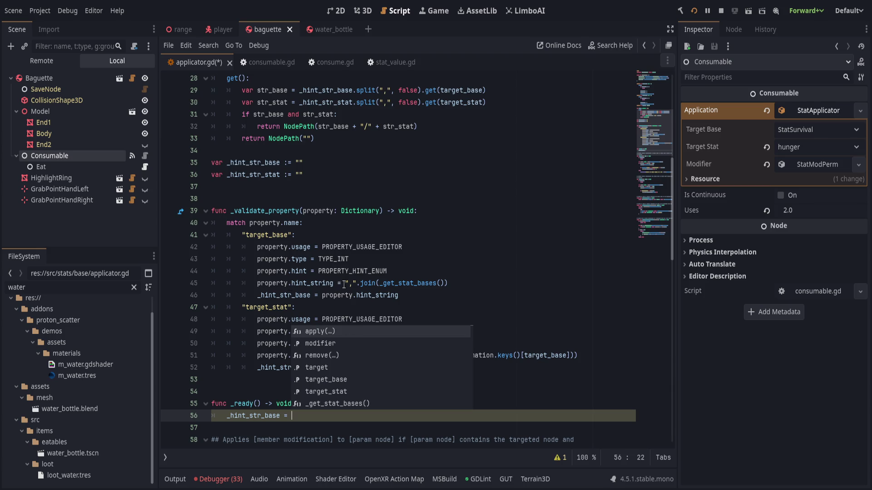
{"action": "left_click_drag", "start_coordinate": [345, 283], "coordinate": [493, 284]}
{"action": "key", "text": "ctrl+c"}
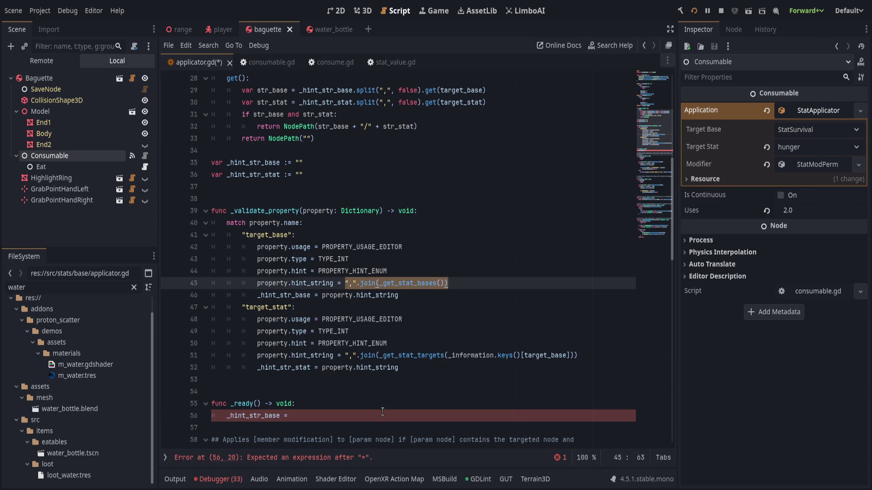
{"action": "left_click", "coordinate": [380, 417]}
{"action": "type", "text": "get_prop"}
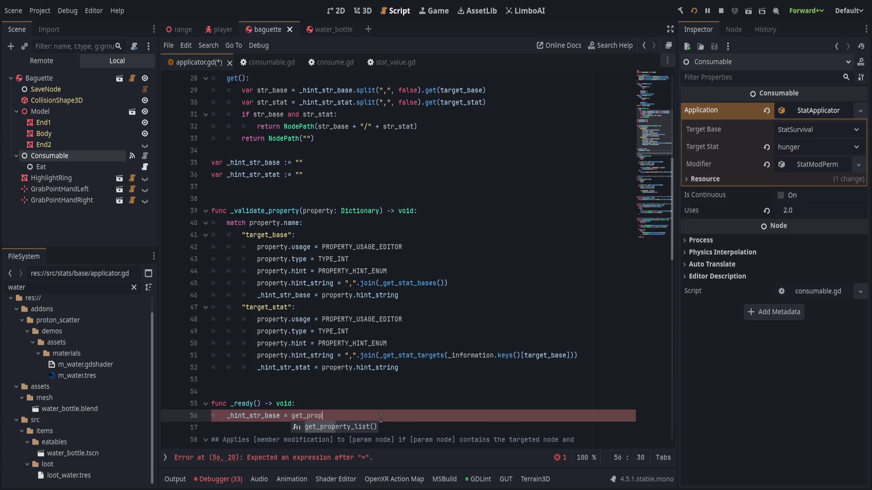
{"action": "key", "text": "Return"}
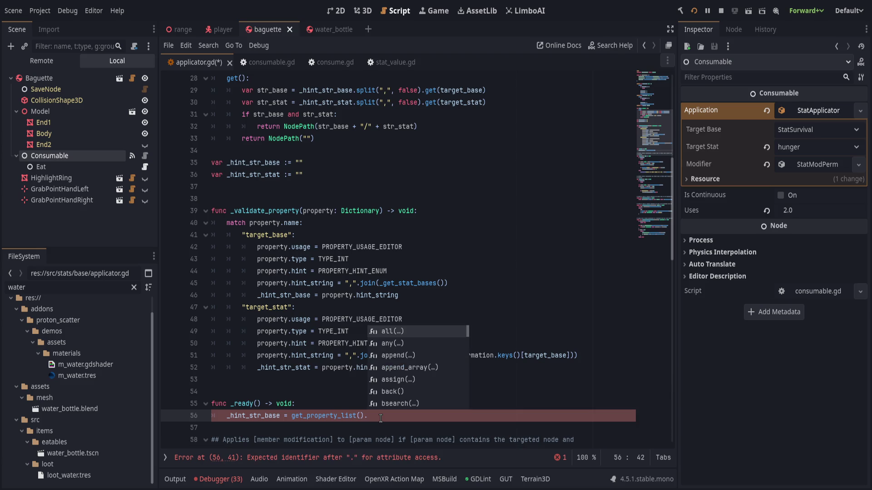
{"action": "key", "text": "Escape"}
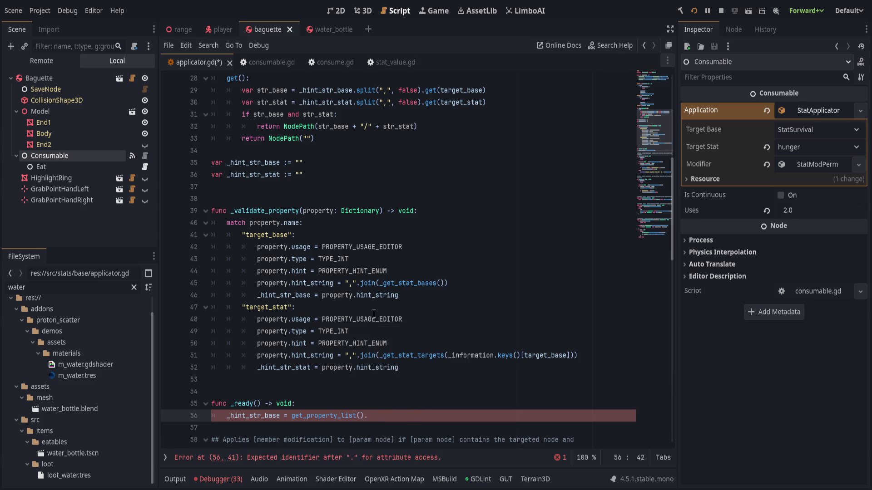
{"action": "key", "text": "ctrl+z"}
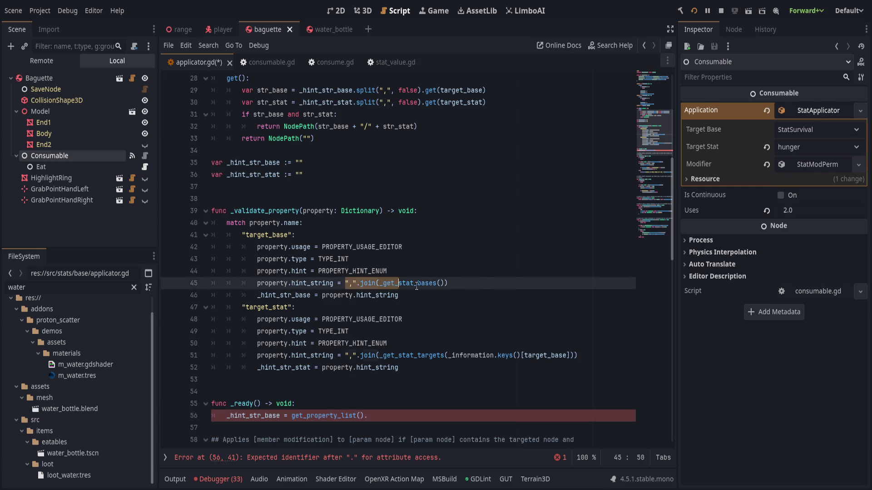
{"action": "key", "text": "ctrl+shift+z"}
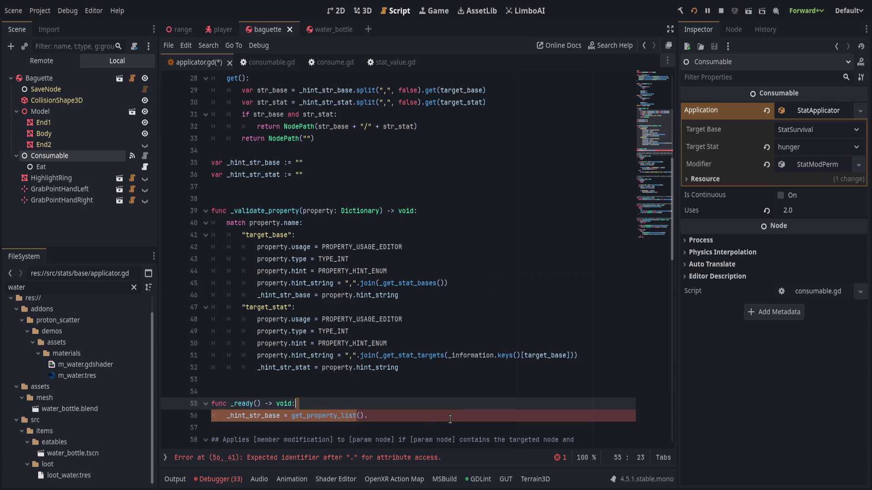
{"action": "key", "text": "ctrl+v"}
Step: Add a _hint_str_stat assignment using the stat targets join expression, then save
{"action": "left_click_drag", "start_coordinate": [345, 355], "coordinate": [593, 355]}
{"action": "left_click", "coordinate": [445, 417]}
{"action": "key", "text": "Return"}
{"action": "type", "text": "\",\".join(_get_stat_targets(_information.keys()[target_base]))"}
{"action": "left_click_drag", "start_coordinate": [257, 368], "coordinate": [319, 369]}
{"action": "key", "text": "ctrl+c"}
{"action": "left_click", "coordinate": [227, 427]}
{"action": "key", "text": "ctrl+v"}
{"action": "left_click", "coordinate": [506, 415]}
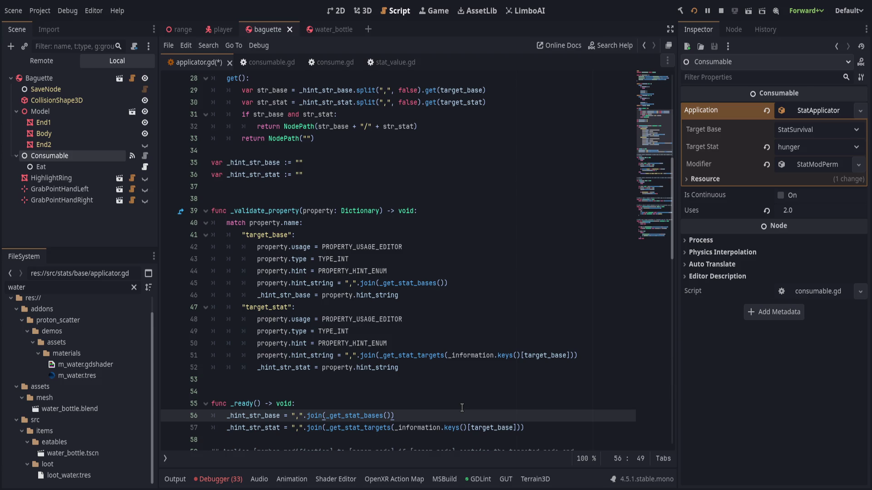
{"action": "scroll", "coordinate": [458, 404], "scroll_direction": "down", "scroll_amount": 4}
{"action": "key", "text": "ctrl+s"}
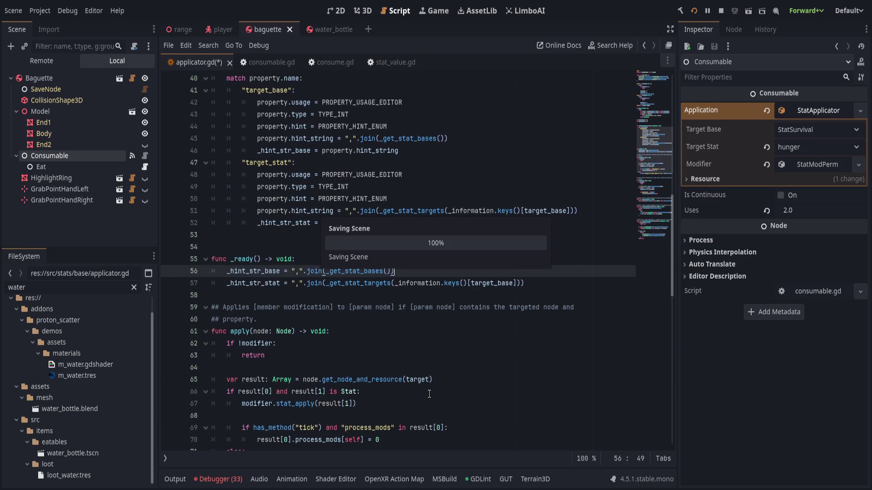
Step: Run the project with the updated applicator script and switch back to the editor
{"action": "left_click", "coordinate": [694, 10]}
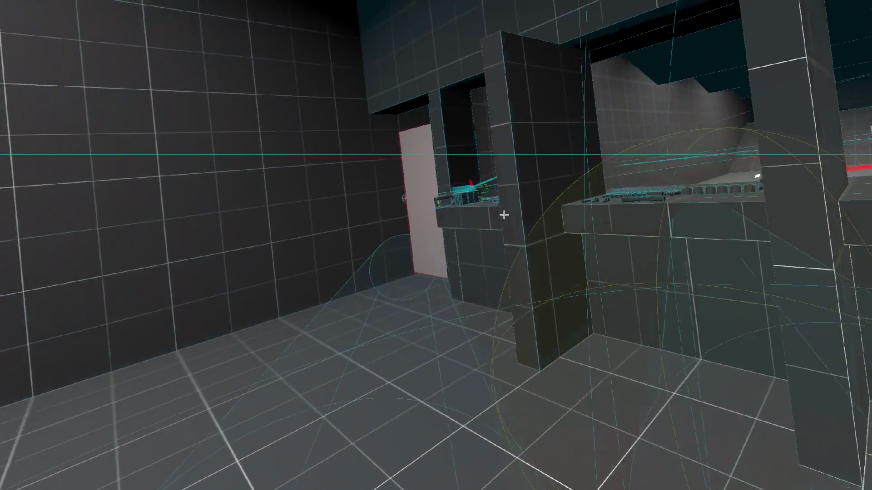
{"action": "key", "text": "alt+Tab"}
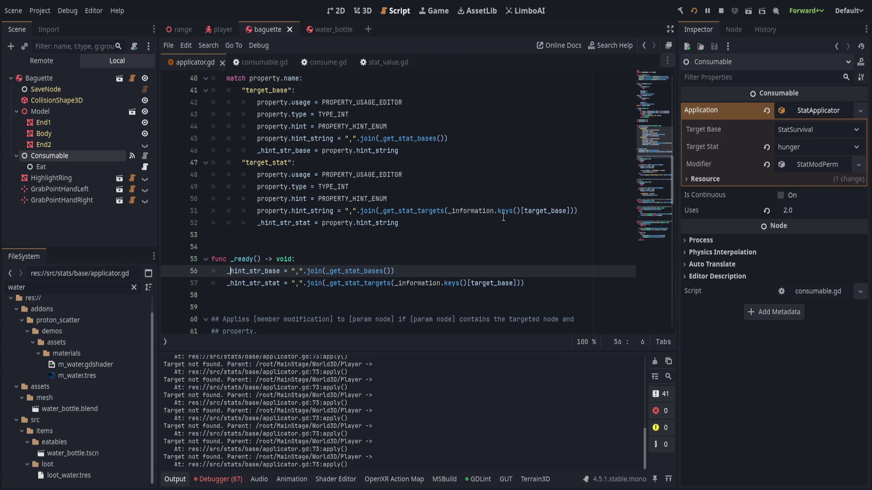
Step: Set a breakpoint on consumable.gd line 32 at the application.apply call, after glancing at consume.gd
{"action": "left_click", "coordinate": [260, 62]}
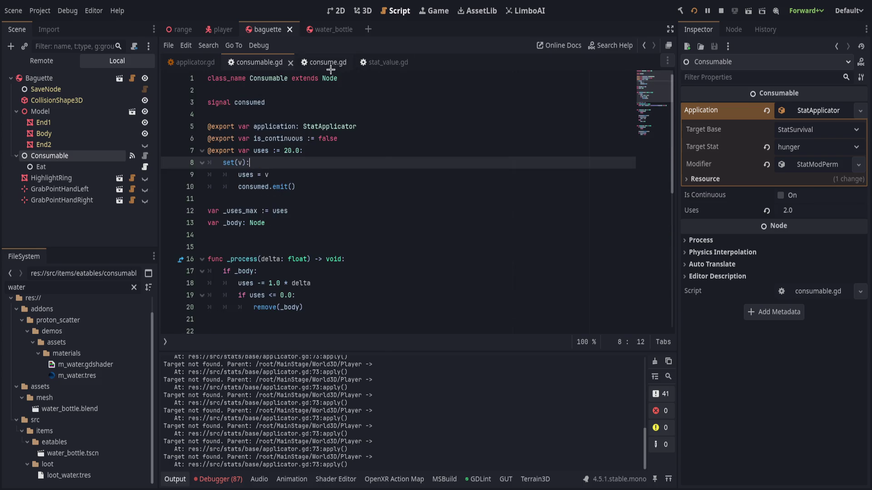
{"action": "scroll", "coordinate": [307, 180], "scroll_direction": "down", "scroll_amount": 4}
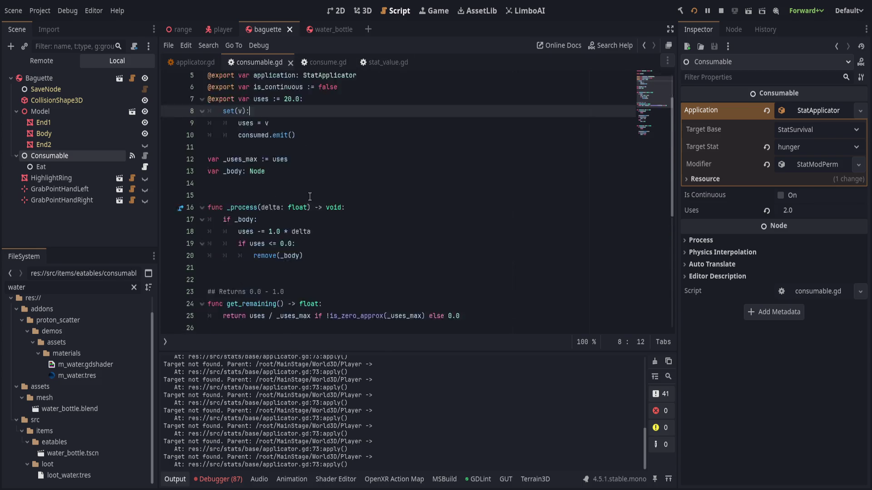
{"action": "left_click", "coordinate": [315, 67]}
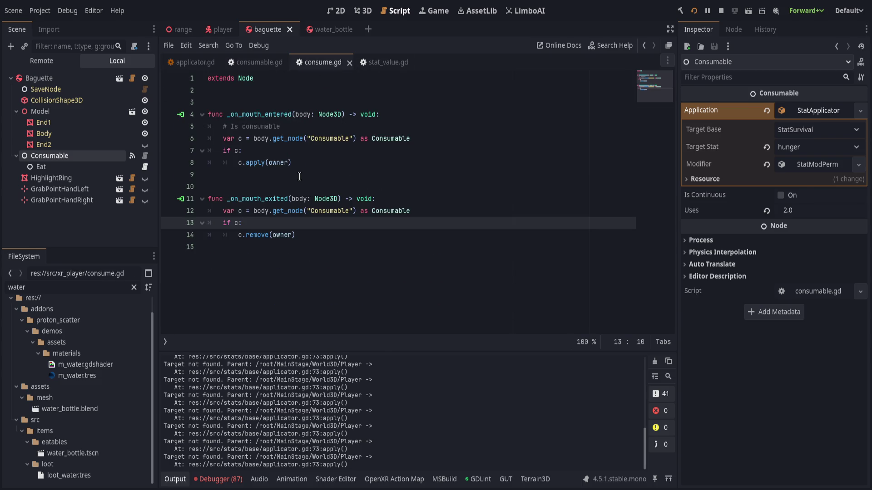
{"action": "left_click", "coordinate": [256, 63]}
{"action": "scroll", "coordinate": [278, 247], "scroll_direction": "down", "scroll_amount": 4}
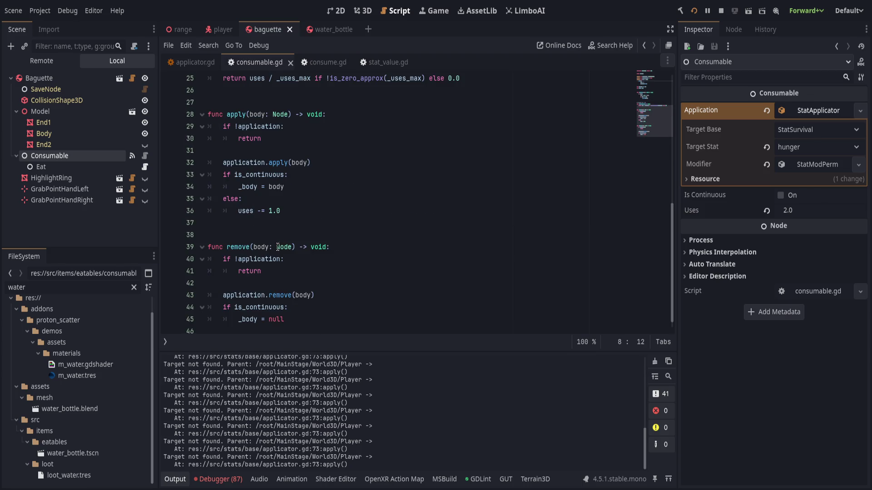
{"action": "left_click", "coordinate": [335, 165]}
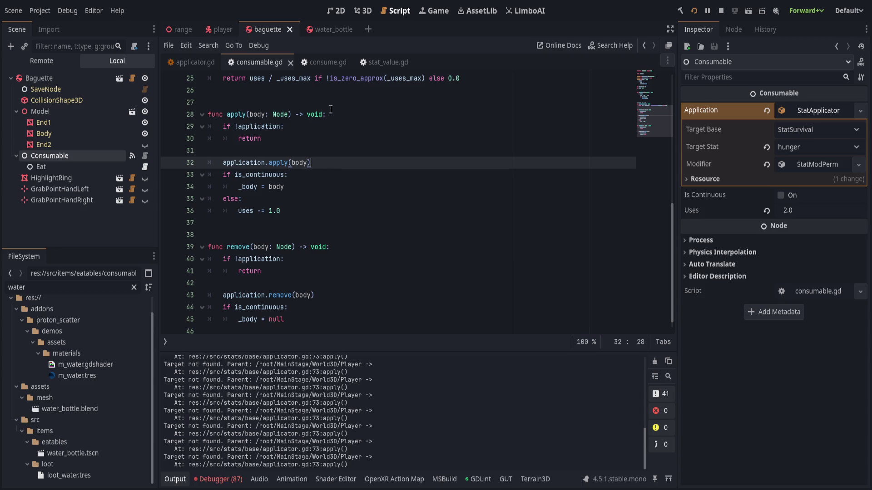
{"action": "left_click", "coordinate": [169, 163]}
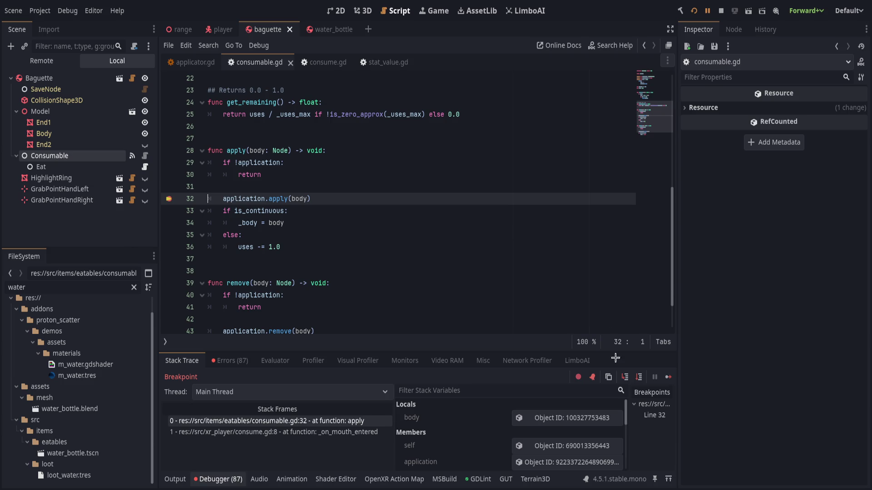
Step: Step into the applicator's apply function and show the baguette's Consumable node properties
{"action": "scroll", "coordinate": [554, 410], "scroll_direction": "down", "scroll_amount": 2}
{"action": "scroll", "coordinate": [554, 410], "scroll_direction": "down", "scroll_amount": 5}
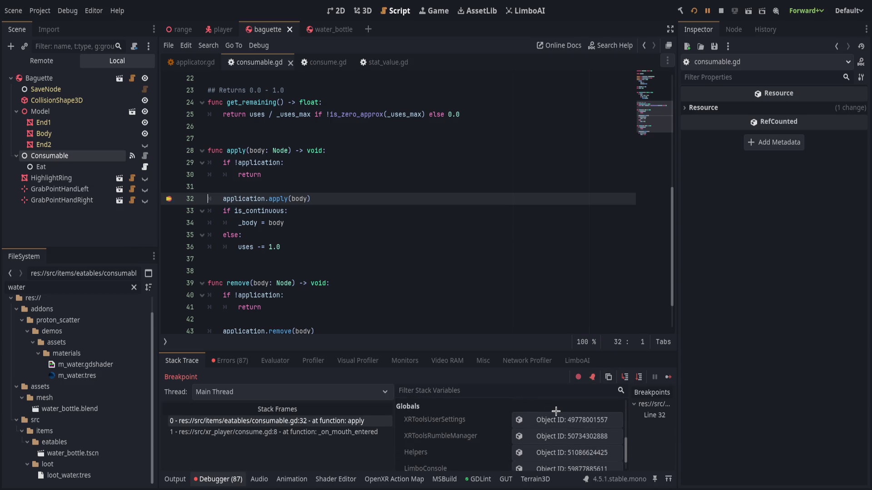
{"action": "left_click", "coordinate": [624, 379]}
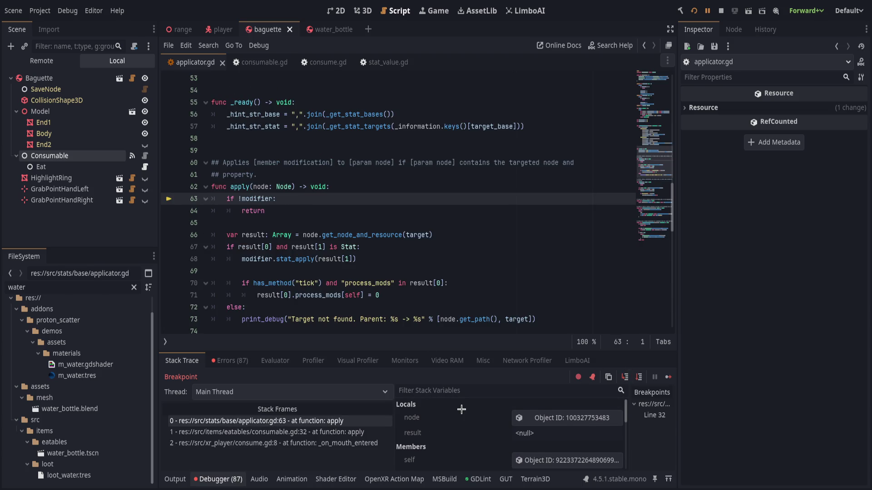
{"action": "scroll", "coordinate": [462, 410], "scroll_direction": "down", "scroll_amount": 3}
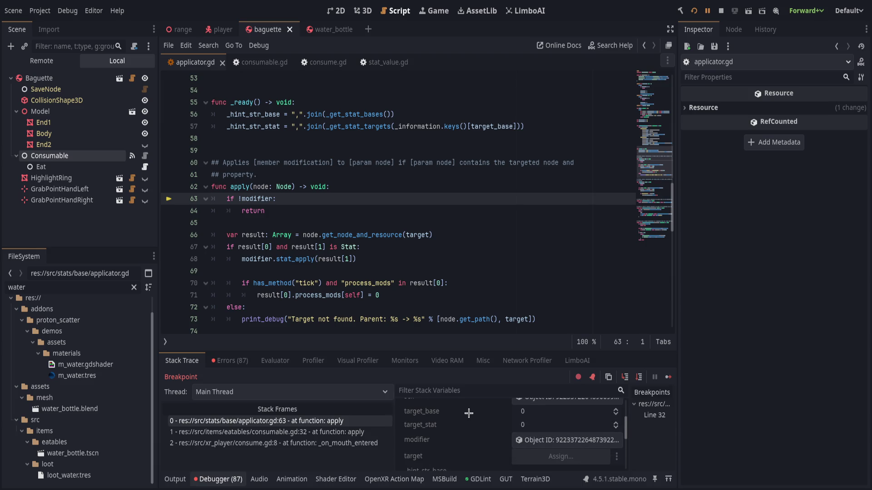
{"action": "scroll", "coordinate": [468, 413], "scroll_direction": "down", "scroll_amount": 2}
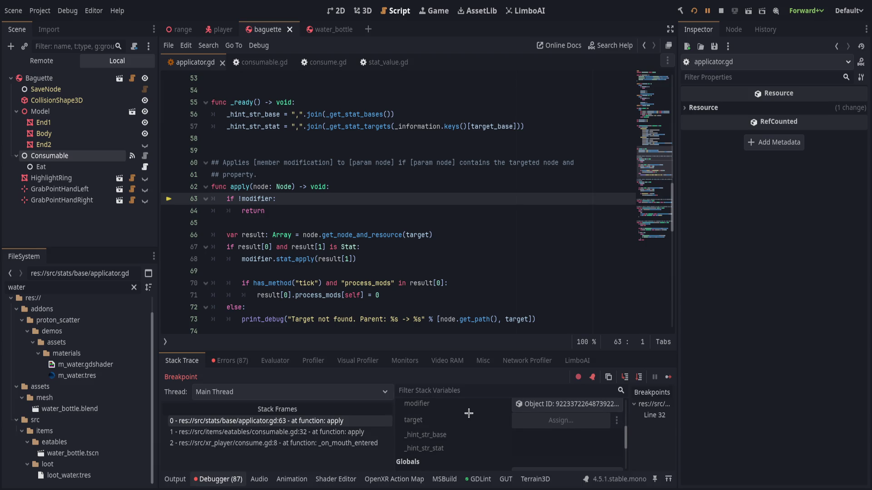
{"action": "scroll", "coordinate": [469, 413], "scroll_direction": "up", "scroll_amount": 2}
{"action": "scroll", "coordinate": [415, 241], "scroll_direction": "up", "scroll_amount": 15}
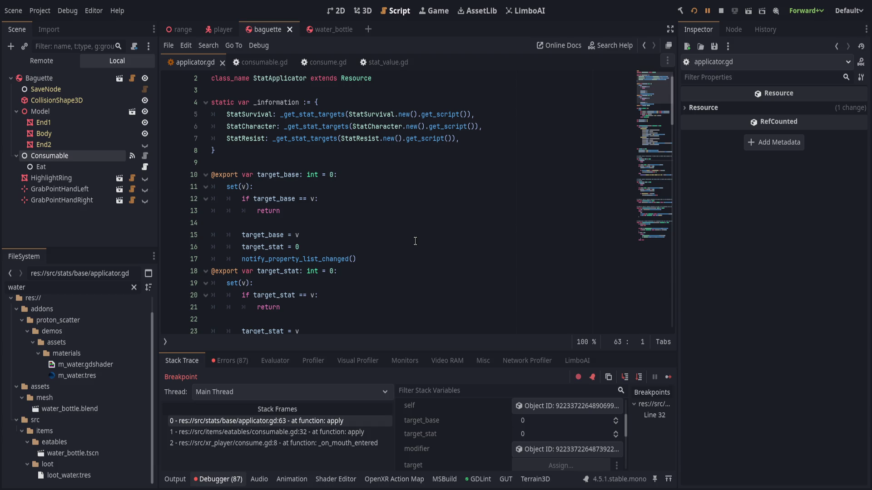
{"action": "scroll", "coordinate": [415, 241], "scroll_direction": "down", "scroll_amount": 6}
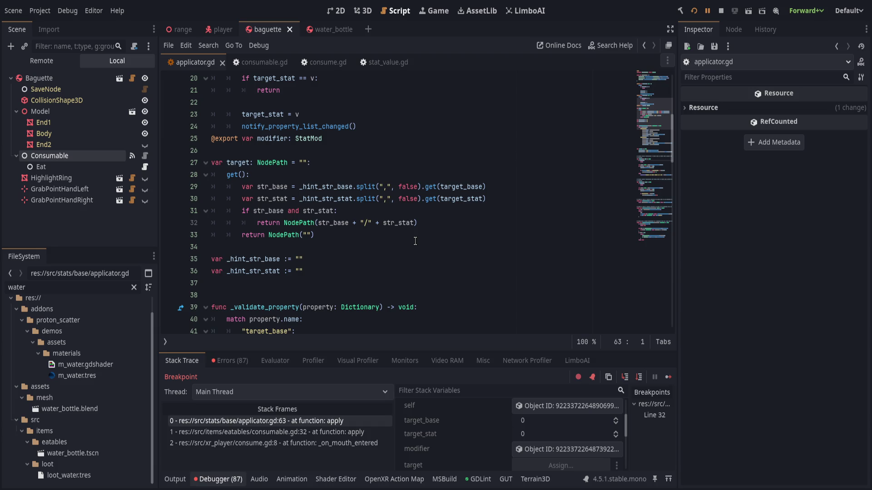
{"action": "left_click", "coordinate": [50, 156]}
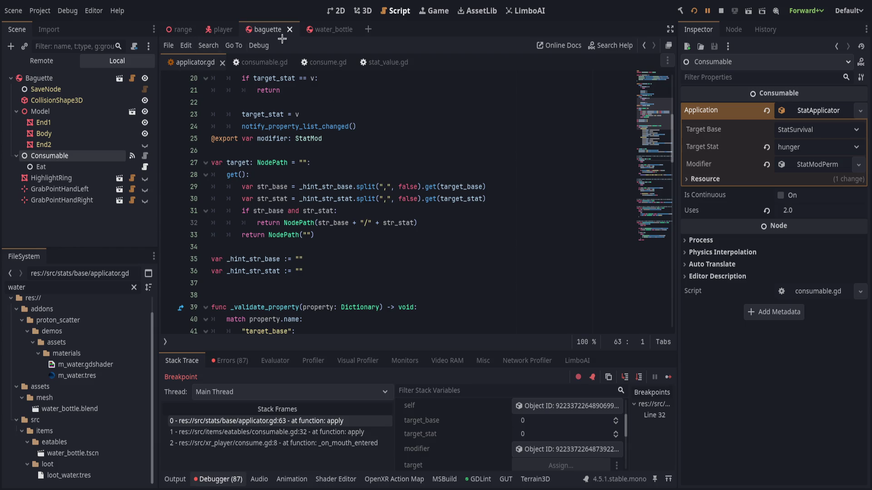
Step: Switch to the water_bottle scene and review its Consumable's StatApplicator resource
{"action": "left_click", "coordinate": [323, 29]}
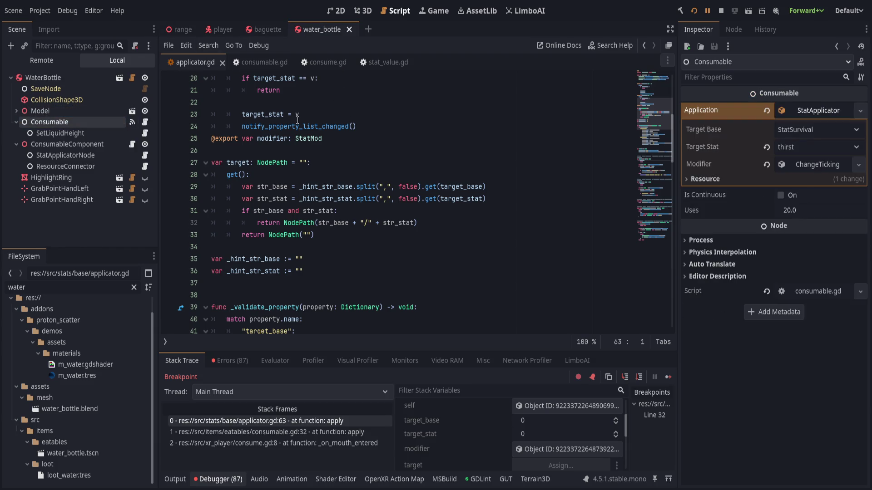
{"action": "left_click", "coordinate": [718, 179]}
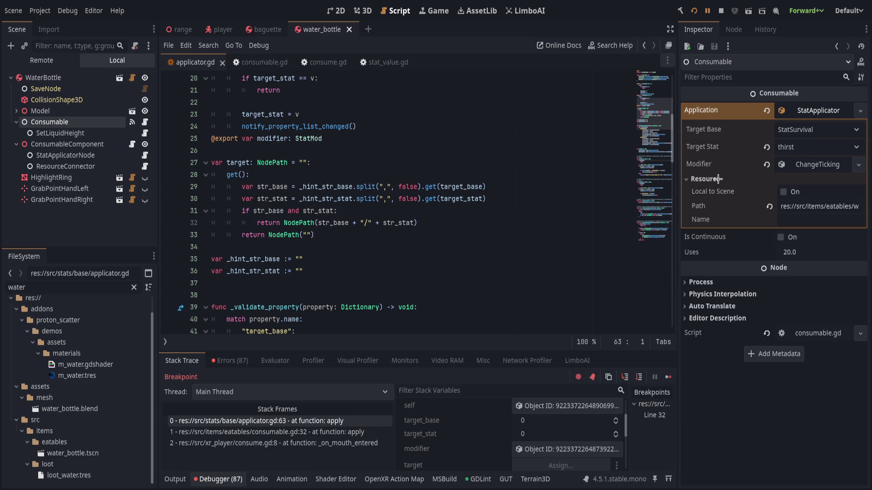
{"action": "left_click", "coordinate": [719, 179]}
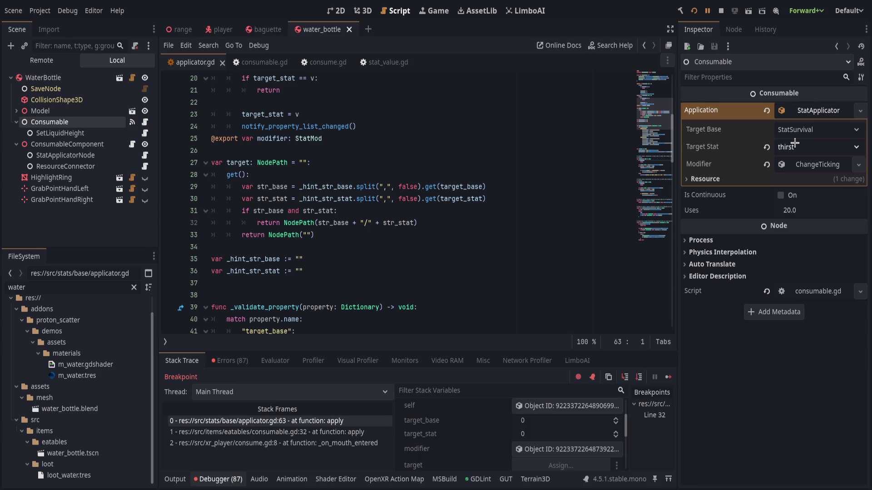
Step: Scroll applicator.gd back up to the target_stat = 0 line in the target_base setter
{"action": "left_click", "coordinate": [470, 234], "text": "shift"}
{"action": "left_click", "coordinate": [522, 223]}
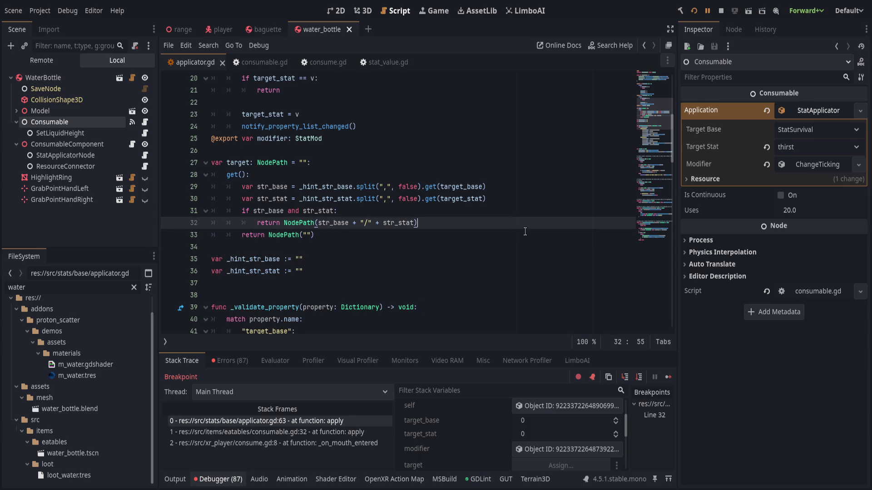
{"action": "scroll", "coordinate": [434, 435], "scroll_direction": "down", "scroll_amount": 1}
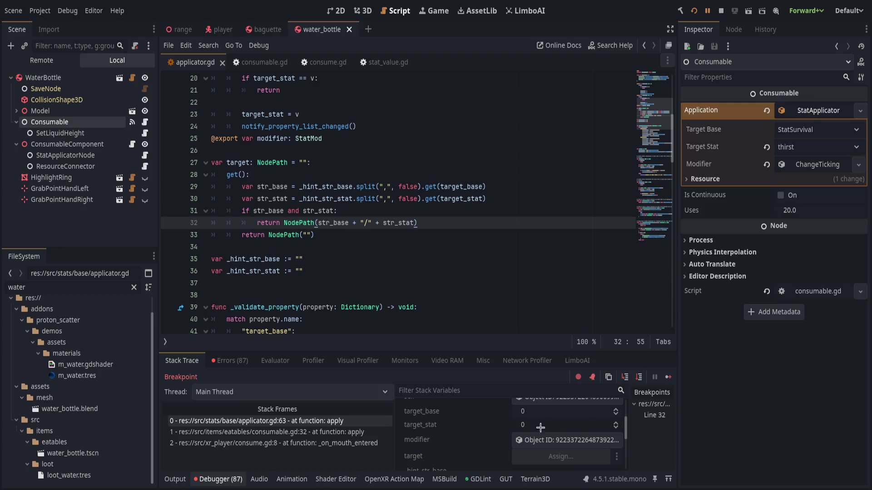
{"action": "scroll", "coordinate": [529, 406], "scroll_direction": "up", "scroll_amount": 1}
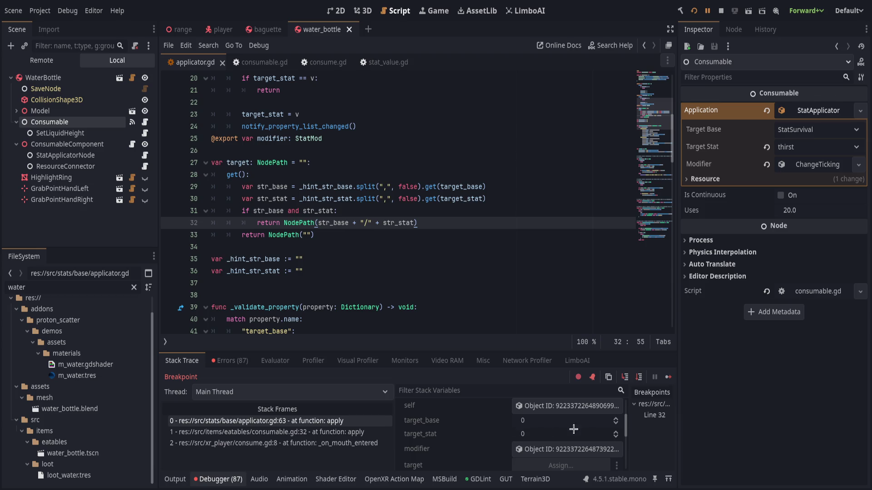
{"action": "scroll", "coordinate": [377, 201], "scroll_direction": "up", "scroll_amount": 6}
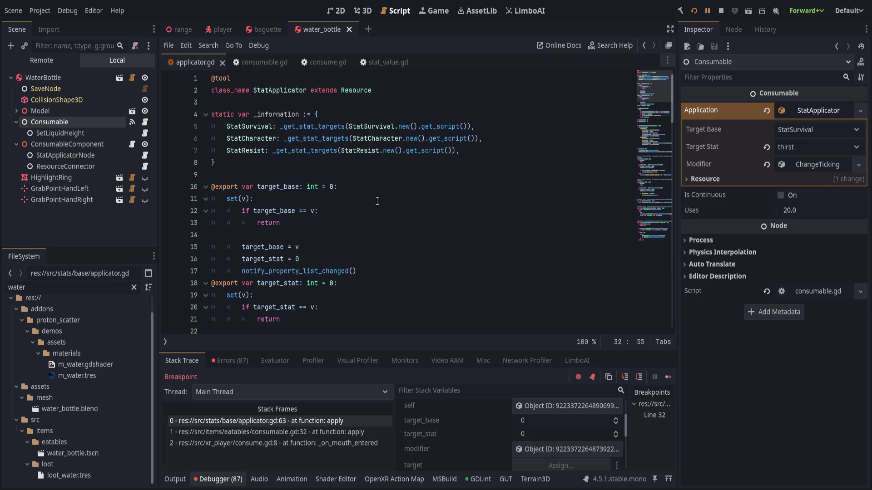
{"action": "left_click", "coordinate": [353, 251]}
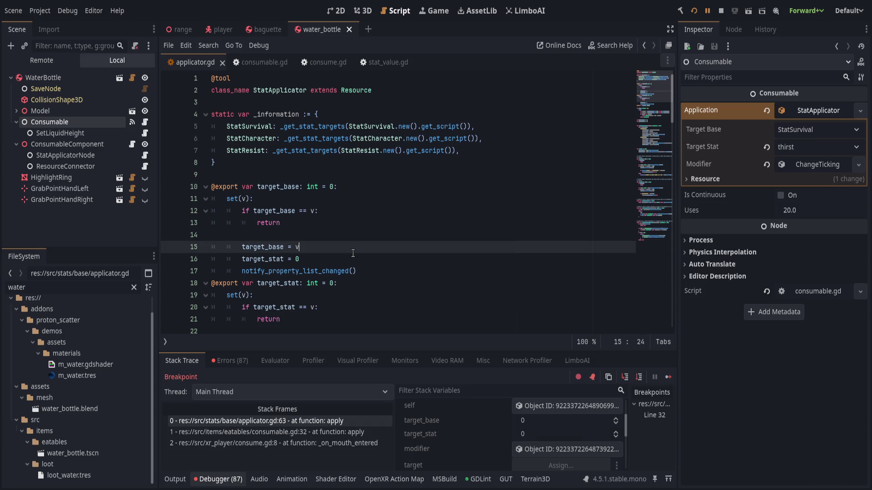
Step: Delete 'target_stat = 0' from the target_base setter, save, and restart the game
{"action": "left_click", "coordinate": [353, 257]}
{"action": "scroll", "coordinate": [353, 257], "scroll_direction": "down", "scroll_amount": 3}
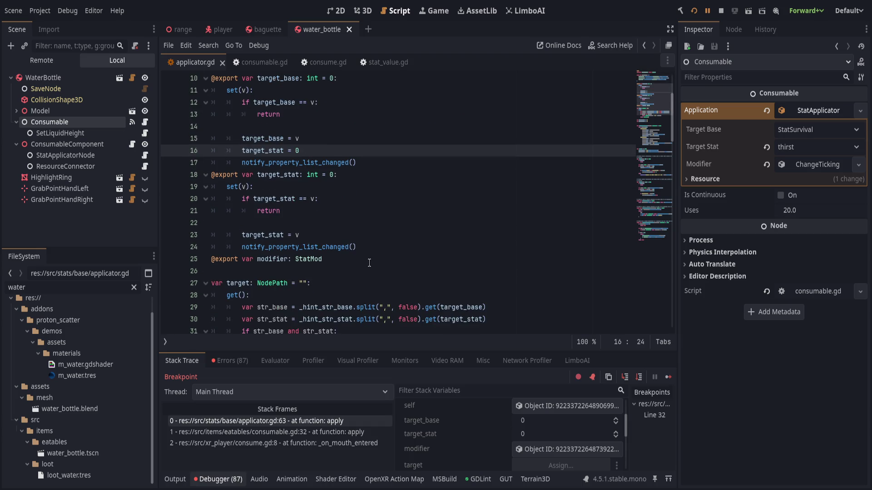
{"action": "scroll", "coordinate": [364, 261], "scroll_direction": "up", "scroll_amount": 2}
{"action": "key", "text": "ctrl+shift+k"}
{"action": "key", "text": "ctrl+s"}
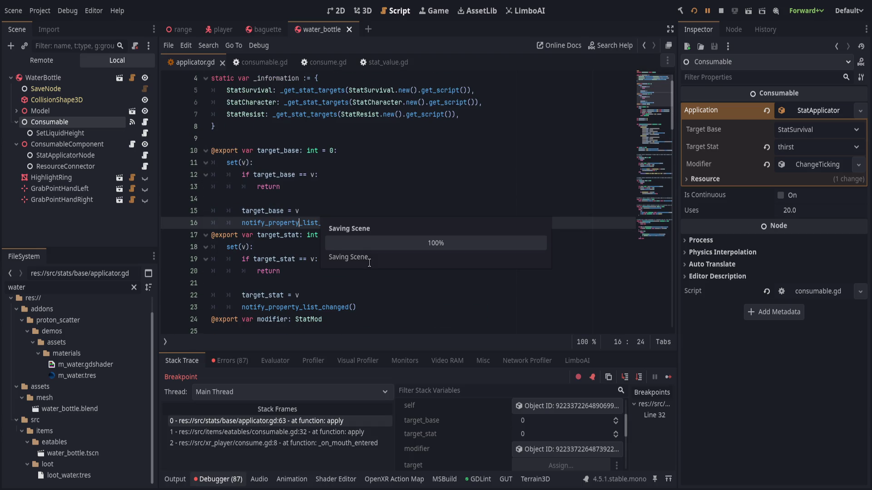
{"action": "left_click", "coordinate": [700, 10]}
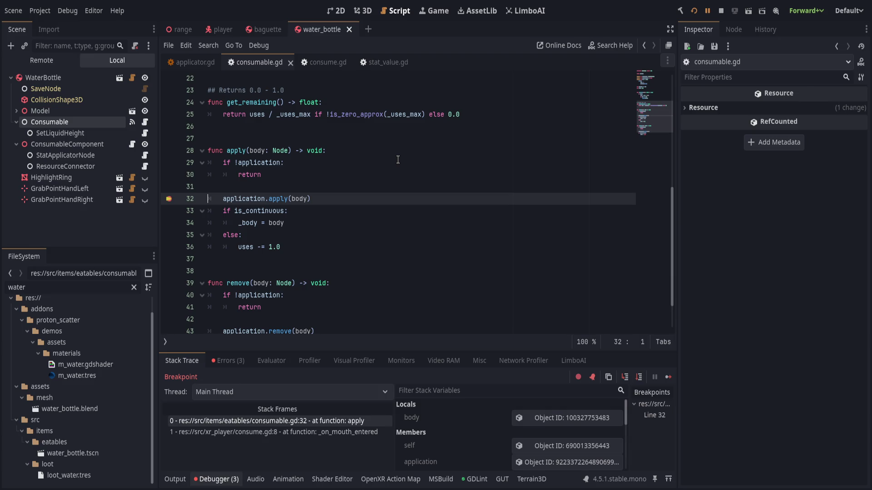
Step: Change the live StatApplicator's Target Stat from psi to slosh in the remote Inspector
{"action": "scroll", "coordinate": [497, 437], "scroll_direction": "down", "scroll_amount": 5}
{"action": "scroll", "coordinate": [497, 437], "scroll_direction": "up", "scroll_amount": 5}
{"action": "left_click", "coordinate": [568, 454]}
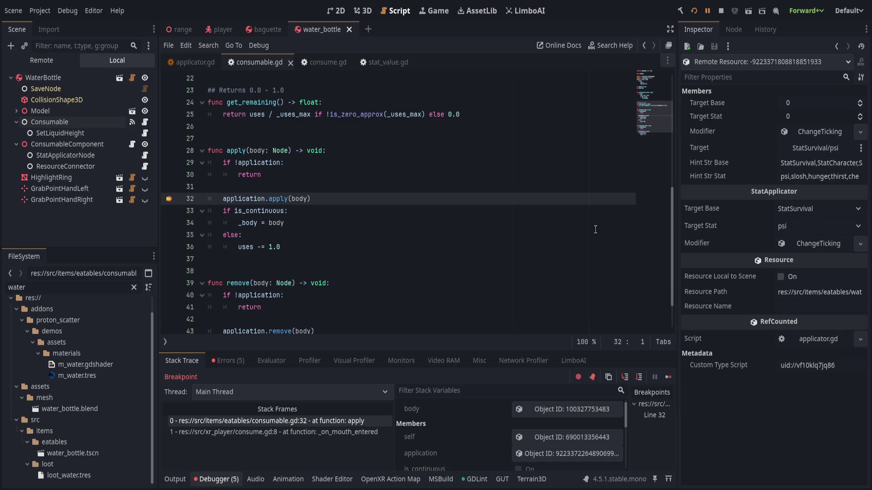
{"action": "left_click", "coordinate": [860, 116]}
Step: Step into apply() and over the target lookup to line 66, then view the logged errors
{"action": "left_click", "coordinate": [626, 375]}
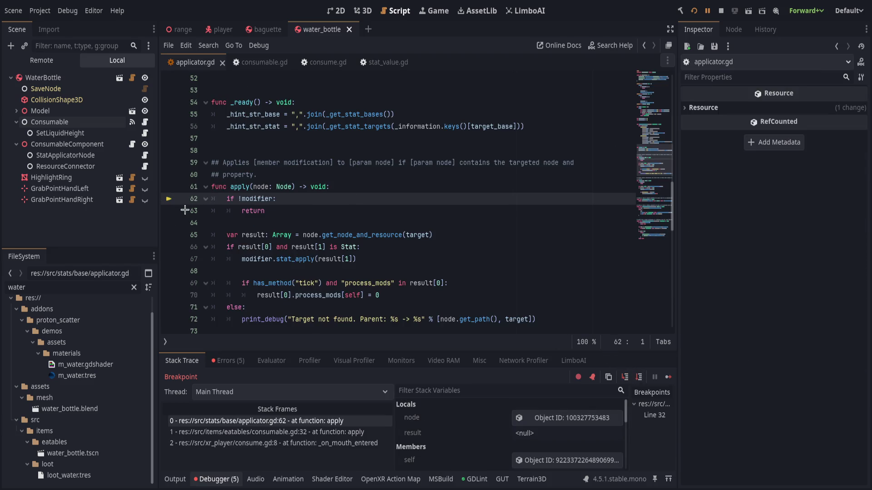
{"action": "left_click", "coordinate": [638, 377]}
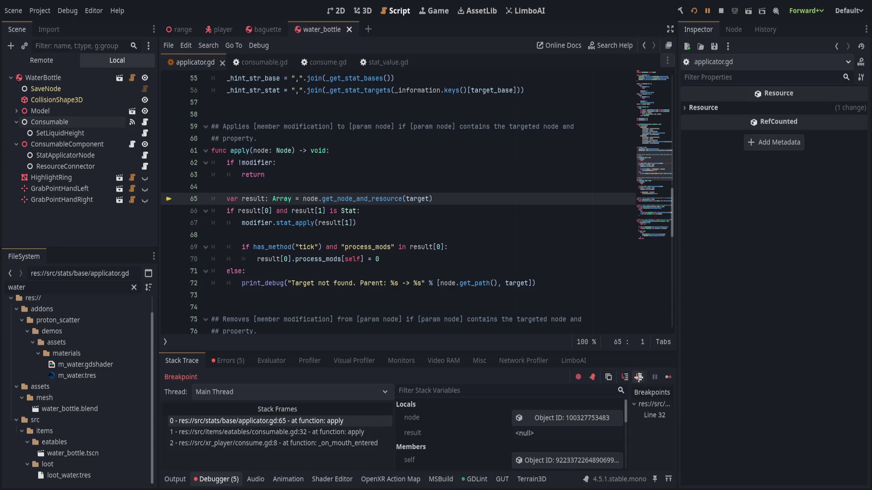
{"action": "scroll", "coordinate": [495, 436], "scroll_direction": "down", "scroll_amount": 5}
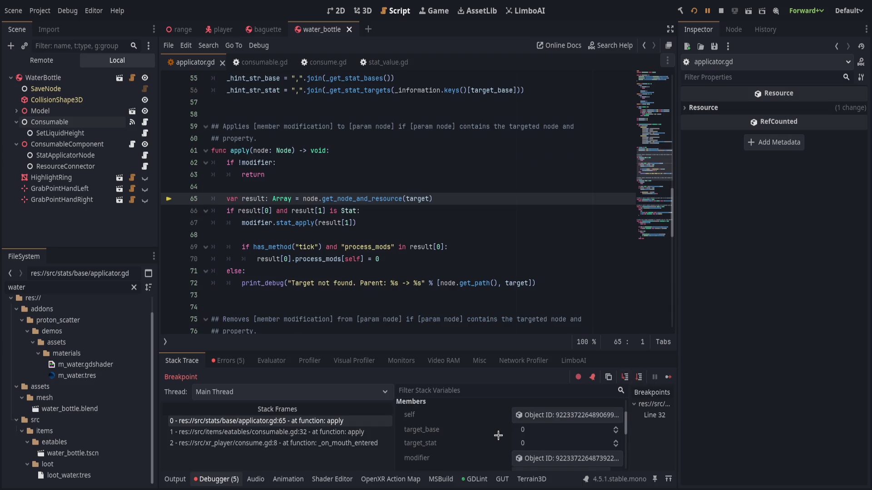
{"action": "left_click", "coordinate": [638, 377]}
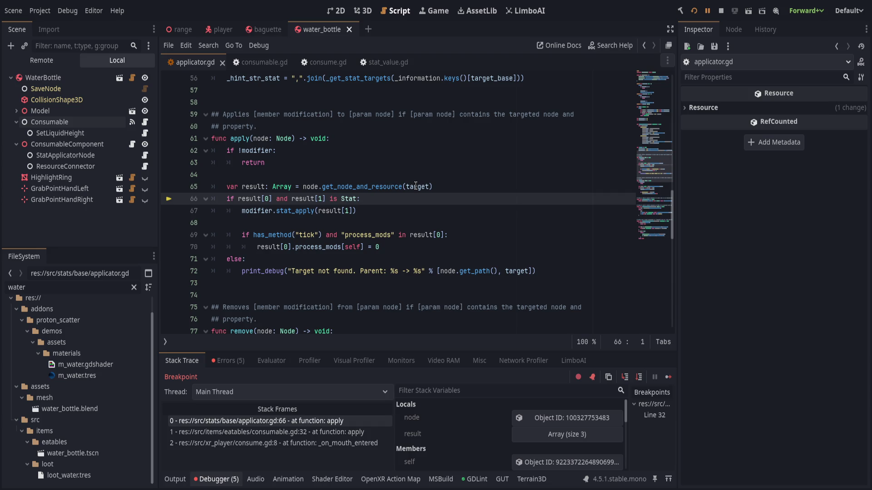
{"action": "left_click", "coordinate": [320, 223]}
{"action": "scroll", "coordinate": [327, 232], "scroll_direction": "up", "scroll_amount": 7}
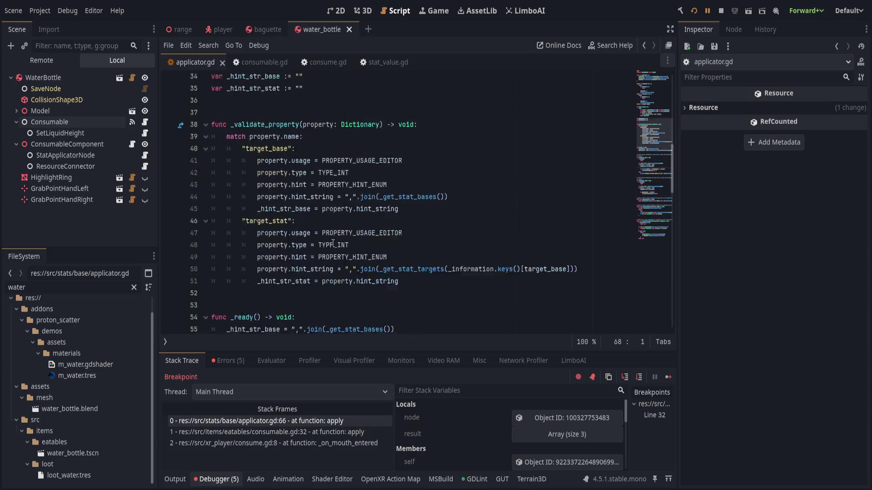
{"action": "scroll", "coordinate": [333, 244], "scroll_direction": "up", "scroll_amount": 11}
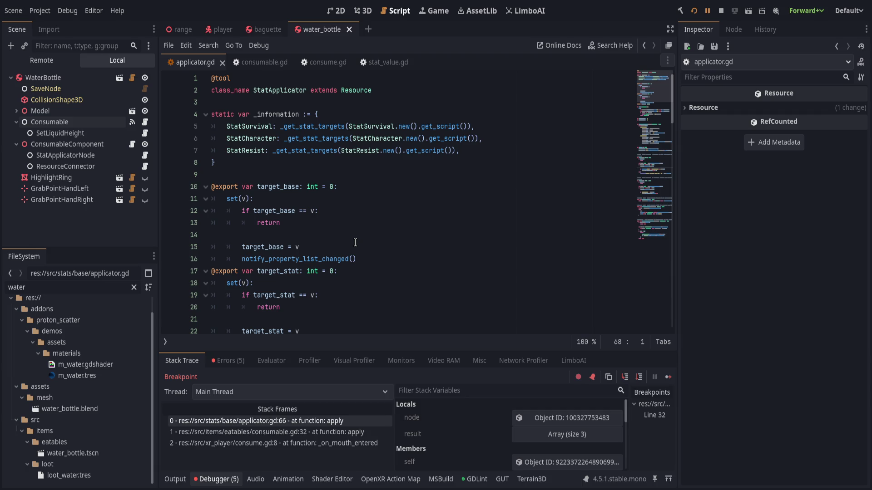
{"action": "scroll", "coordinate": [355, 236], "scroll_direction": "down", "scroll_amount": 2}
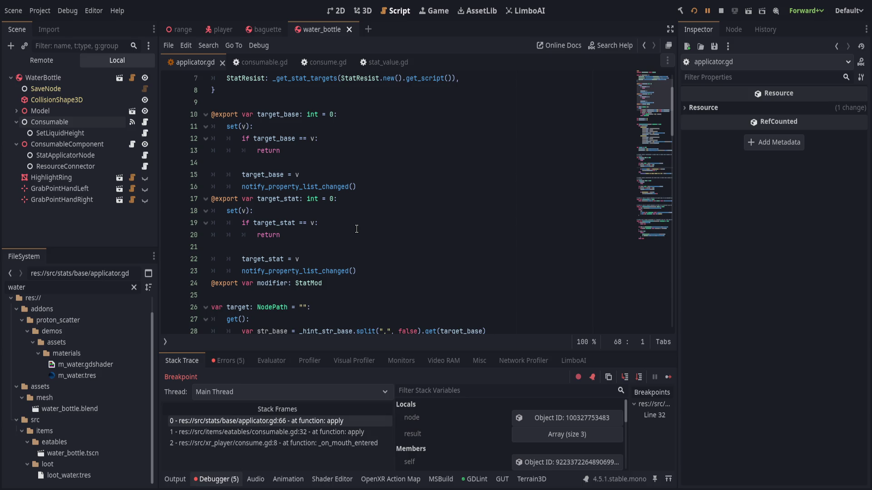
{"action": "scroll", "coordinate": [356, 229], "scroll_direction": "down", "scroll_amount": 4}
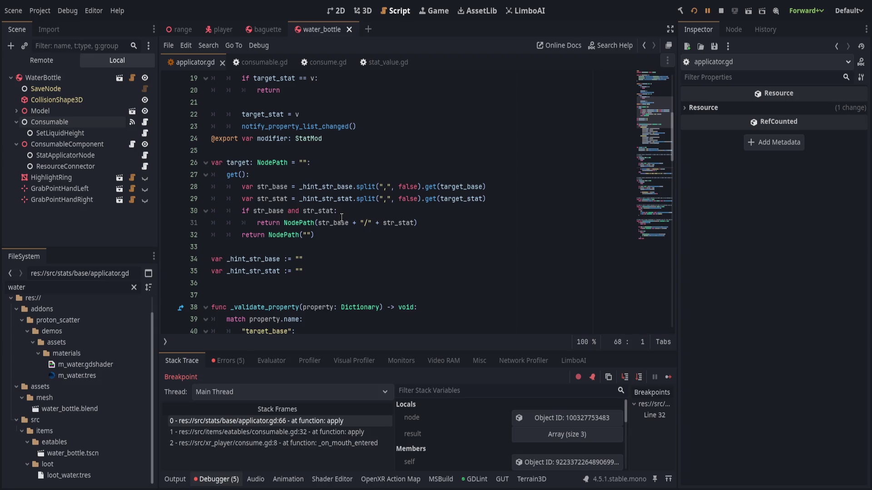
{"action": "left_click", "coordinate": [228, 361]}
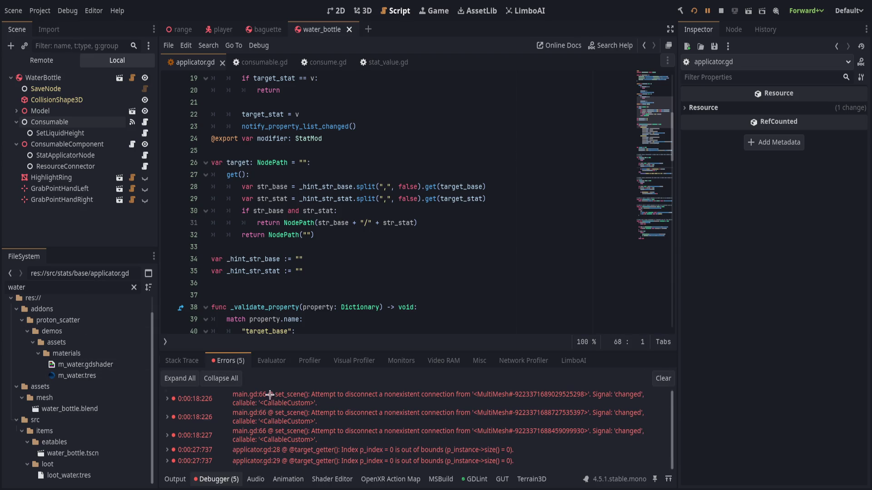
{"action": "left_click", "coordinate": [182, 361]}
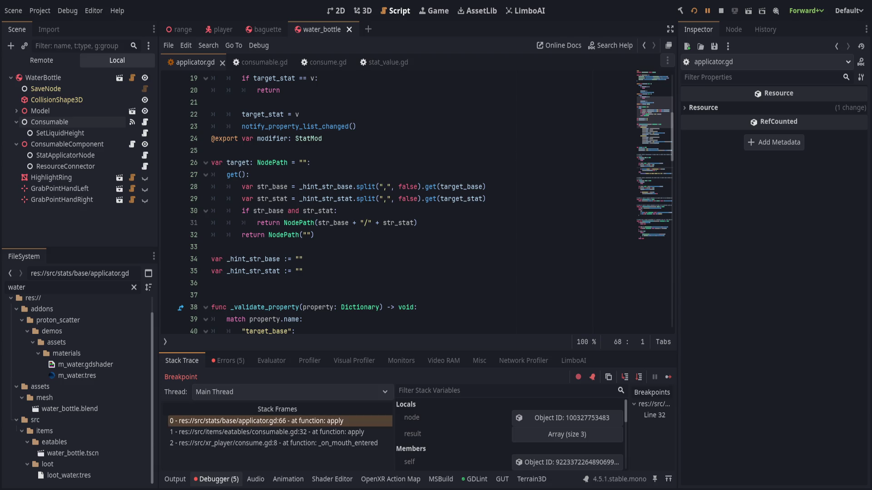
{"action": "left_click", "coordinate": [227, 362]}
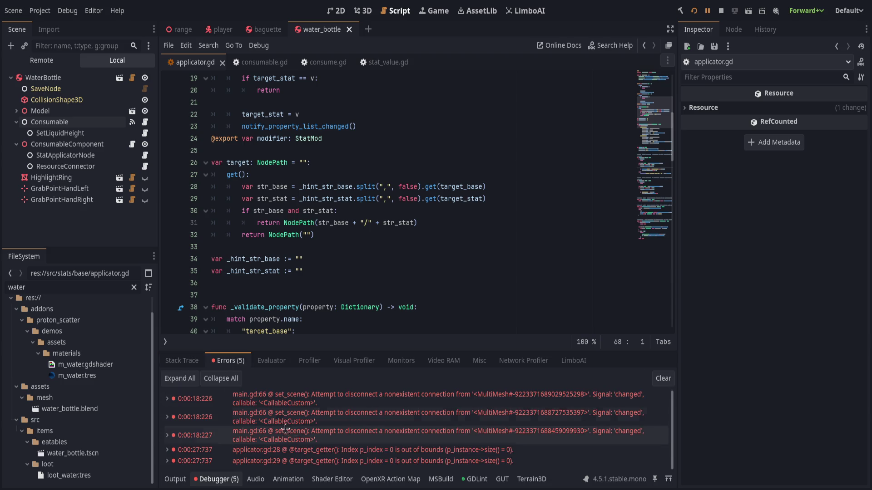
{"action": "left_click", "coordinate": [303, 450]}
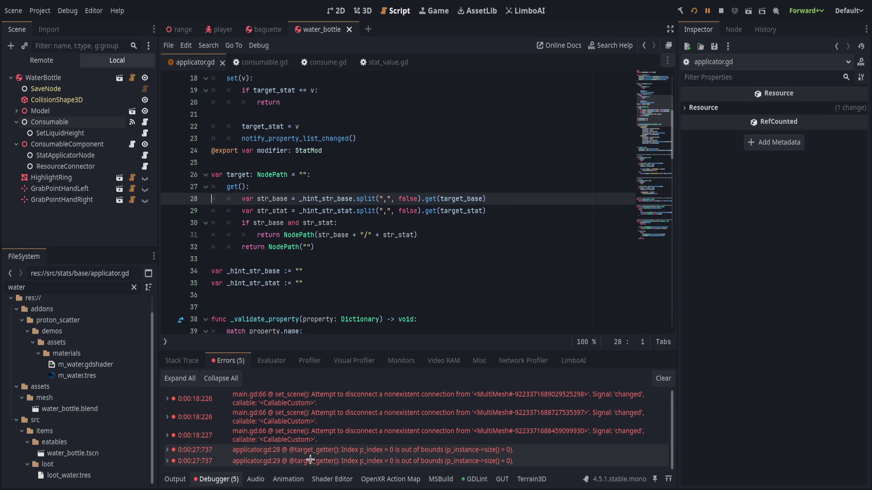
{"action": "left_click", "coordinate": [311, 460]}
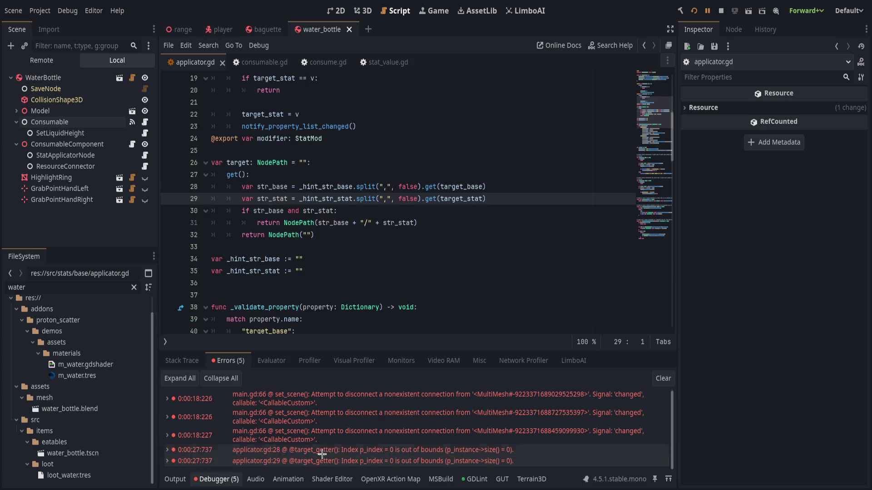
{"action": "left_click", "coordinate": [325, 451]}
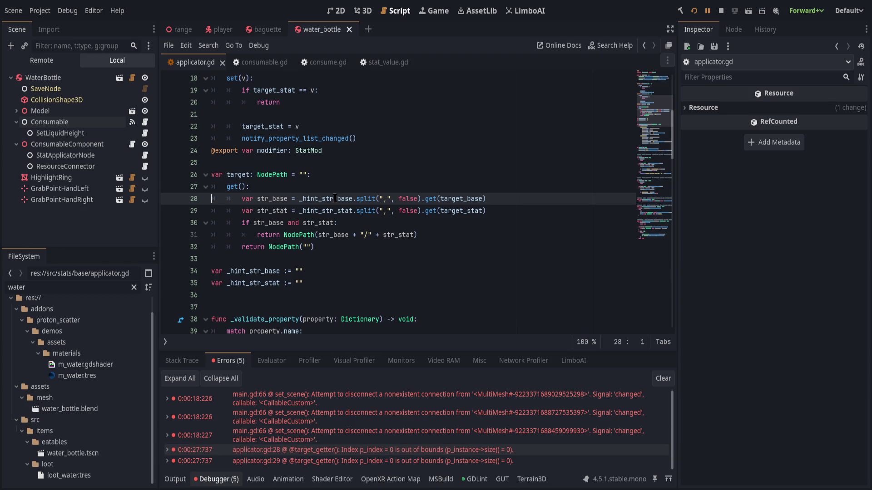
{"action": "scroll", "coordinate": [374, 291], "scroll_direction": "down", "scroll_amount": 7}
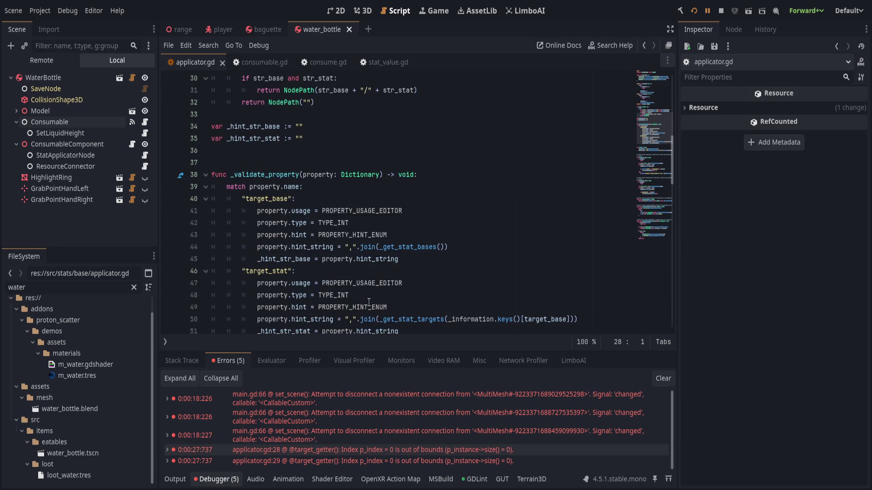
{"action": "scroll", "coordinate": [373, 294], "scroll_direction": "down", "scroll_amount": 2}
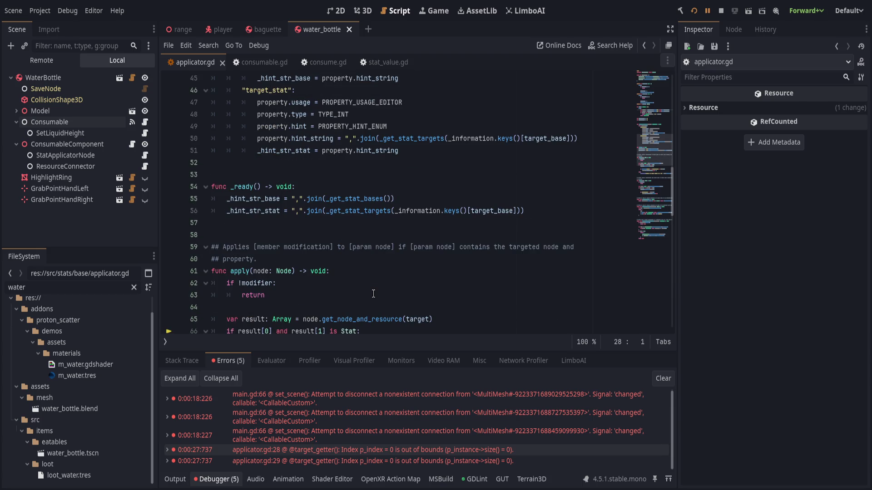
{"action": "scroll", "coordinate": [373, 294], "scroll_direction": "up", "scroll_amount": 1}
{"action": "double_click", "coordinate": [263, 246]}
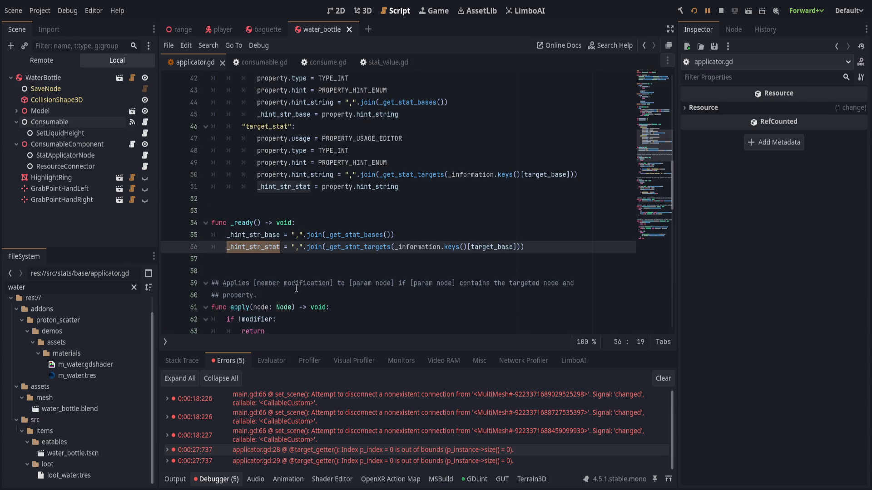
{"action": "scroll", "coordinate": [313, 305], "scroll_direction": "up", "scroll_amount": 3}
{"action": "scroll", "coordinate": [332, 304], "scroll_direction": "up", "scroll_amount": 1}
{"action": "scroll", "coordinate": [332, 304], "scroll_direction": "down", "scroll_amount": 1}
{"action": "left_click", "coordinate": [439, 296]}
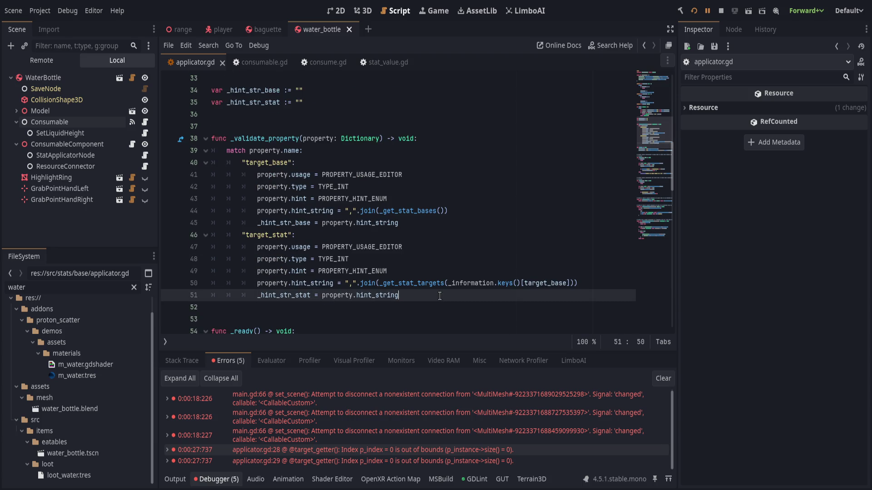
{"action": "scroll", "coordinate": [440, 296], "scroll_direction": "down", "scroll_amount": 3}
Step: Briefly add and then remove a print() line inside _ready
{"action": "left_click", "coordinate": [394, 228]}
{"action": "key", "text": "Return"}
{"action": "type", "text": "print("}
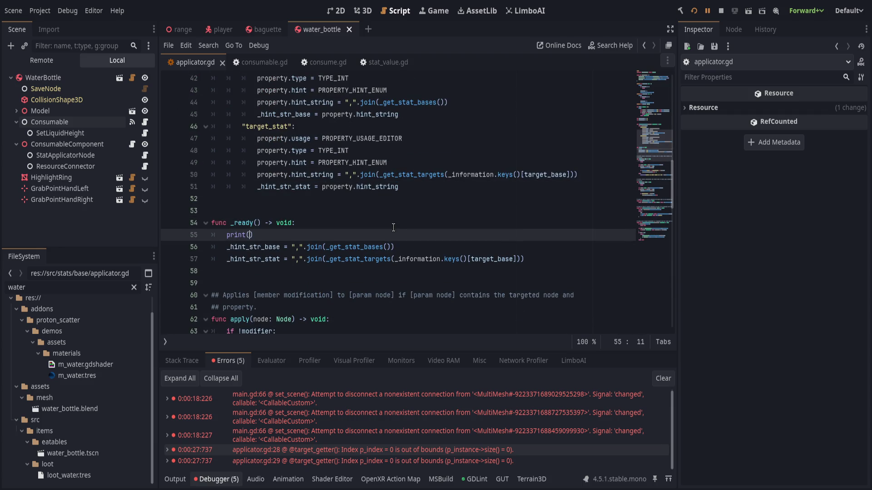
{"action": "key", "text": "ctrl+shift+k"}
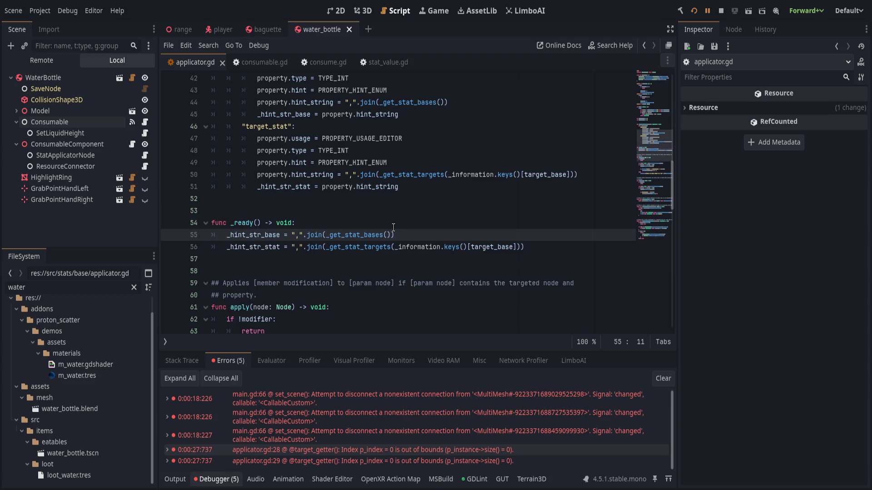
{"action": "scroll", "coordinate": [393, 227], "scroll_direction": "up", "scroll_amount": 1}
{"action": "scroll", "coordinate": [393, 227], "scroll_direction": "up", "scroll_amount": 1}
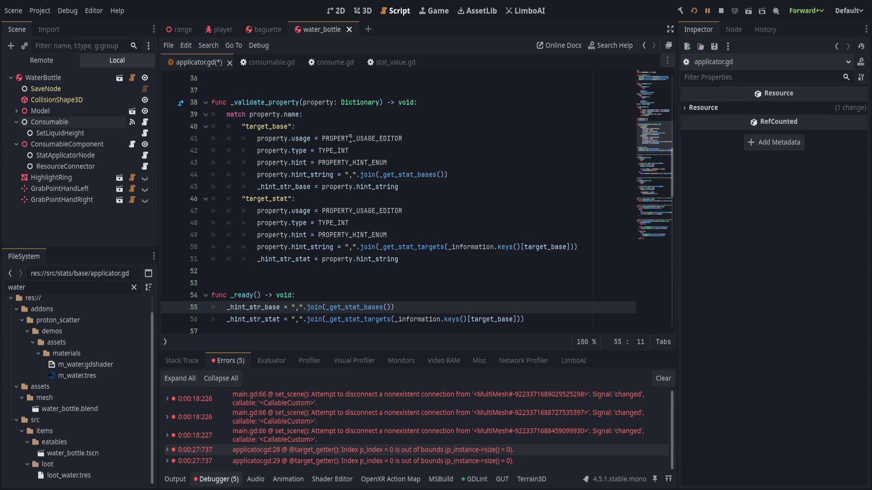
Step: Replace PROPERTY_USAGE_EDITOR with PROPERTY_USAGE_DEFAULT on line 41
{"action": "double_click", "coordinate": [350, 138]}
{"action": "key", "text": "End"}
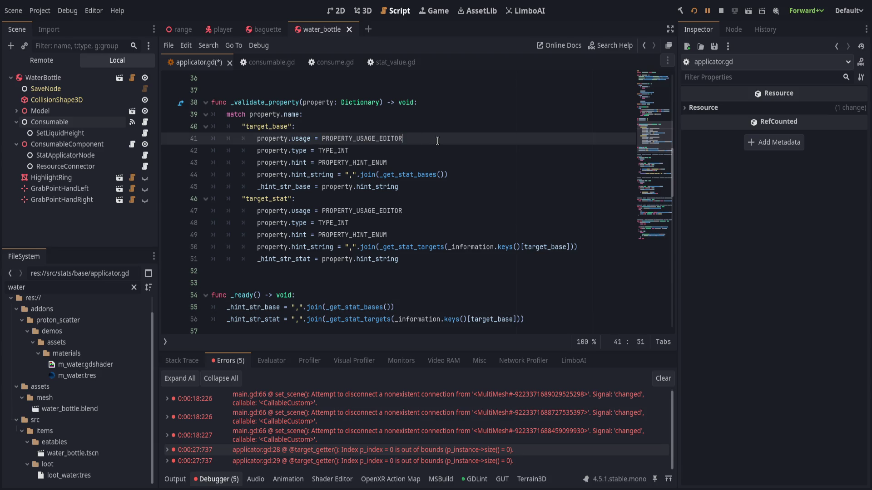
{"action": "key", "text": "ctrl+BackSpace"}
{"action": "type", "text": "PROPERTY_un"}
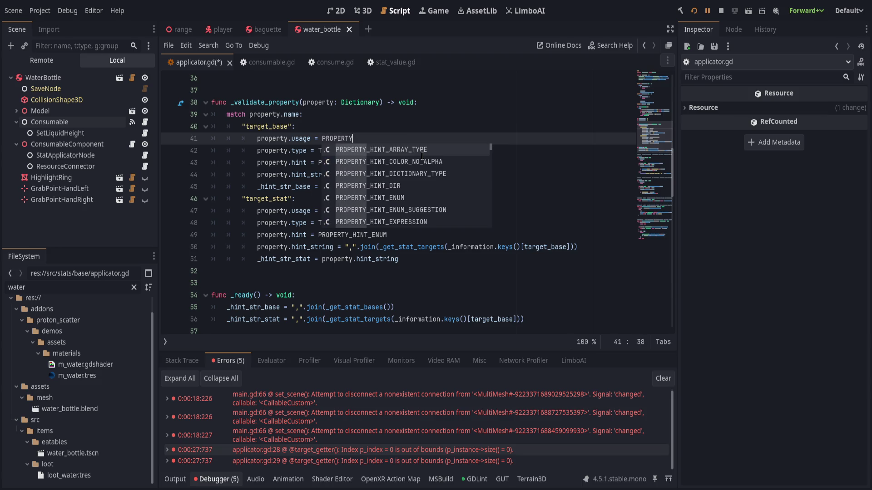
{"action": "type", "text": "age"}
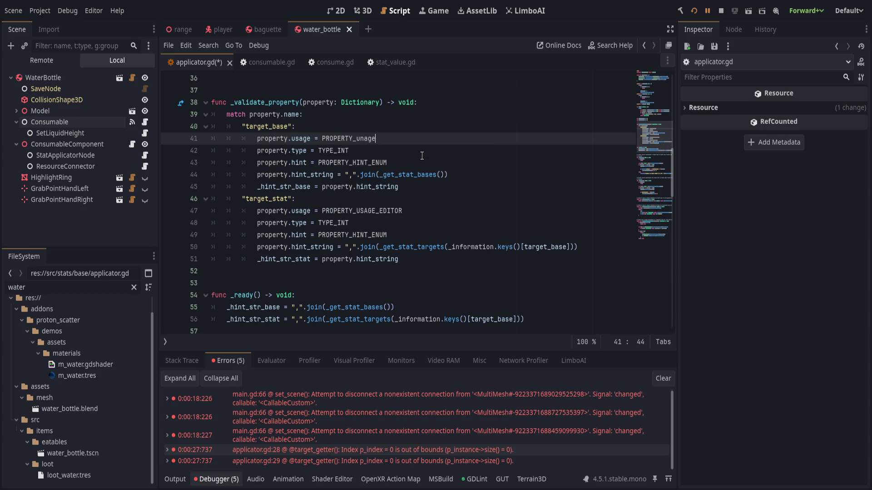
{"action": "key", "text": "ctrl+BackSpace"}
{"action": "type", "text": "PROPERTY"}
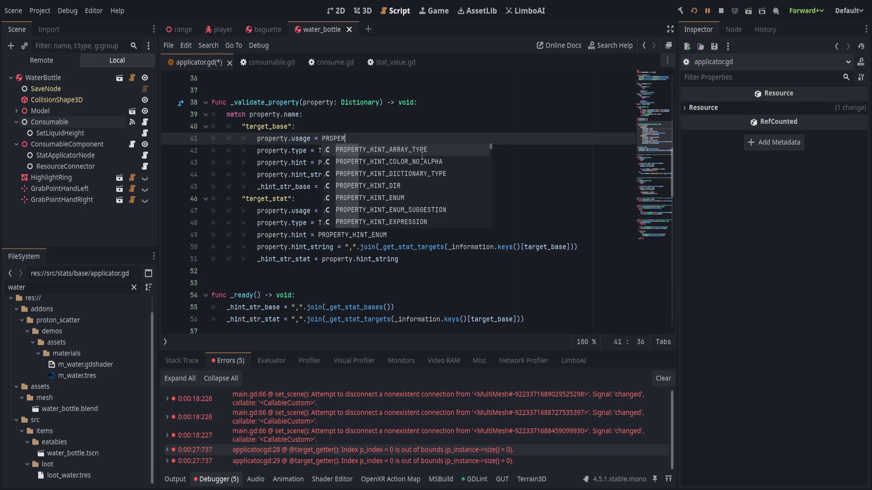
{"action": "scroll", "coordinate": [431, 168], "scroll_direction": "down", "scroll_amount": 3}
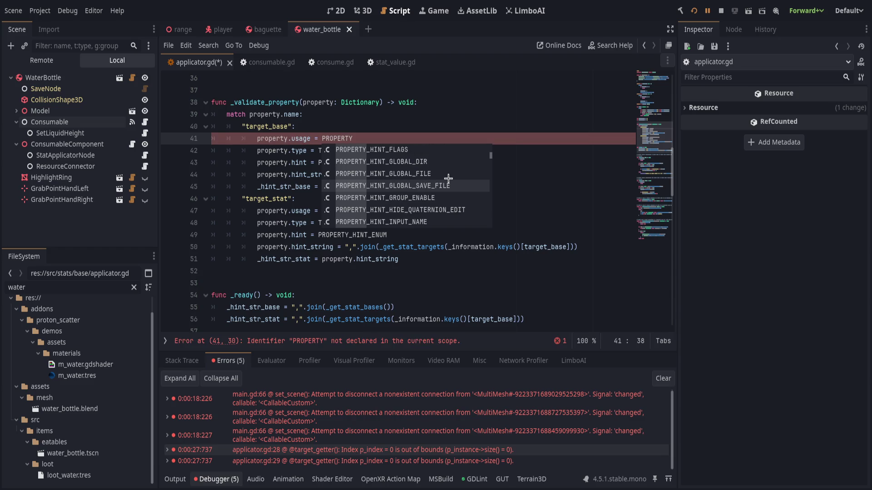
{"action": "type", "text": "_USAGE"}
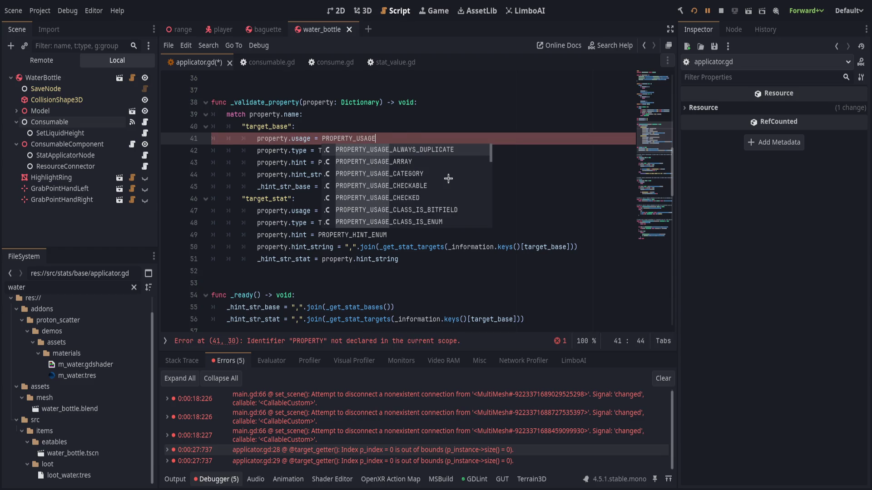
{"action": "scroll", "coordinate": [458, 190], "scroll_direction": "down", "scroll_amount": 2}
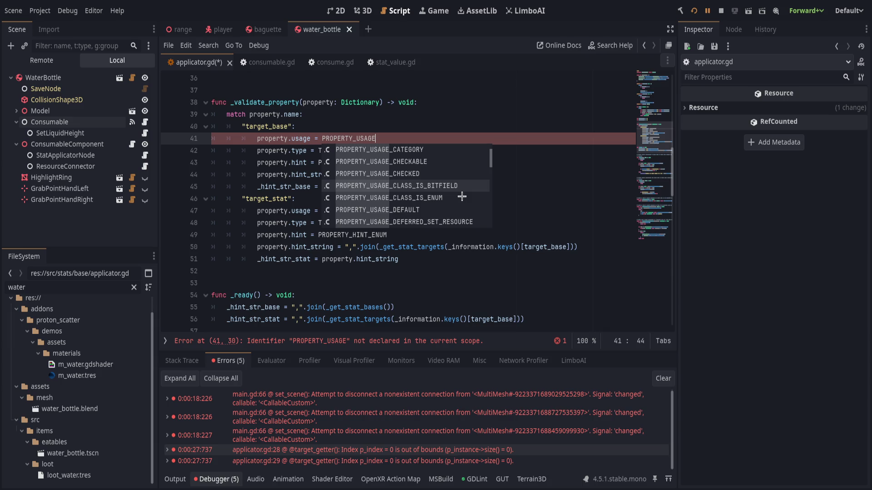
{"action": "scroll", "coordinate": [461, 196], "scroll_direction": "down", "scroll_amount": 1}
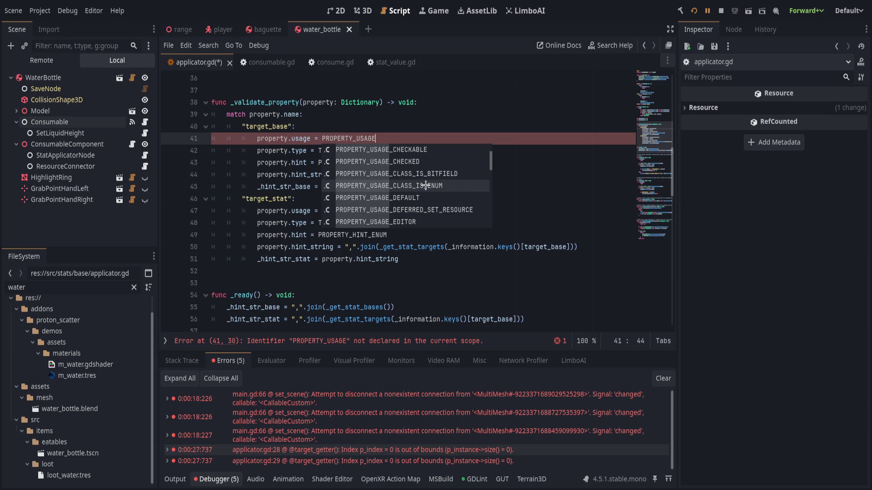
{"action": "scroll", "coordinate": [454, 187], "scroll_direction": "down", "scroll_amount": 1}
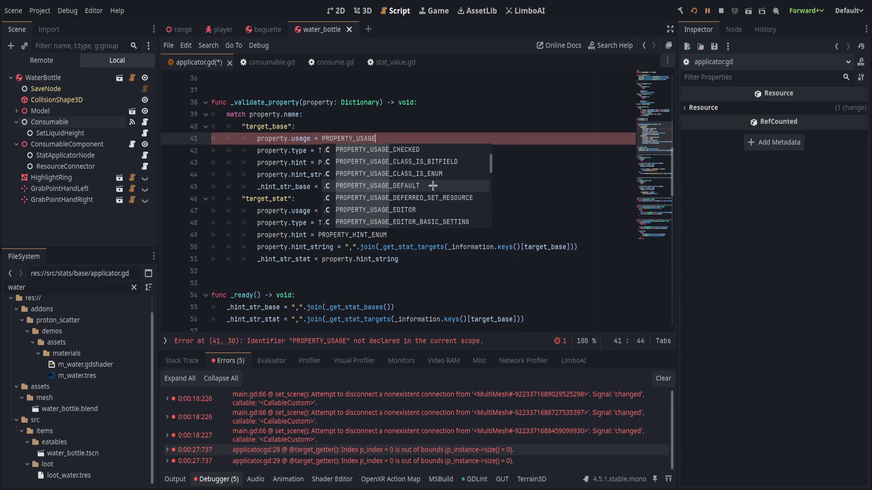
{"action": "left_click", "coordinate": [432, 186]}
Step: Use PROPERTY_USAGE_DEFAULT on line 47 as well and save applicator.gd
{"action": "key", "text": "ctrl+shift+Left"}
{"action": "key", "text": "ctrl+c"}
{"action": "double_click", "coordinate": [364, 211]}
{"action": "key", "text": "ctrl+v"}
{"action": "left_click", "coordinate": [440, 200]}
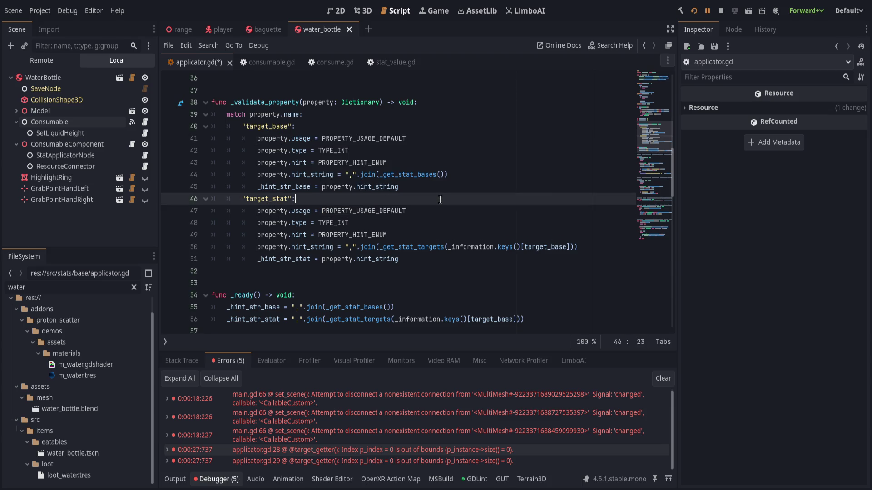
{"action": "key", "text": "ctrl+s"}
Step: Rerun the game and check the ChangeTicking modifier settings at the breakpoint
{"action": "scroll", "coordinate": [385, 247], "scroll_direction": "up", "scroll_amount": 4}
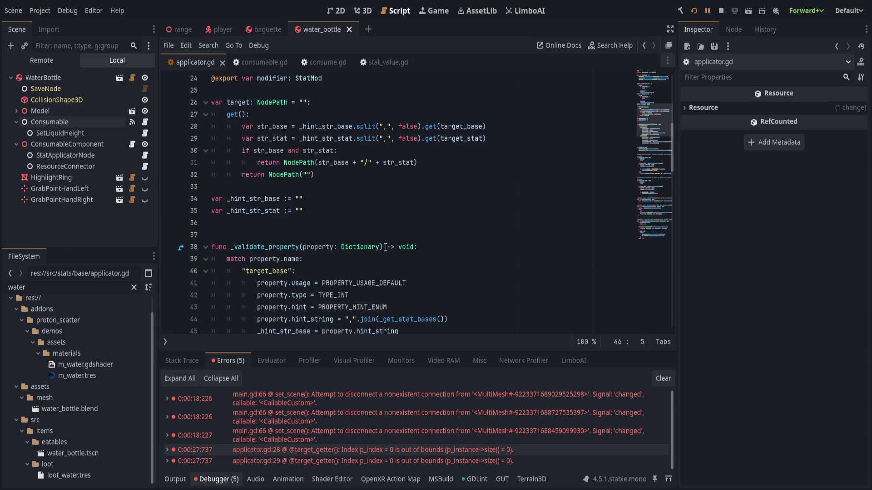
{"action": "scroll", "coordinate": [386, 247], "scroll_direction": "up", "scroll_amount": 5}
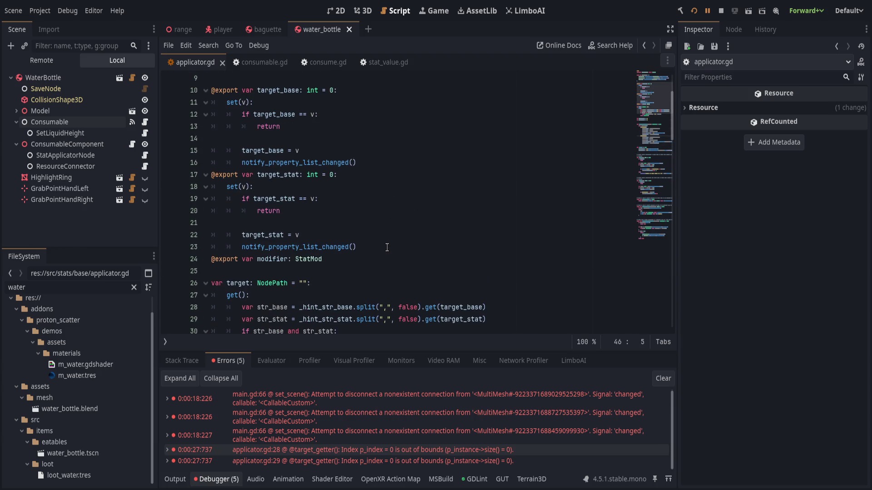
{"action": "scroll", "coordinate": [386, 248], "scroll_direction": "down", "scroll_amount": 13}
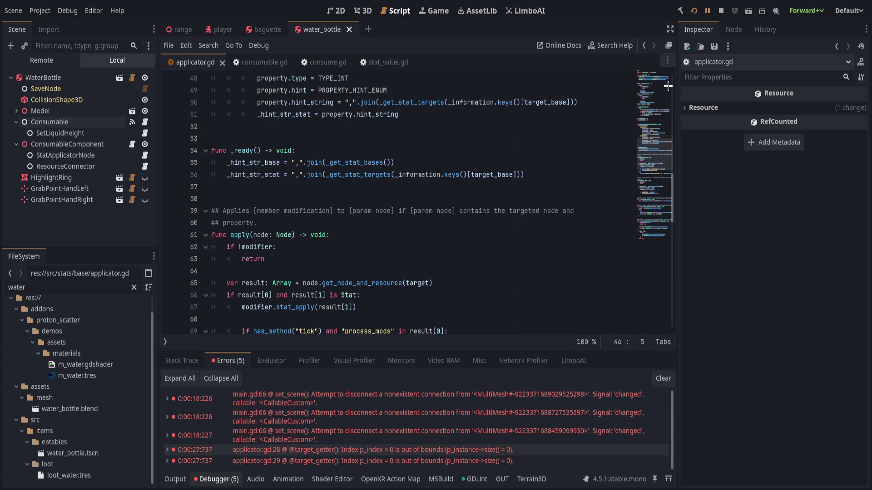
{"action": "left_click", "coordinate": [695, 10]}
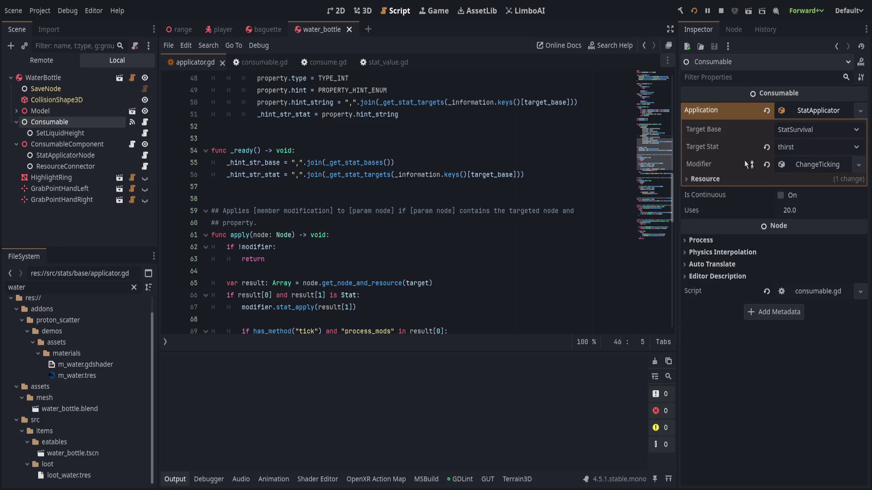
{"action": "left_click", "coordinate": [811, 164]}
{"action": "left_click", "coordinate": [810, 162]}
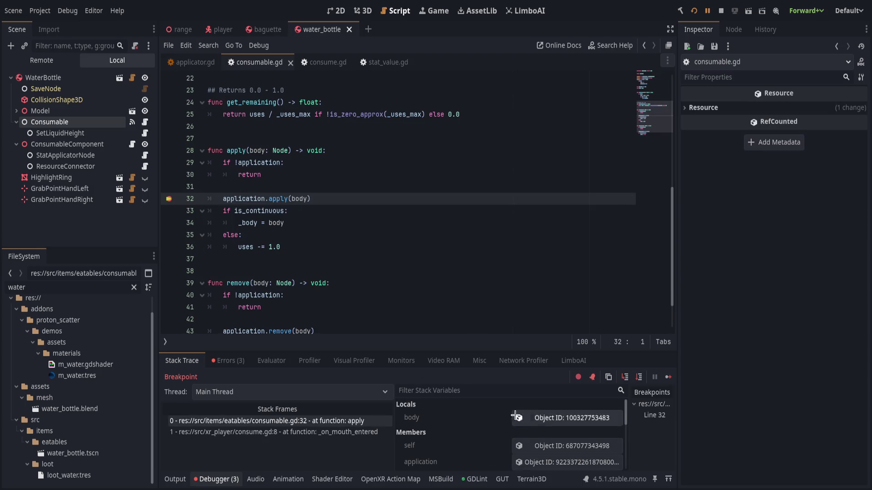
Step: Step into the applicator's apply() and review the if !modifier check on line 62
{"action": "scroll", "coordinate": [471, 417], "scroll_direction": "down", "scroll_amount": 3}
{"action": "scroll", "coordinate": [471, 417], "scroll_direction": "down", "scroll_amount": 3}
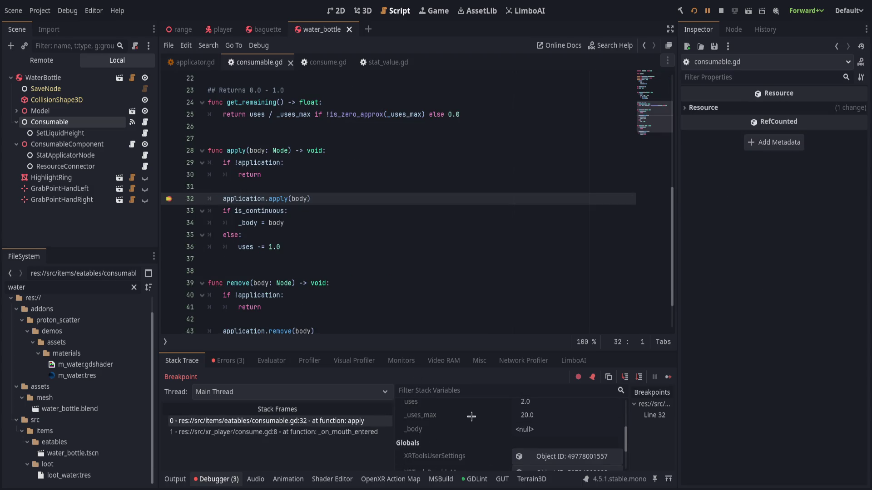
{"action": "left_click", "coordinate": [624, 375]}
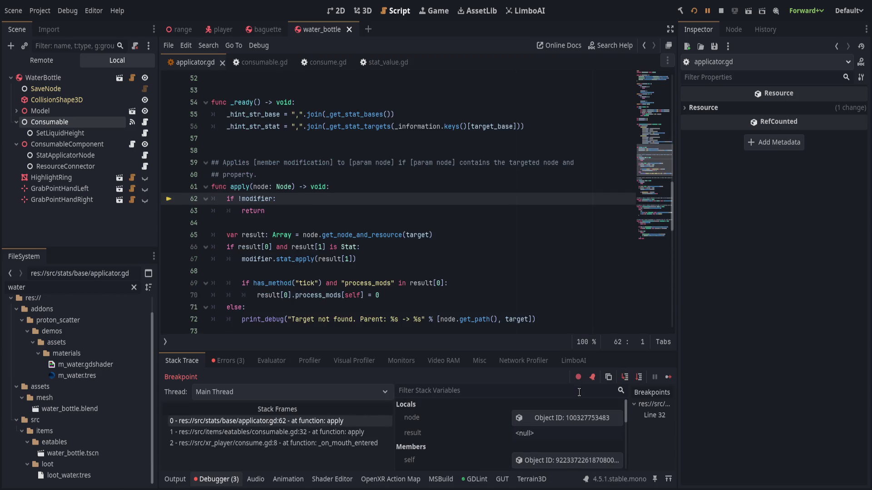
{"action": "scroll", "coordinate": [539, 430], "scroll_direction": "down", "scroll_amount": 2}
{"action": "scroll", "coordinate": [512, 428], "scroll_direction": "down", "scroll_amount": 4}
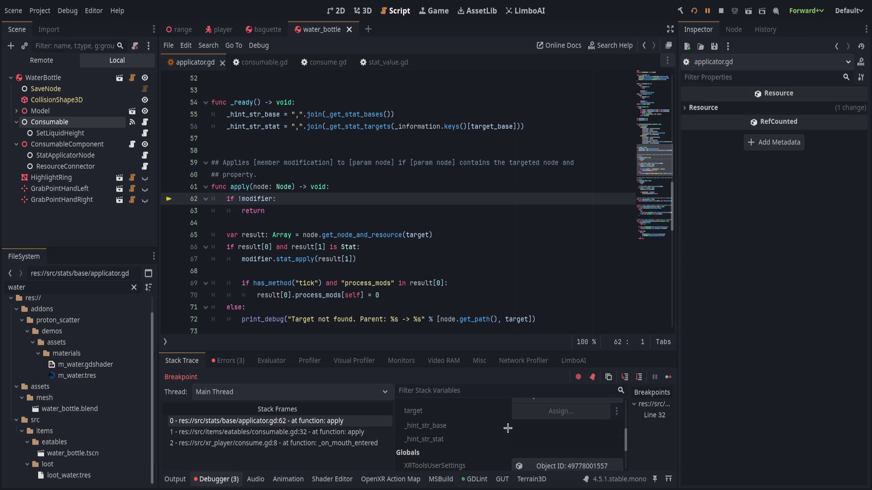
{"action": "left_click_drag", "start_coordinate": [388, 186], "coordinate": [388, 198]}
{"action": "scroll", "coordinate": [388, 272], "scroll_direction": "up", "scroll_amount": 3}
{"action": "left_click", "coordinate": [395, 273]}
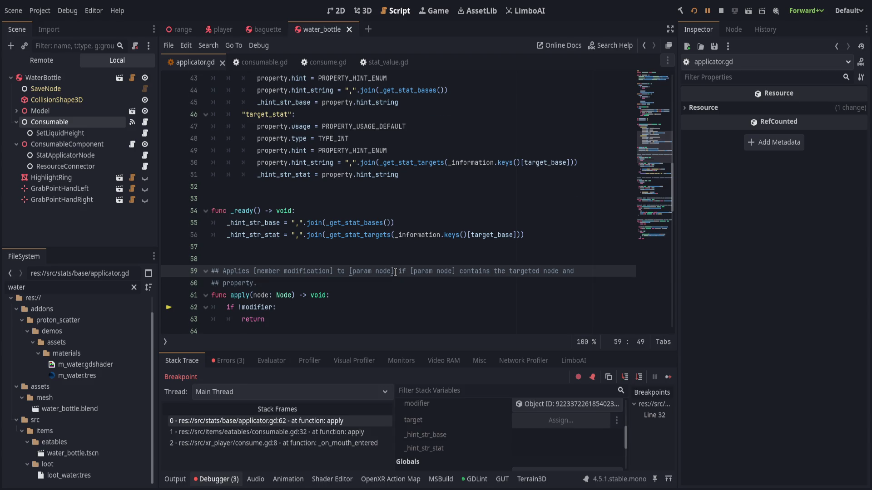
Step: Check the debugger's Errors list, then return to the paused call's stack trace
{"action": "scroll", "coordinate": [400, 273], "scroll_direction": "up", "scroll_amount": 14}
{"action": "scroll", "coordinate": [410, 283], "scroll_direction": "down", "scroll_amount": 5}
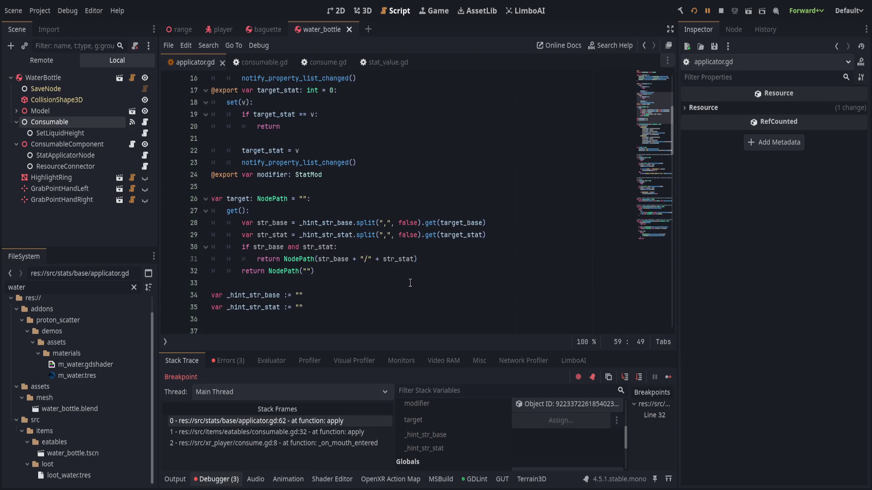
{"action": "scroll", "coordinate": [410, 283], "scroll_direction": "down", "scroll_amount": 1}
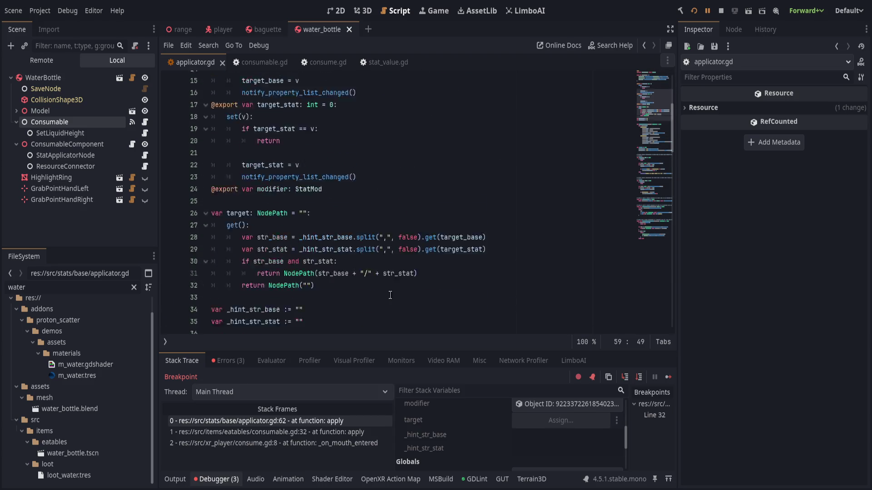
{"action": "left_click", "coordinate": [225, 361]}
{"action": "left_click", "coordinate": [186, 361]}
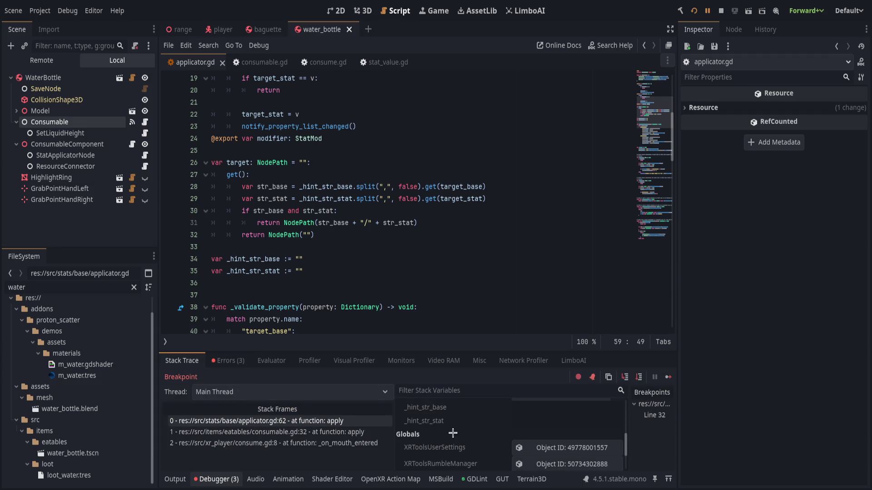
Step: Step over lines 65–66 to the not-found branch at line 72, expanding the result Array
{"action": "left_click", "coordinate": [639, 377]}
{"action": "left_click", "coordinate": [638, 377]}
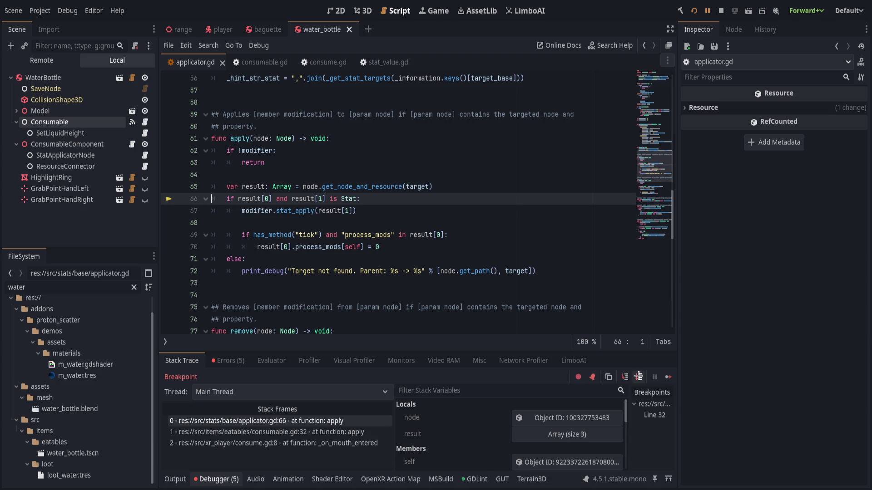
{"action": "left_click", "coordinate": [567, 434]}
{"action": "scroll", "coordinate": [568, 427], "scroll_direction": "down", "scroll_amount": 2}
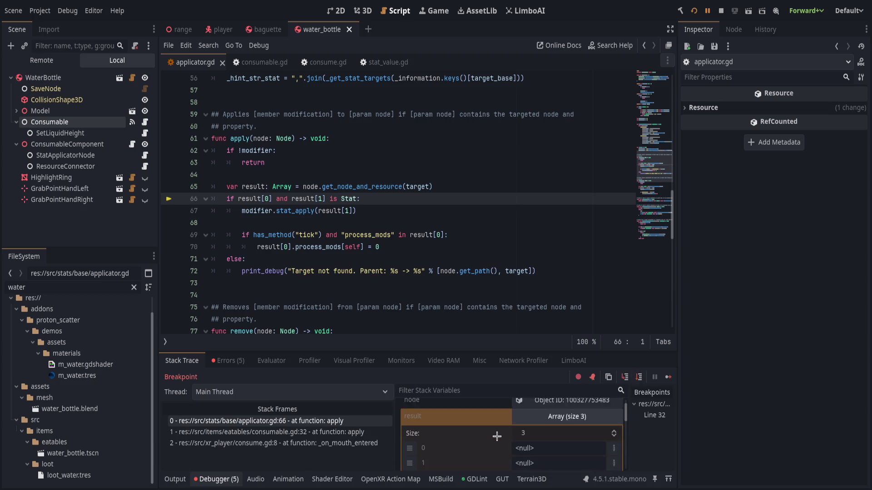
{"action": "left_click", "coordinate": [639, 377]}
{"action": "left_click", "coordinate": [567, 416]}
Step: Collapse the result Array, note the else on line 71, and stop the running game
{"action": "scroll", "coordinate": [569, 415], "scroll_direction": "up", "scroll_amount": 1}
{"action": "left_click", "coordinate": [574, 417]}
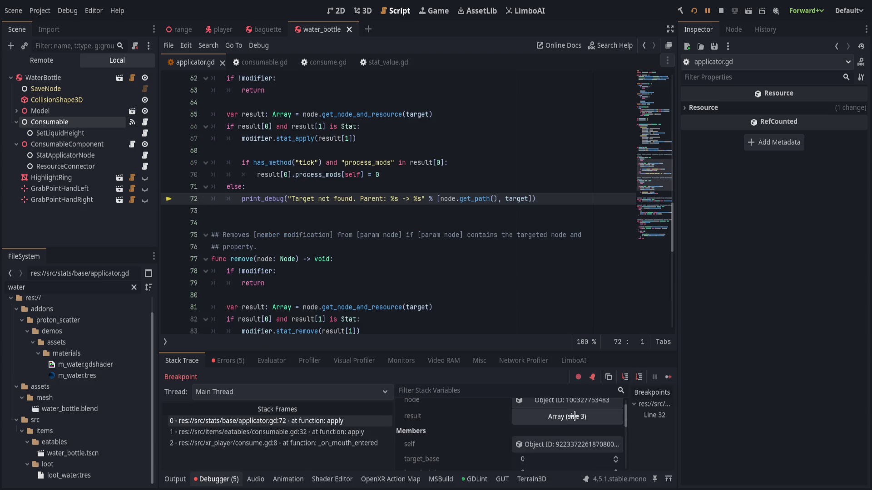
{"action": "scroll", "coordinate": [574, 416], "scroll_direction": "up", "scroll_amount": 1}
{"action": "left_click", "coordinate": [379, 183]}
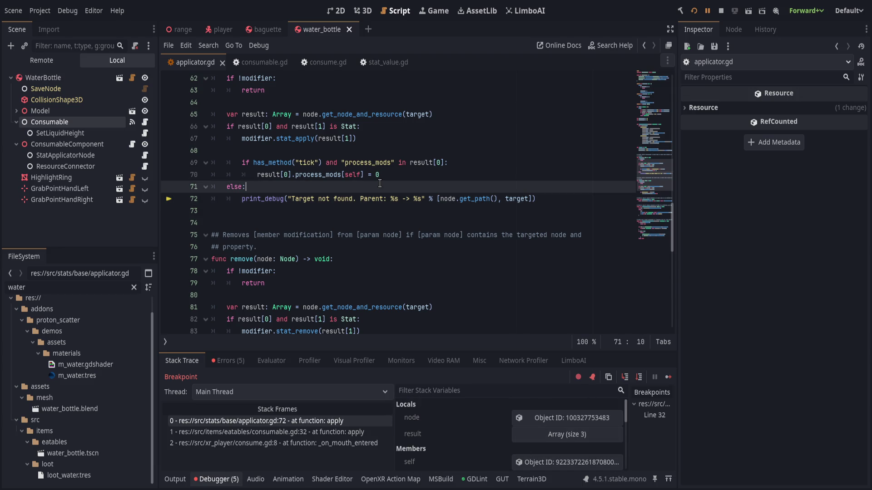
{"action": "scroll", "coordinate": [379, 183], "scroll_direction": "up", "scroll_amount": 4}
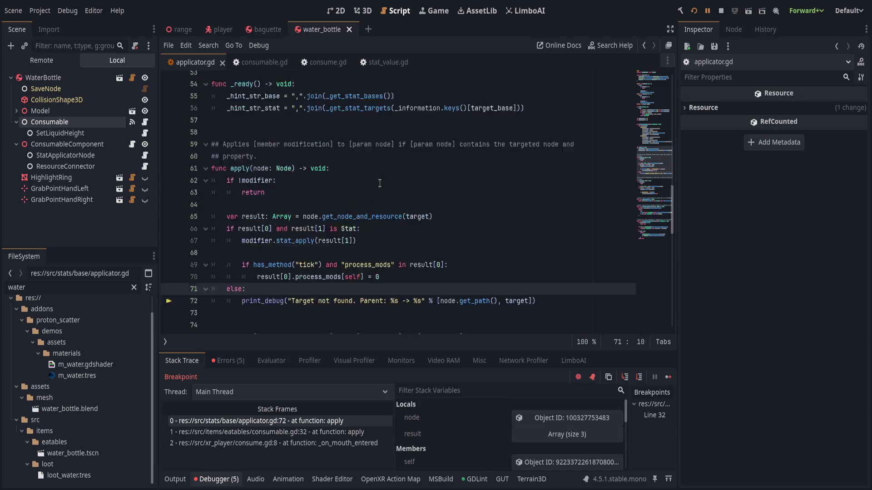
{"action": "left_click", "coordinate": [719, 11]}
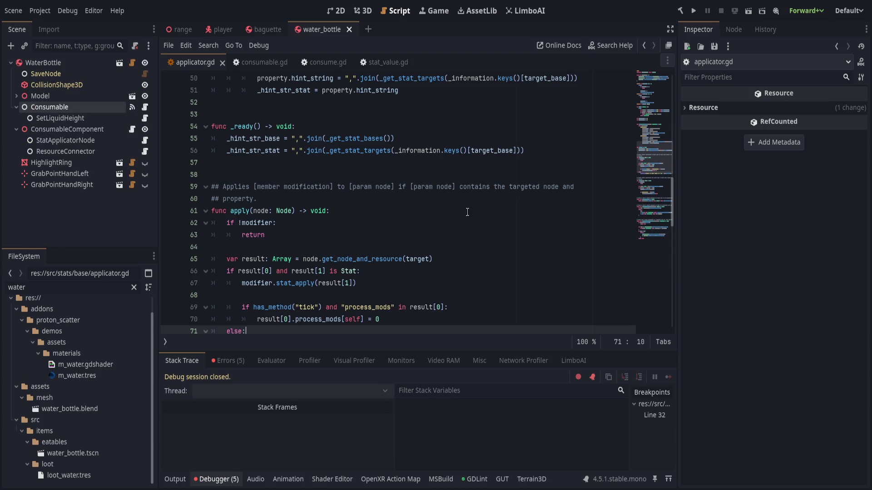
Step: Review _validate_property's PROPERTY_USAGE_DEFAULT flags for target_base and target_stat (lines 41–52)
{"action": "scroll", "coordinate": [361, 177], "scroll_direction": "up", "scroll_amount": 10}
{"action": "left_click", "coordinate": [361, 177]}
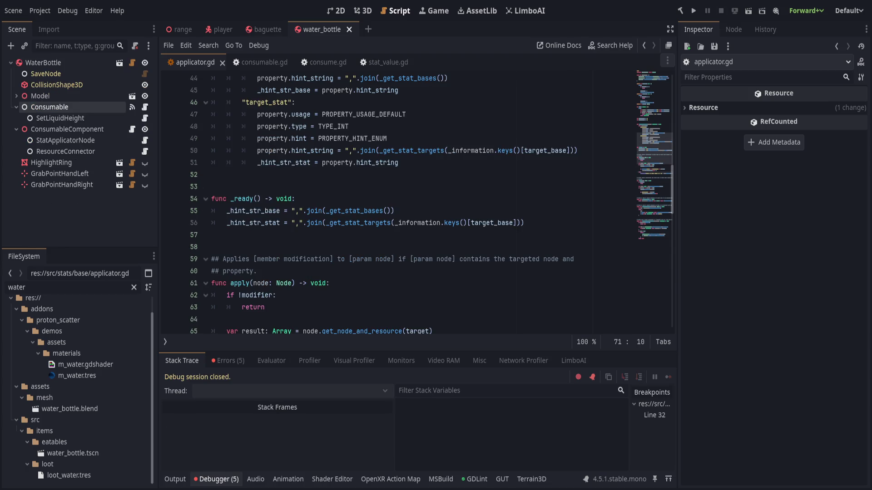
{"action": "scroll", "coordinate": [361, 177], "scroll_direction": "down", "scroll_amount": 5}
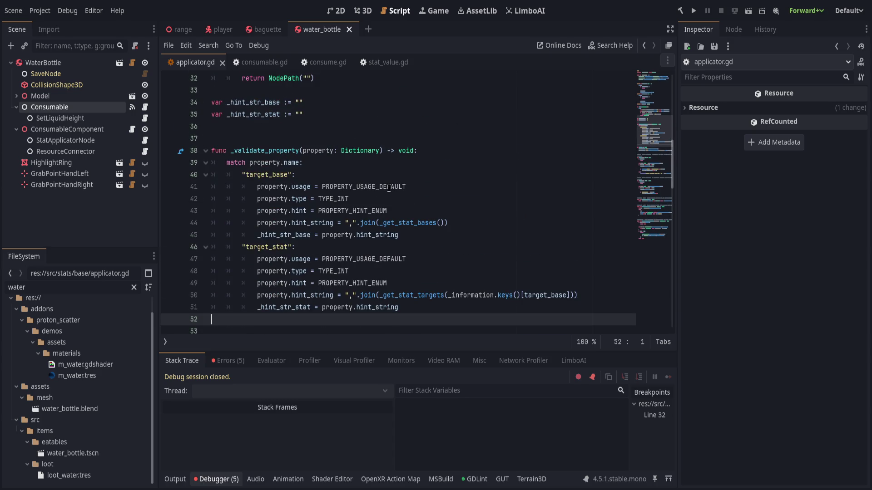
{"action": "left_click", "coordinate": [370, 199]}
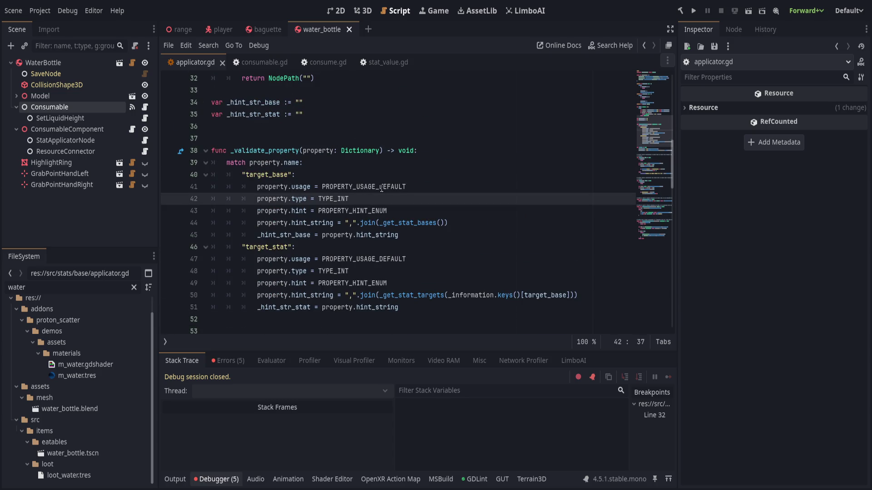
{"action": "left_click", "coordinate": [381, 189]}
{"action": "left_click", "coordinate": [417, 243]}
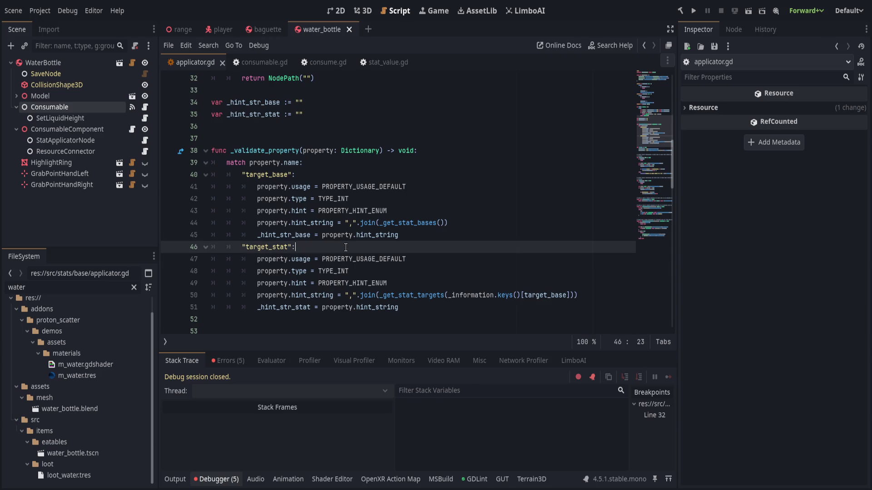
{"action": "scroll", "coordinate": [345, 247], "scroll_direction": "up", "scroll_amount": 10}
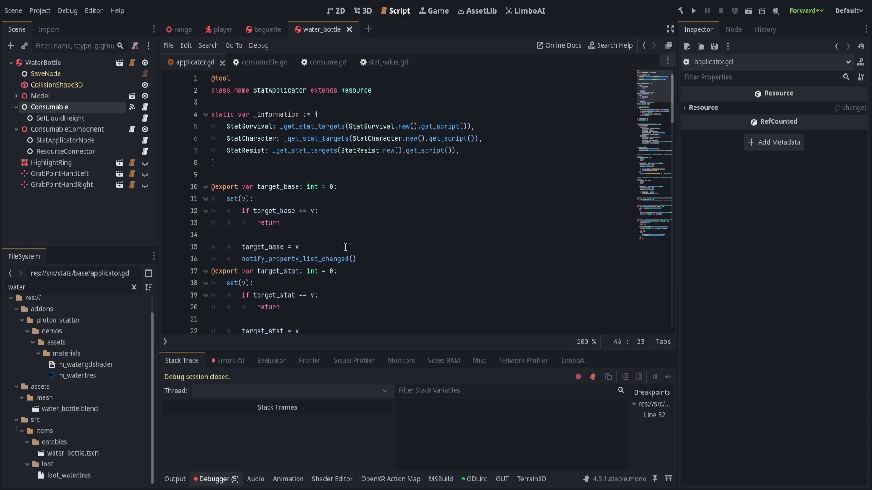
Step: Return to the target_base assignment on line 15 near the top of applicator.gd
{"action": "scroll", "coordinate": [345, 247], "scroll_direction": "down", "scroll_amount": 2}
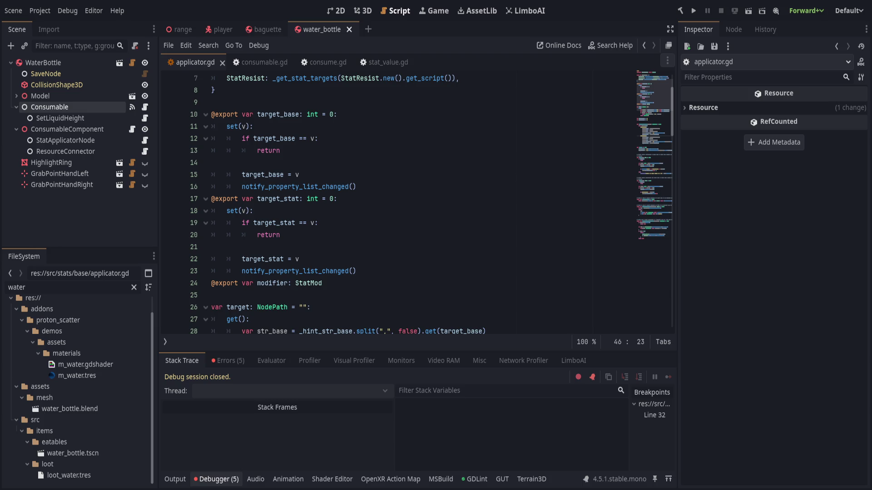
{"action": "left_click", "coordinate": [308, 175]}
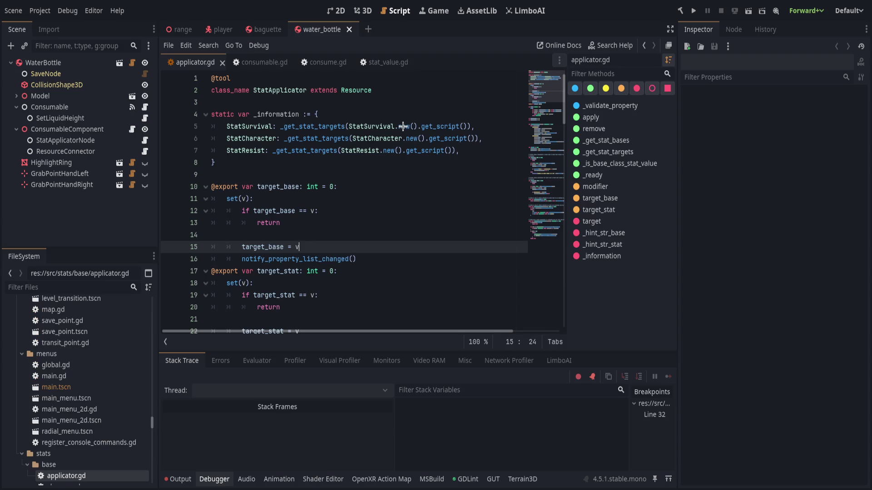
Step: Review the target getter and target_stat setter on lines 22–26, then run the project again
{"action": "scroll", "coordinate": [336, 195], "scroll_direction": "down", "scroll_amount": 6}
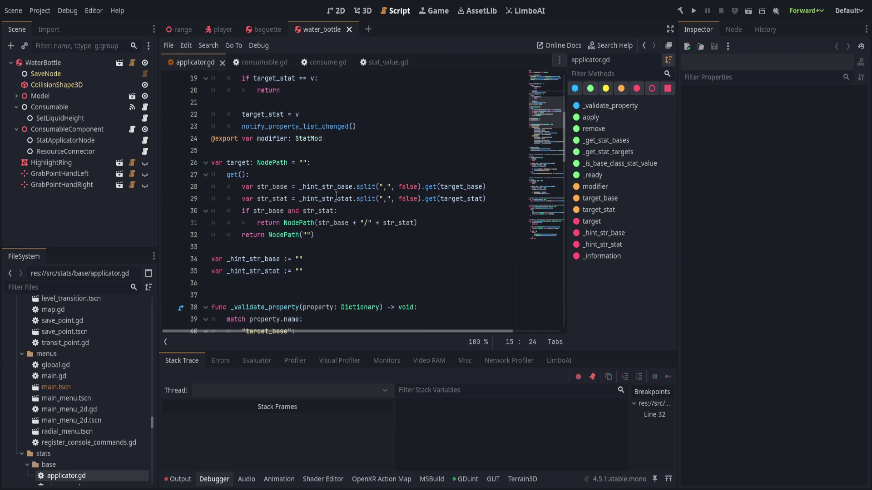
{"action": "left_click", "coordinate": [235, 162]}
{"action": "left_click", "coordinate": [356, 163]}
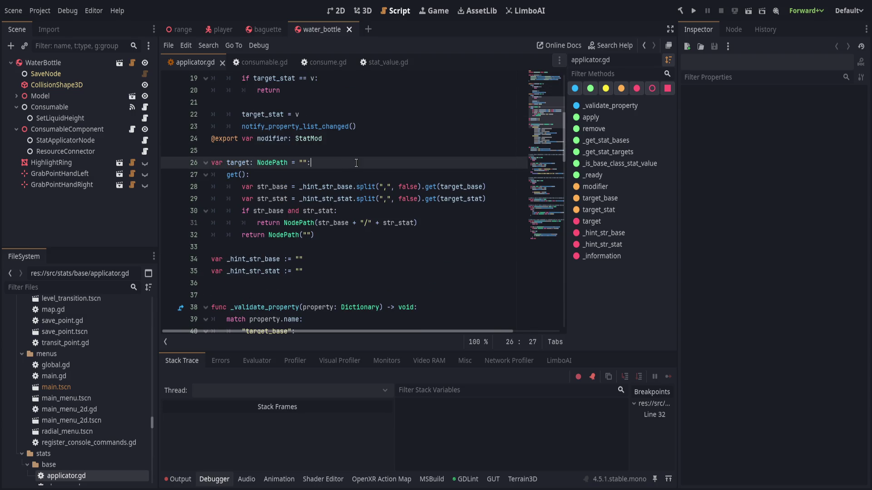
{"action": "scroll", "coordinate": [354, 177], "scroll_direction": "up", "scroll_amount": 4}
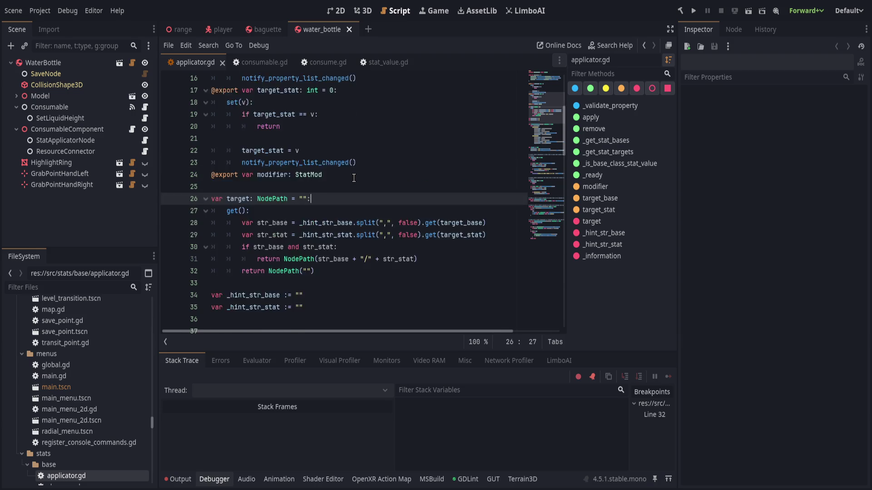
{"action": "left_click", "coordinate": [394, 271]}
{"action": "left_click", "coordinate": [410, 260]}
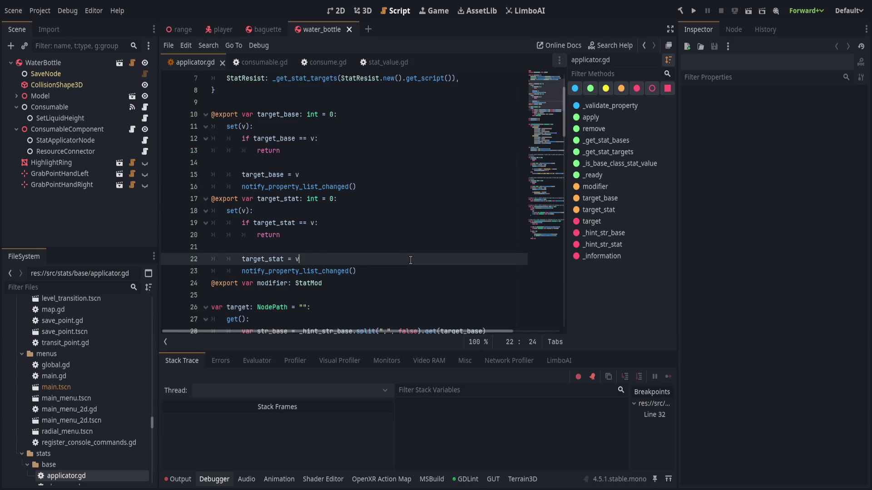
{"action": "scroll", "coordinate": [410, 260], "scroll_direction": "down", "scroll_amount": 3}
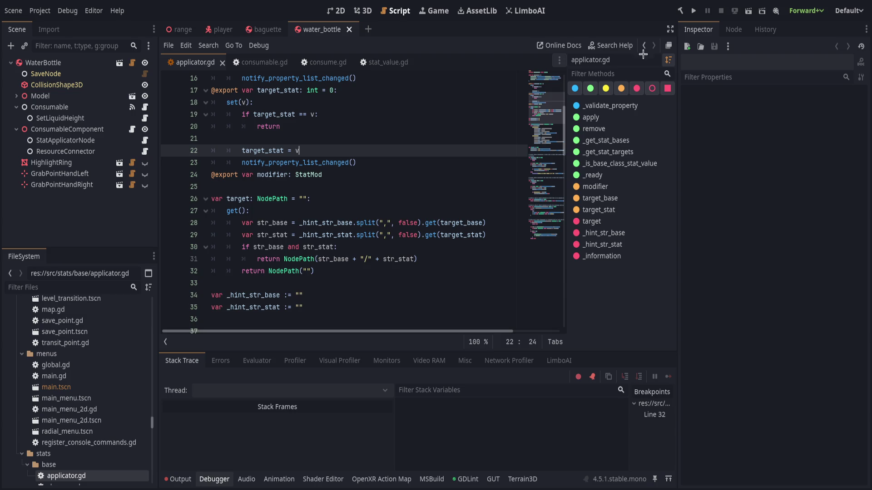
{"action": "left_click", "coordinate": [692, 10]}
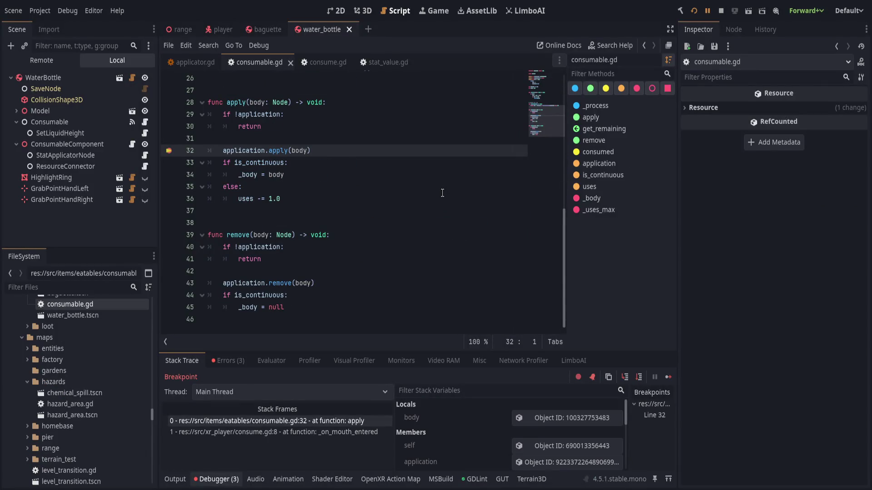
Step: Inspect the live application resource, remove the line 32 breakpoint, resume, and show the Output log
{"action": "scroll", "coordinate": [448, 441], "scroll_direction": "down", "scroll_amount": 2}
{"action": "left_click", "coordinate": [568, 426]}
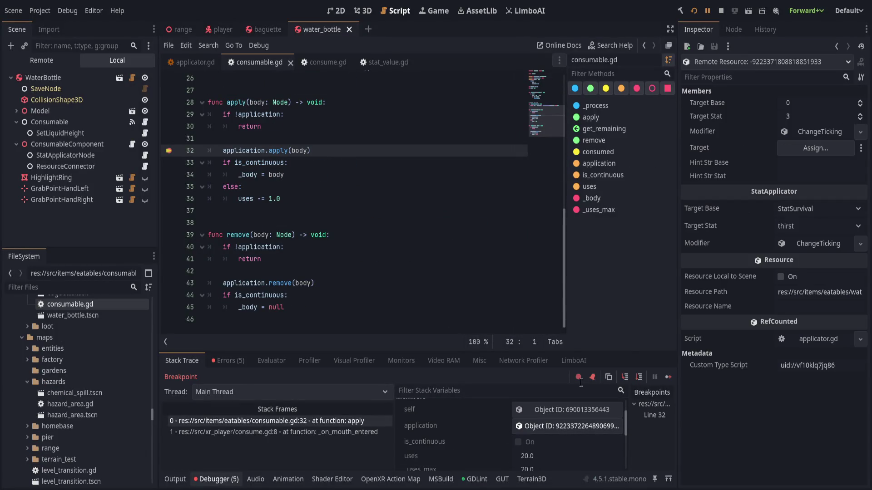
{"action": "left_click", "coordinate": [168, 151]}
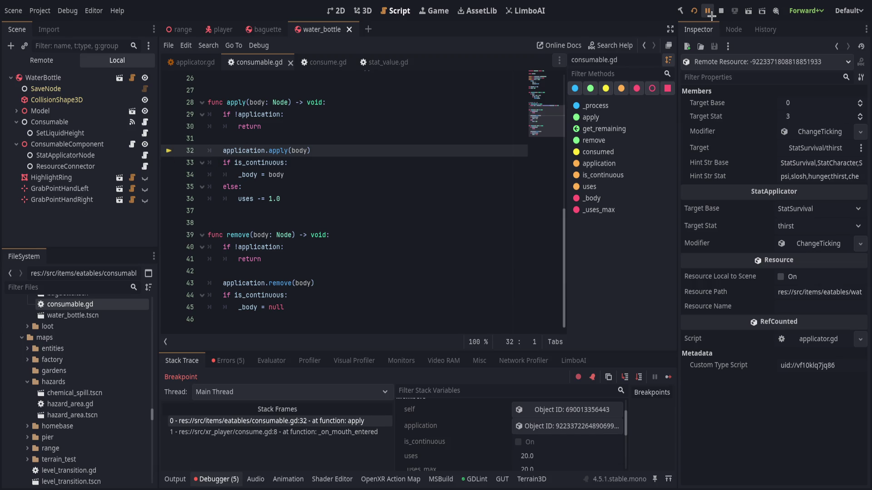
{"action": "left_click", "coordinate": [335, 186]}
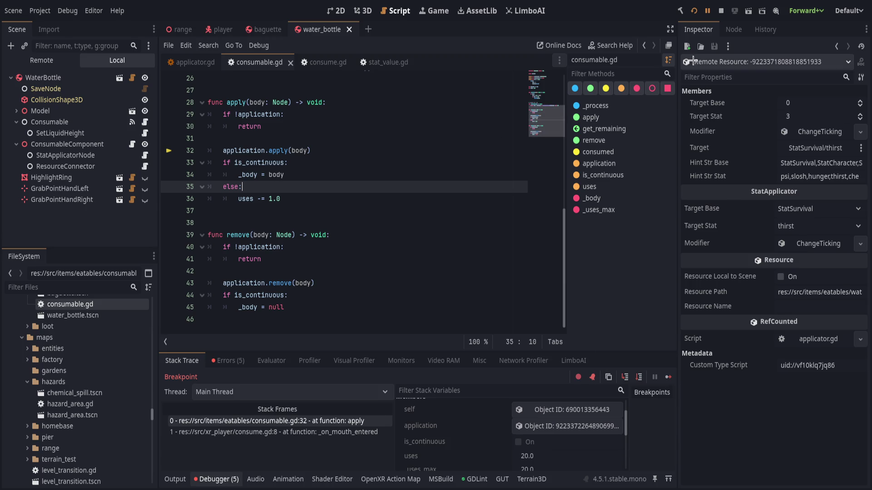
{"action": "left_click", "coordinate": [708, 10]}
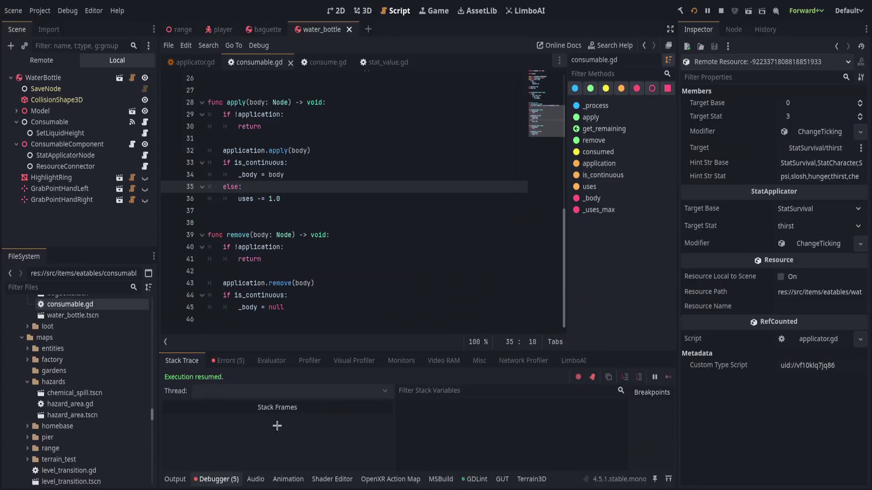
{"action": "left_click", "coordinate": [175, 479]}
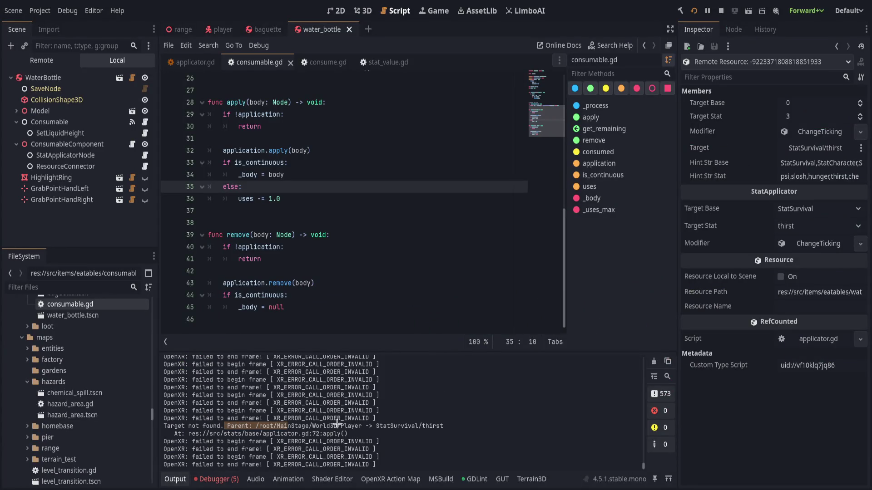